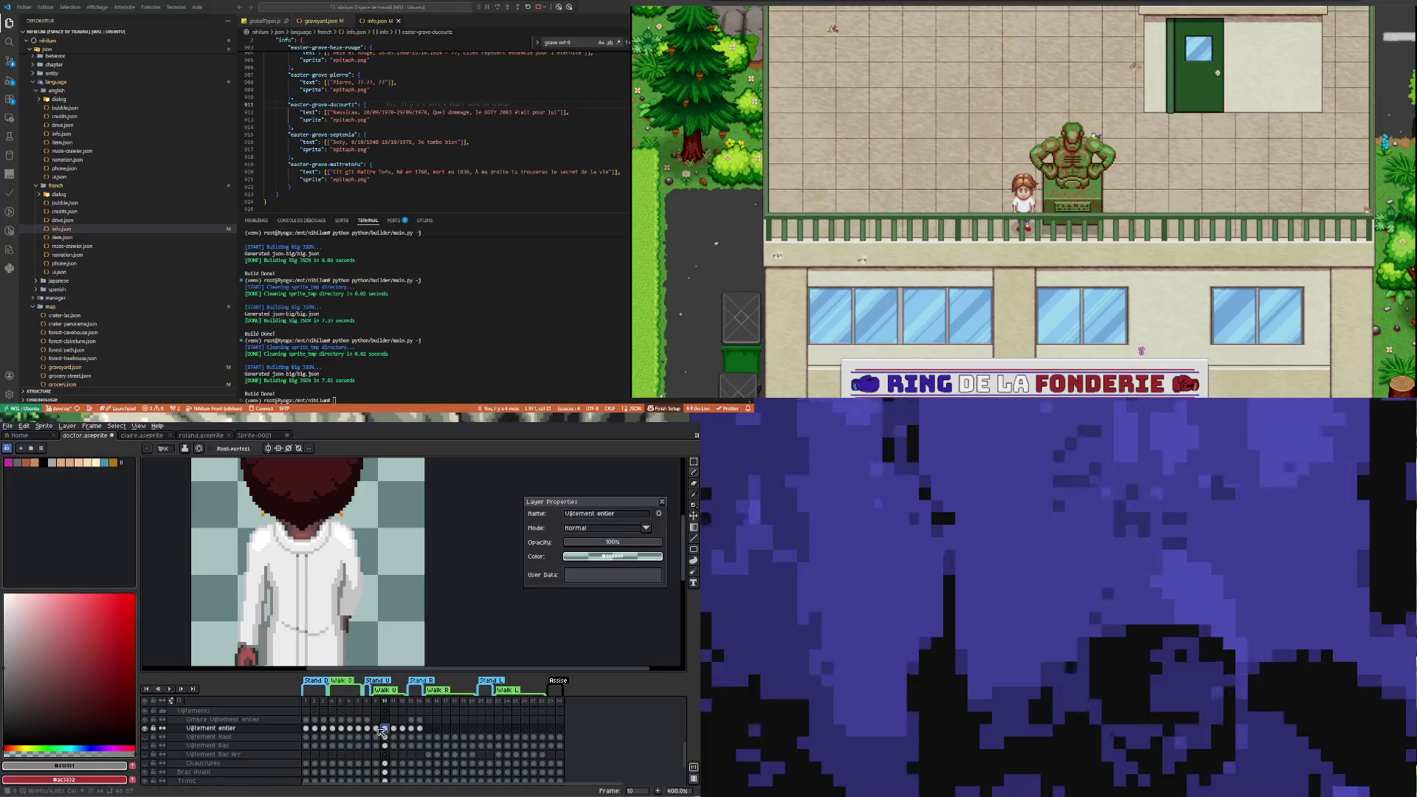
On frame 10, sample the robe's light grey as the Pencil colour
{"action": "left_click", "coordinate": [386, 729]}
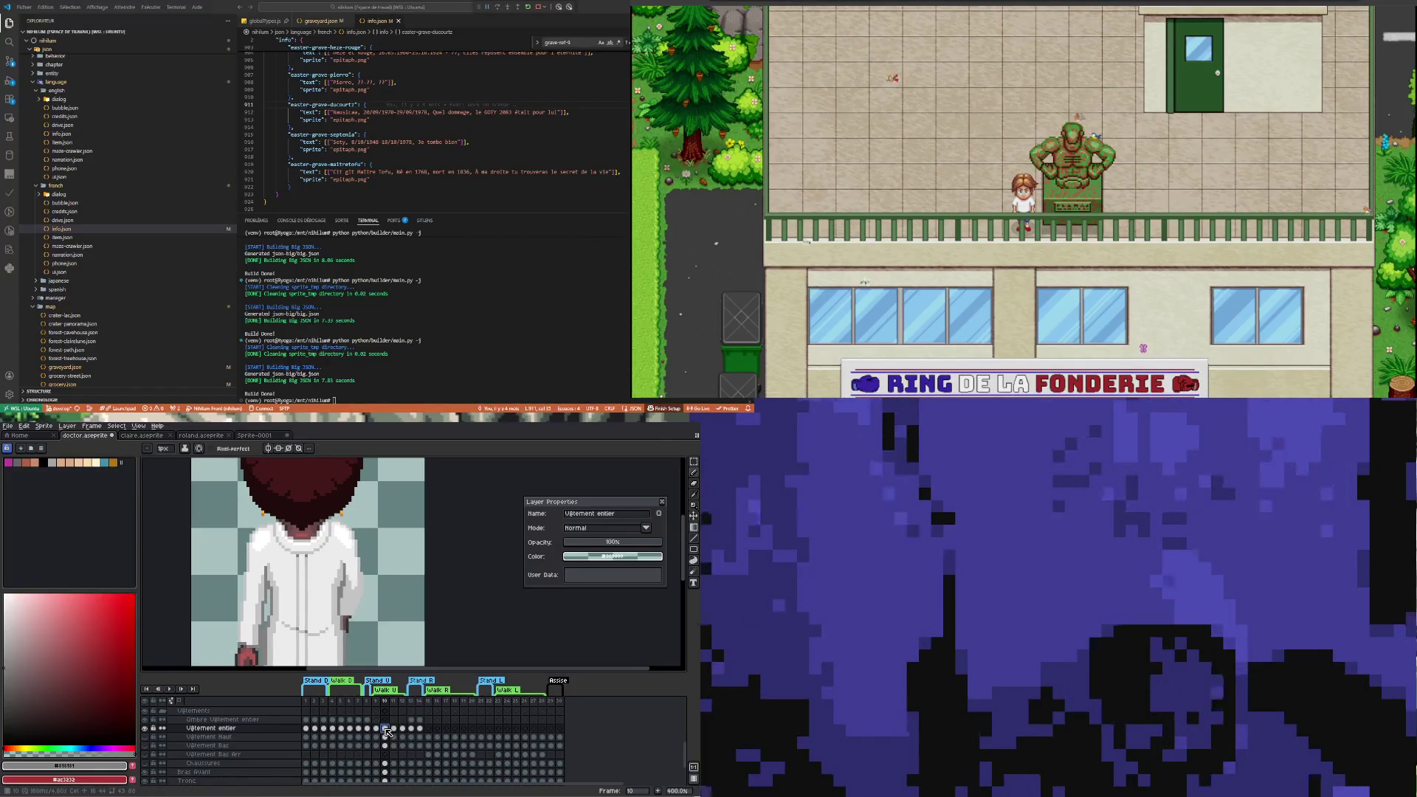
{"action": "key", "text": "i"}
{"action": "left_click", "coordinate": [272, 556]}
{"action": "key", "text": "b"}
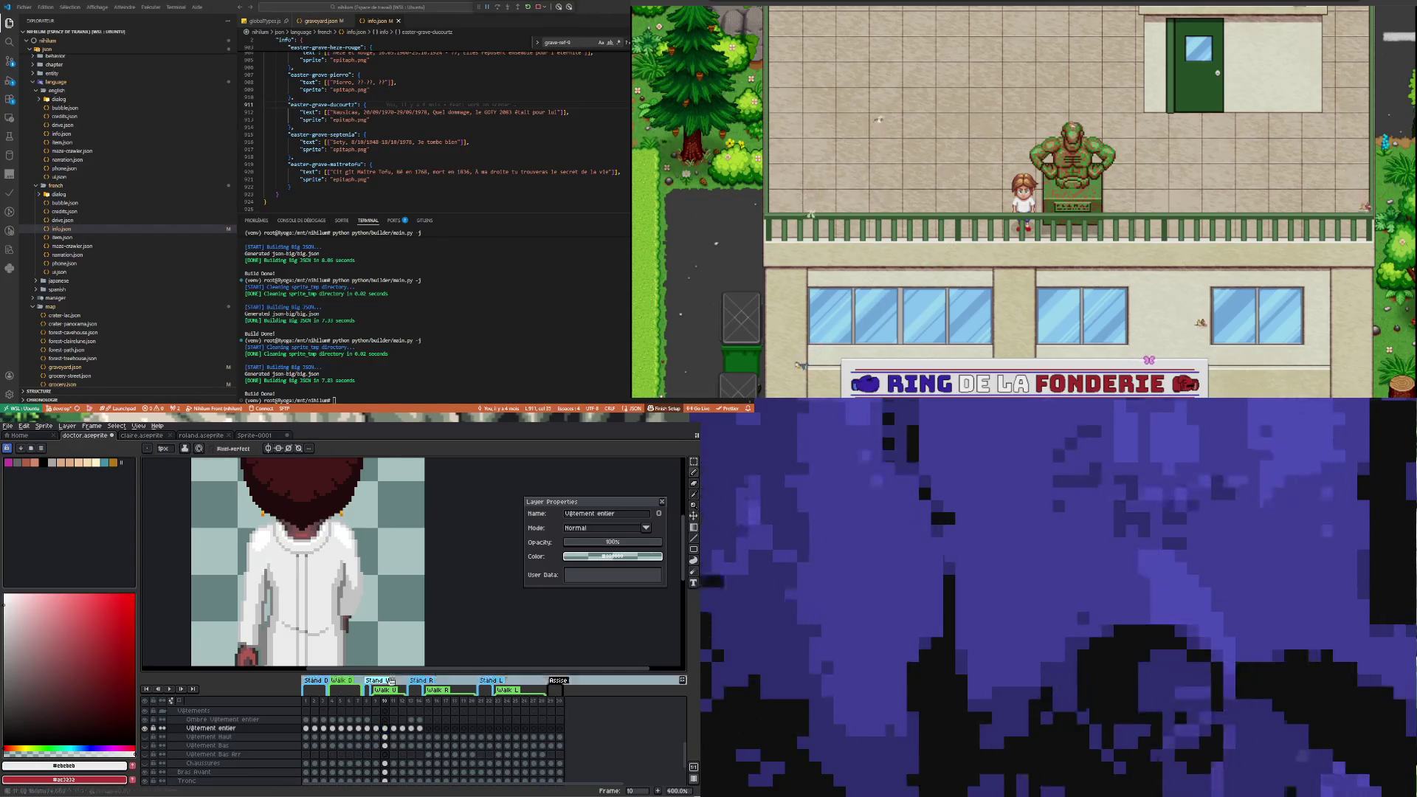
Review frames 11 and 12 and play the walk animation to compare poses
{"action": "left_click", "coordinate": [394, 729]}
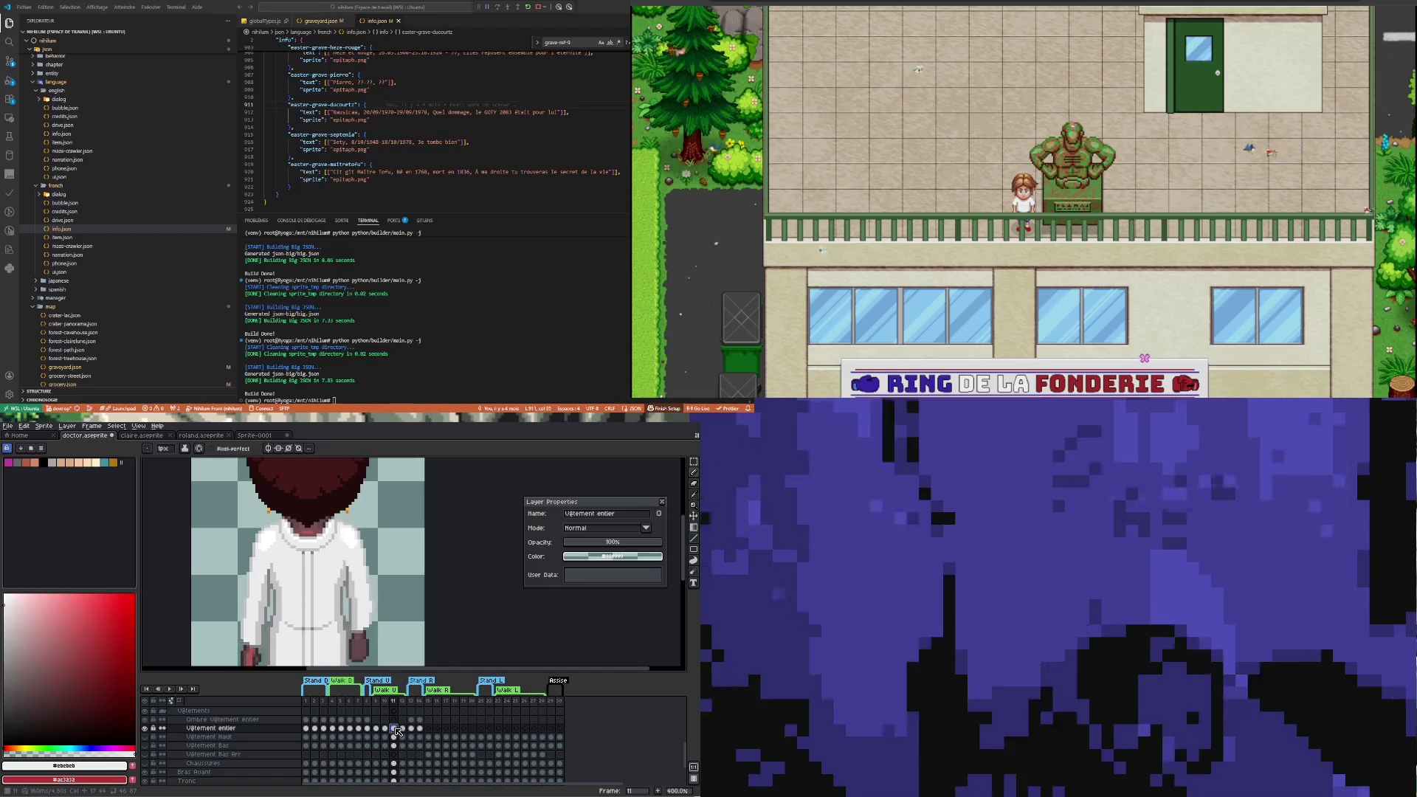
{"action": "left_click", "coordinate": [405, 729]}
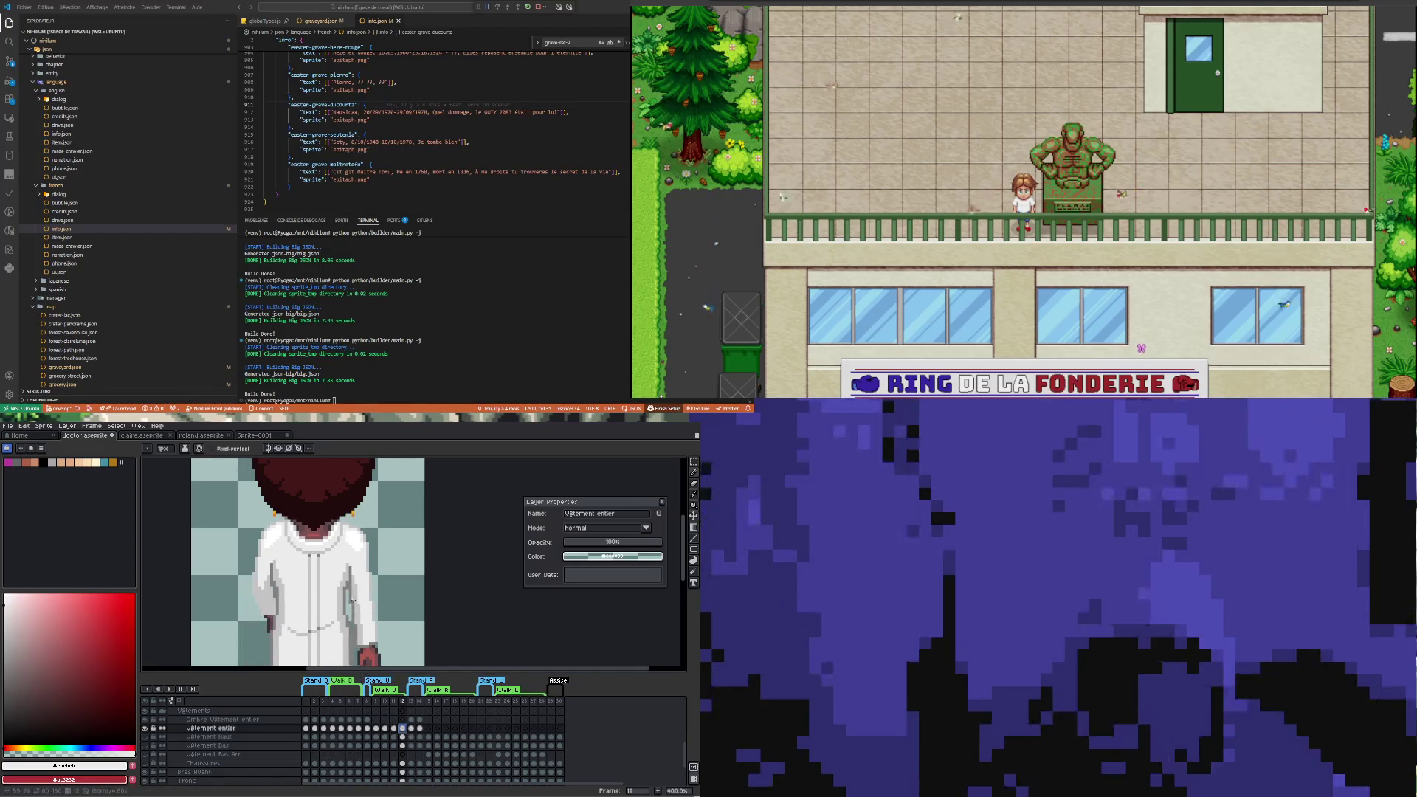
{"action": "left_click", "coordinate": [169, 689]}
{"action": "scroll", "coordinate": [223, 530], "scroll_direction": "down", "scroll_amount": 3}
{"action": "scroll", "coordinate": [180, 553], "scroll_direction": "up", "scroll_amount": 1}
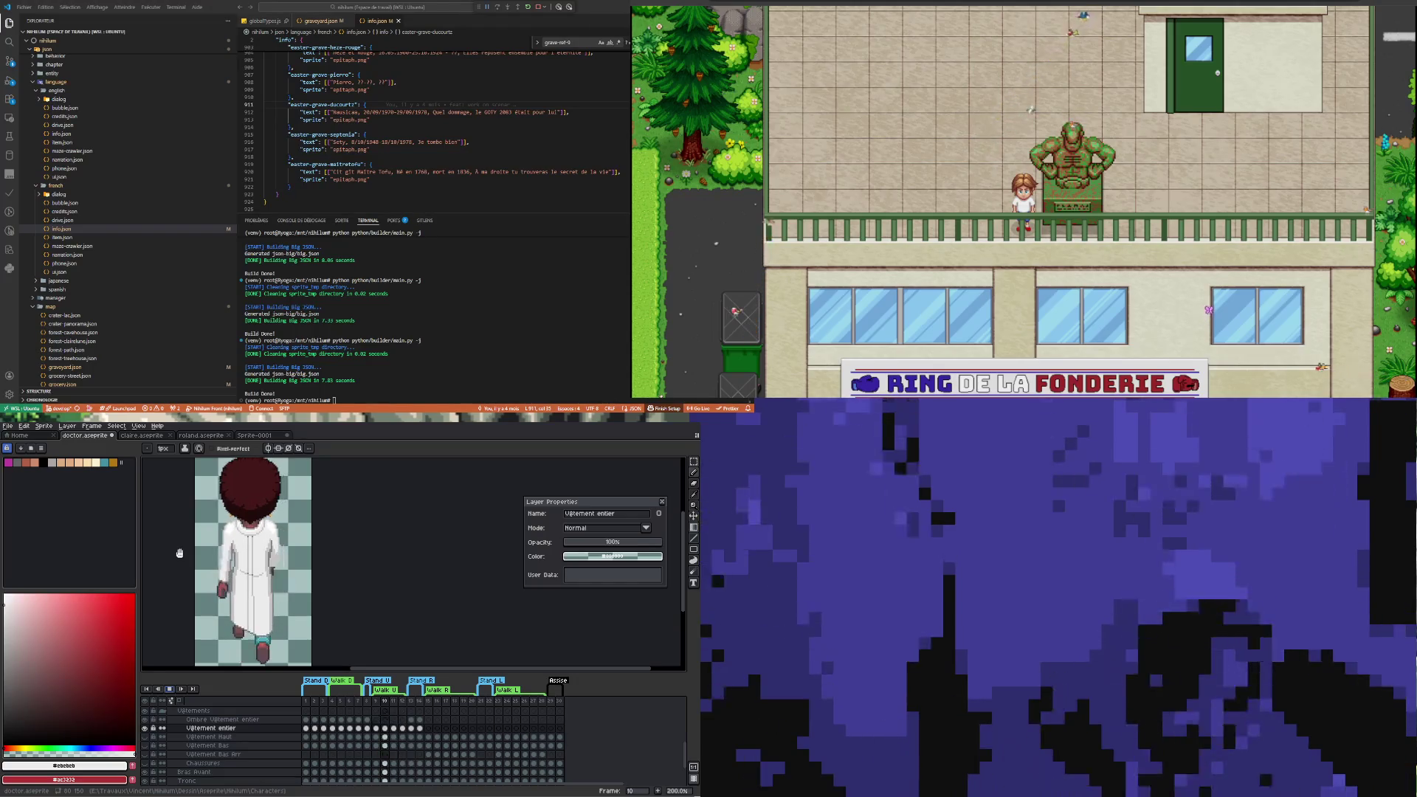
{"action": "key", "text": "Left"}
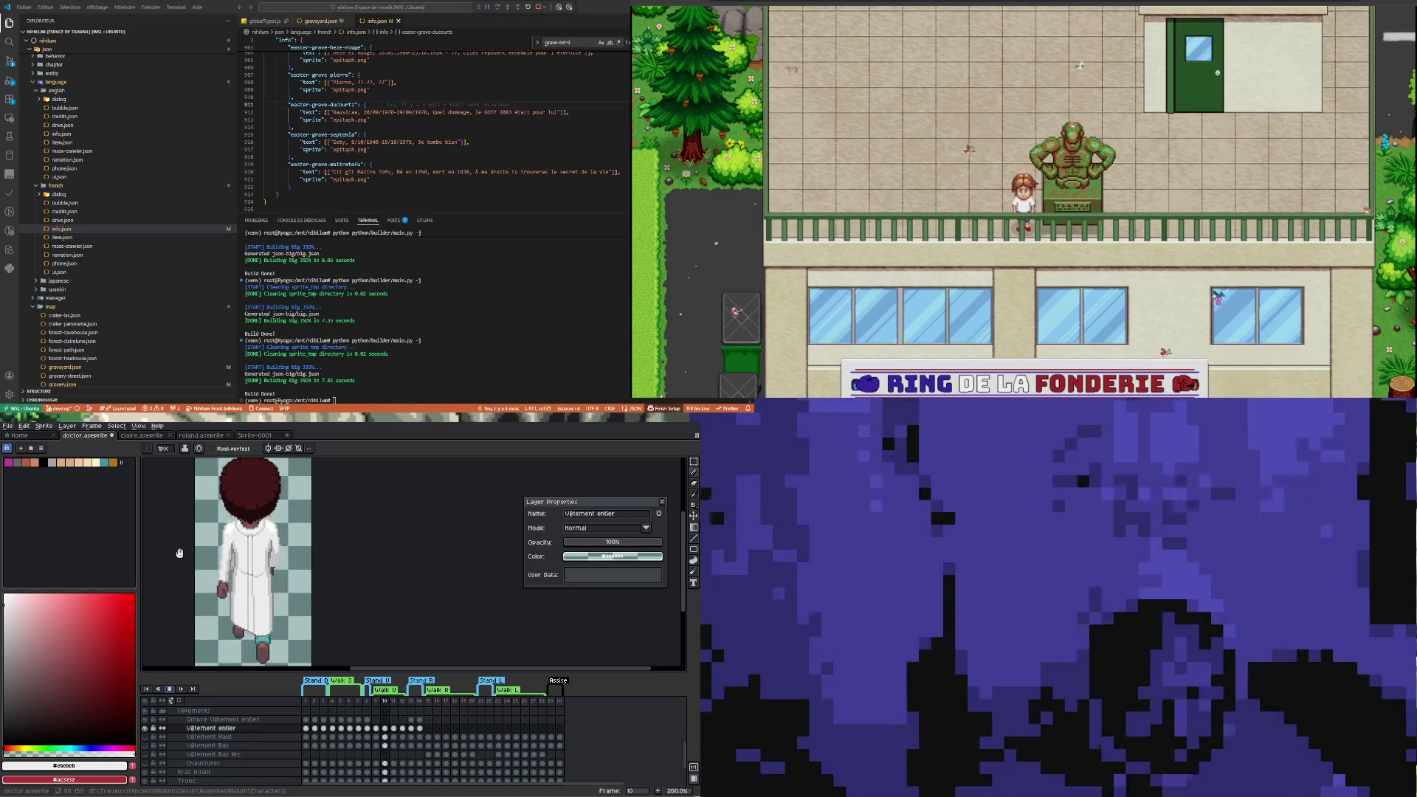
{"action": "key", "text": "Left"}
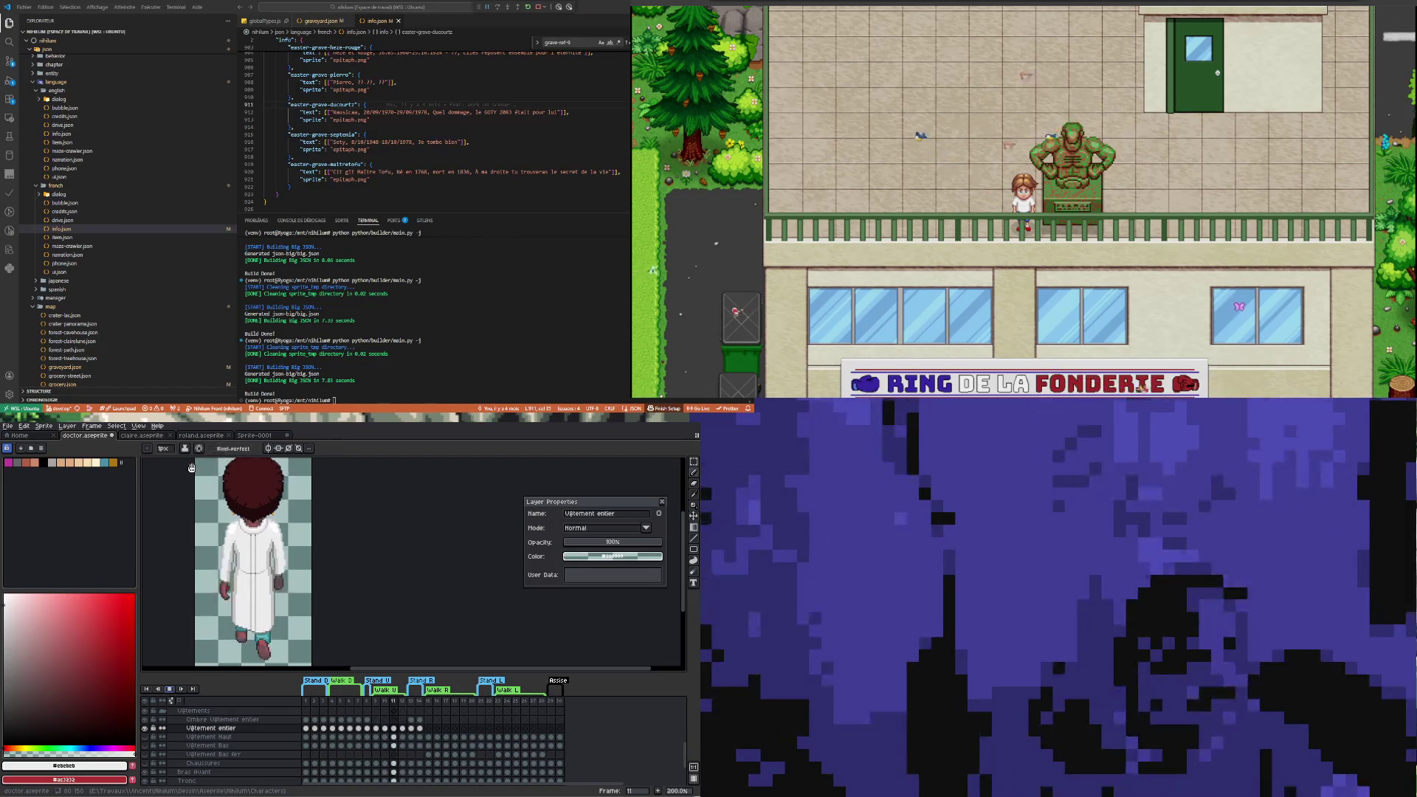
{"action": "key", "text": "Right"}
{"action": "key", "text": "Right"}
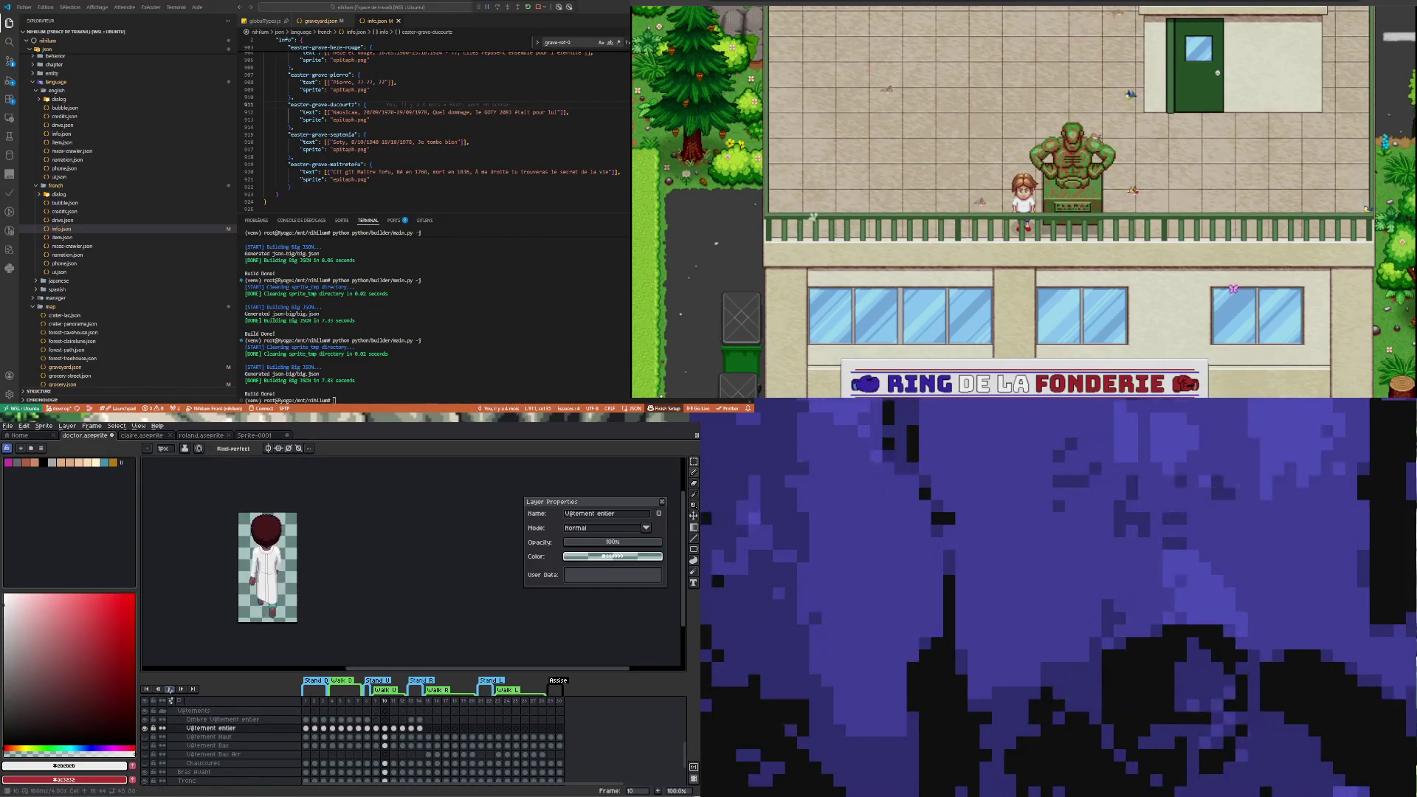
{"action": "scroll", "coordinate": [261, 598], "scroll_direction": "up", "scroll_amount": 2}
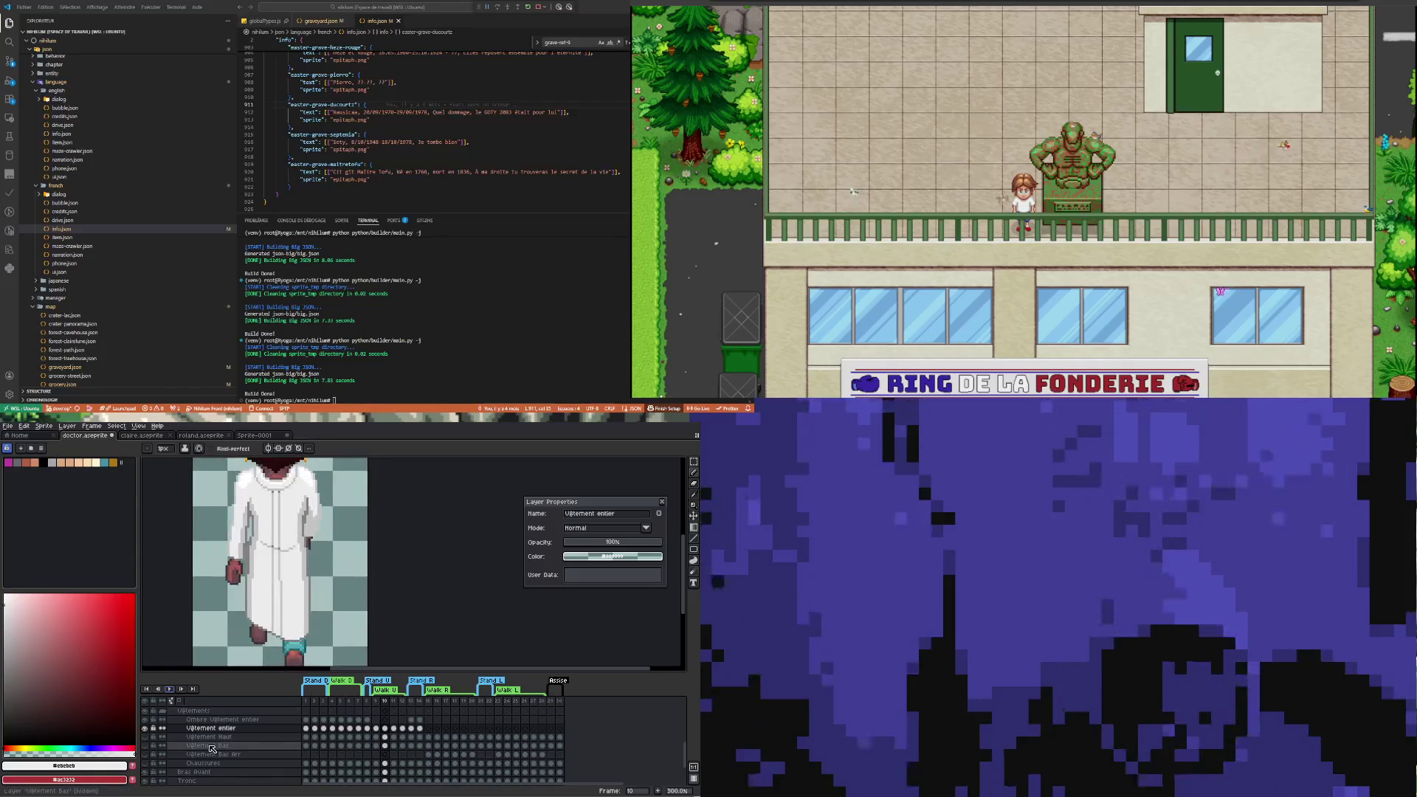
At frame 9, select the Ombre Vêtement entier layer, choose black, and compare frames 11 and 9
{"action": "left_click", "coordinate": [375, 729]}
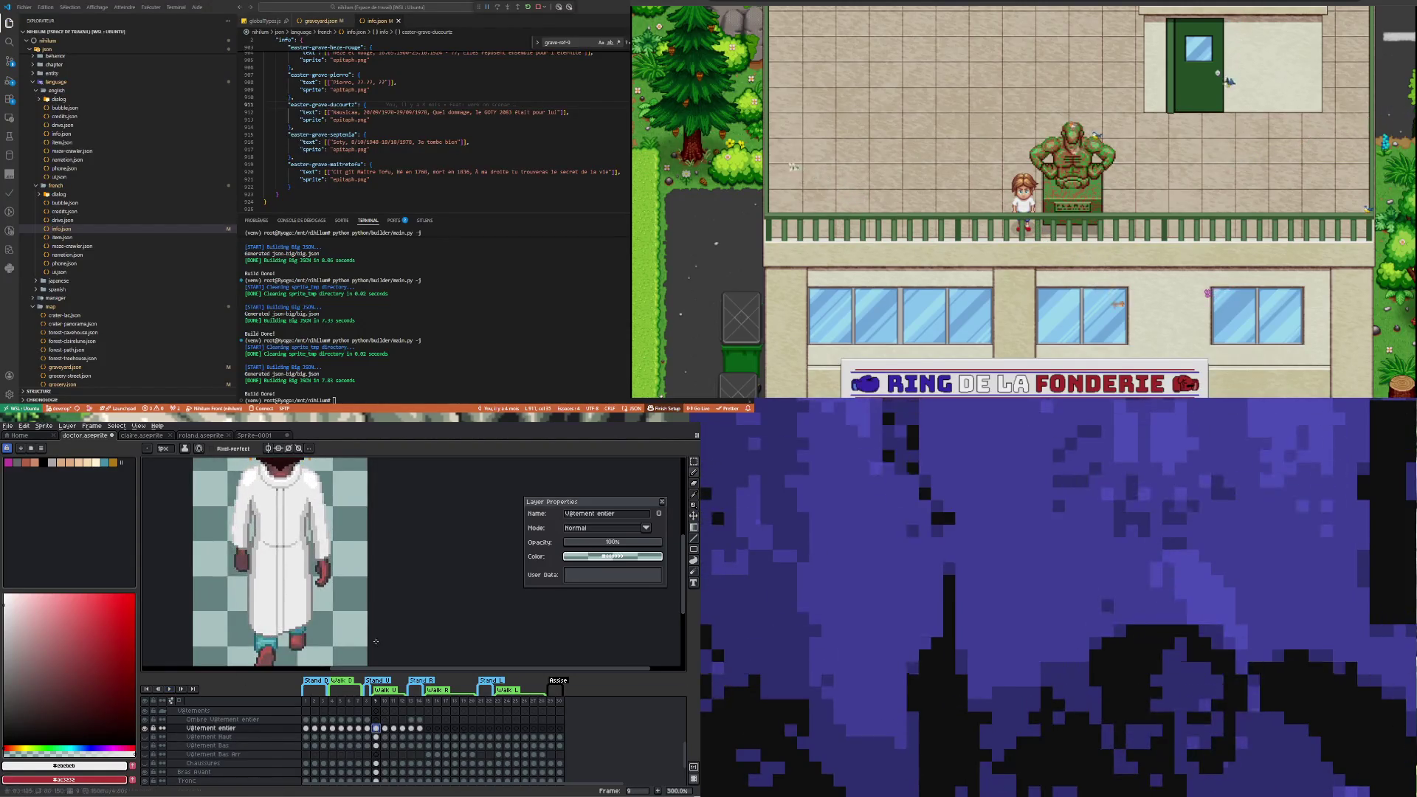
{"action": "left_click", "coordinate": [376, 719]}
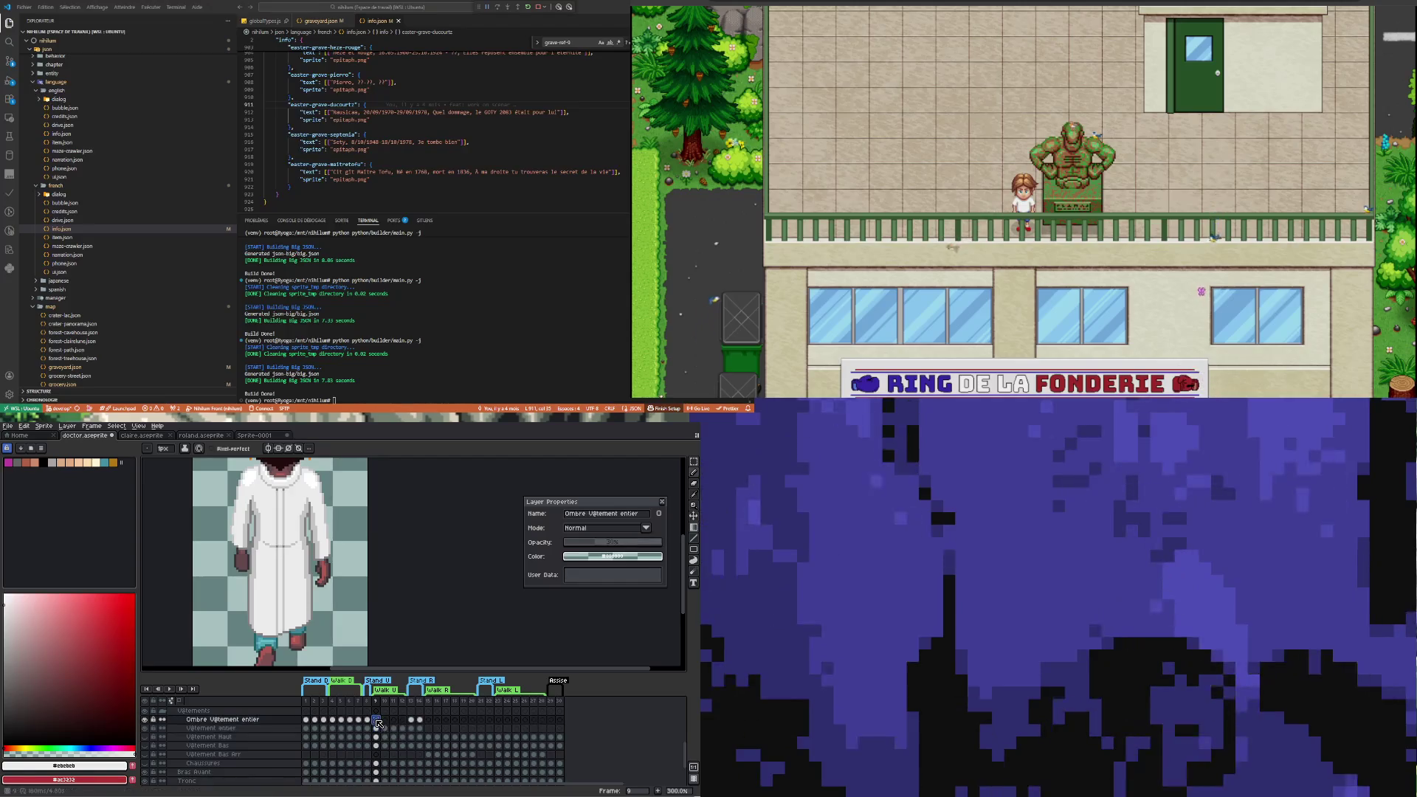
{"action": "left_click", "coordinate": [4, 742]}
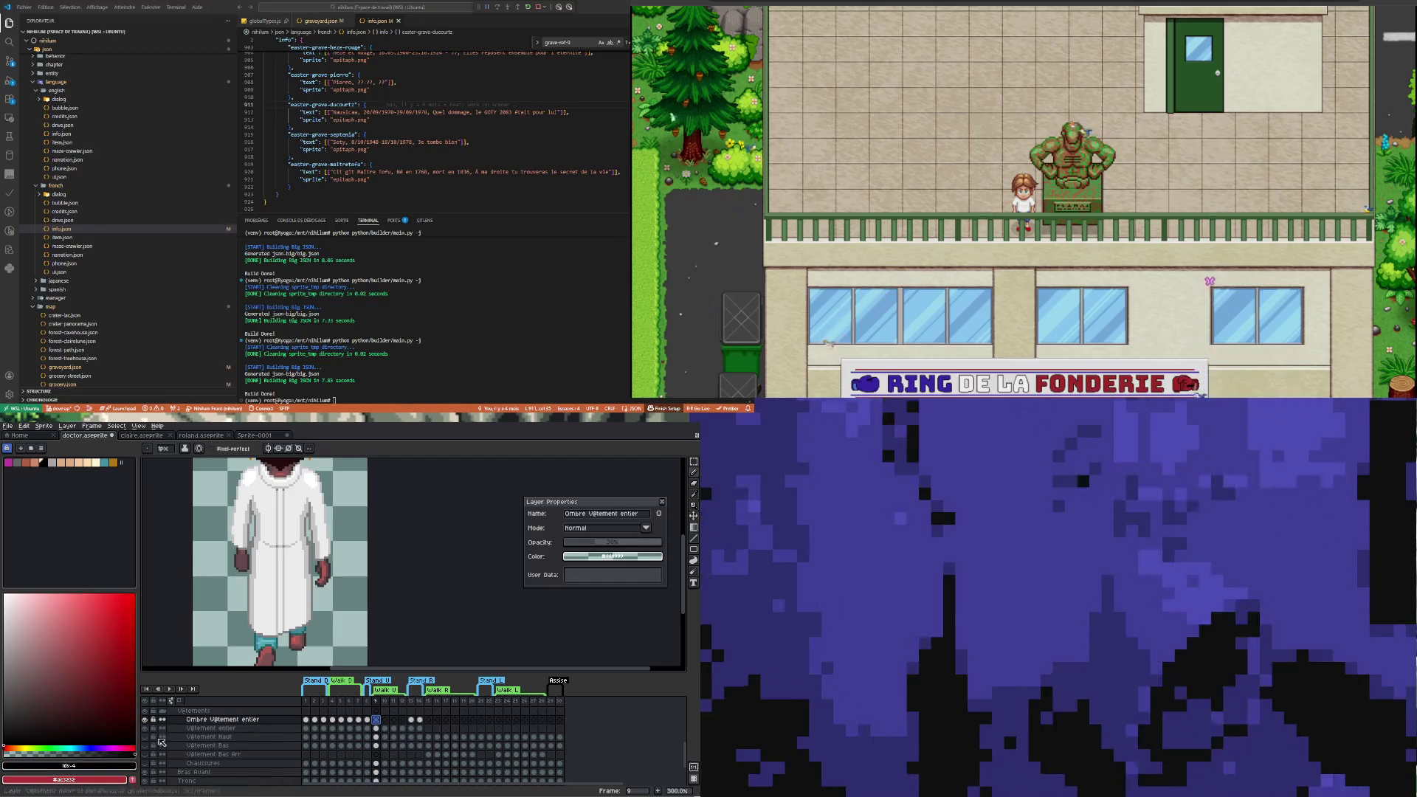
{"action": "scroll", "coordinate": [279, 519], "scroll_direction": "up", "scroll_amount": 5}
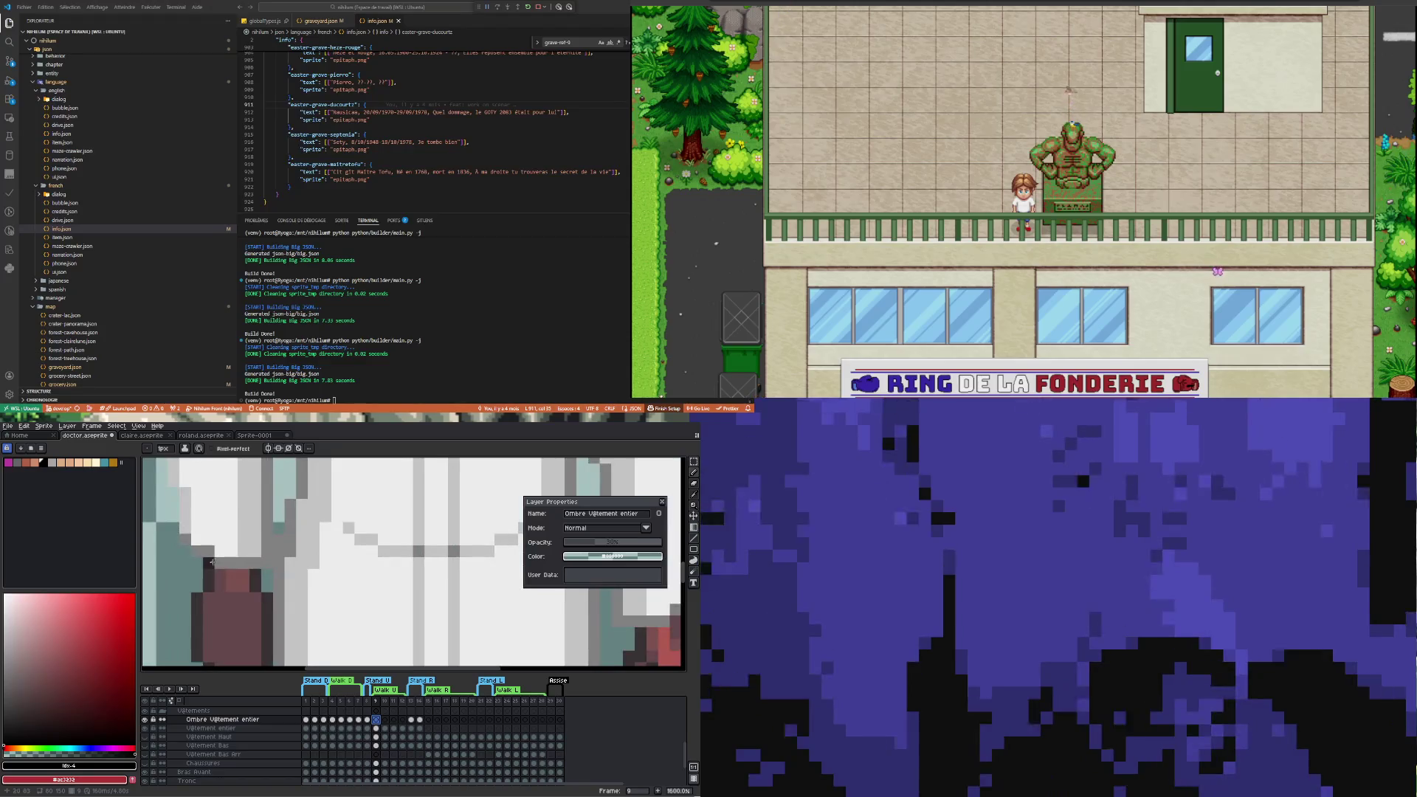
{"action": "scroll", "coordinate": [235, 566], "scroll_direction": "down", "scroll_amount": 5}
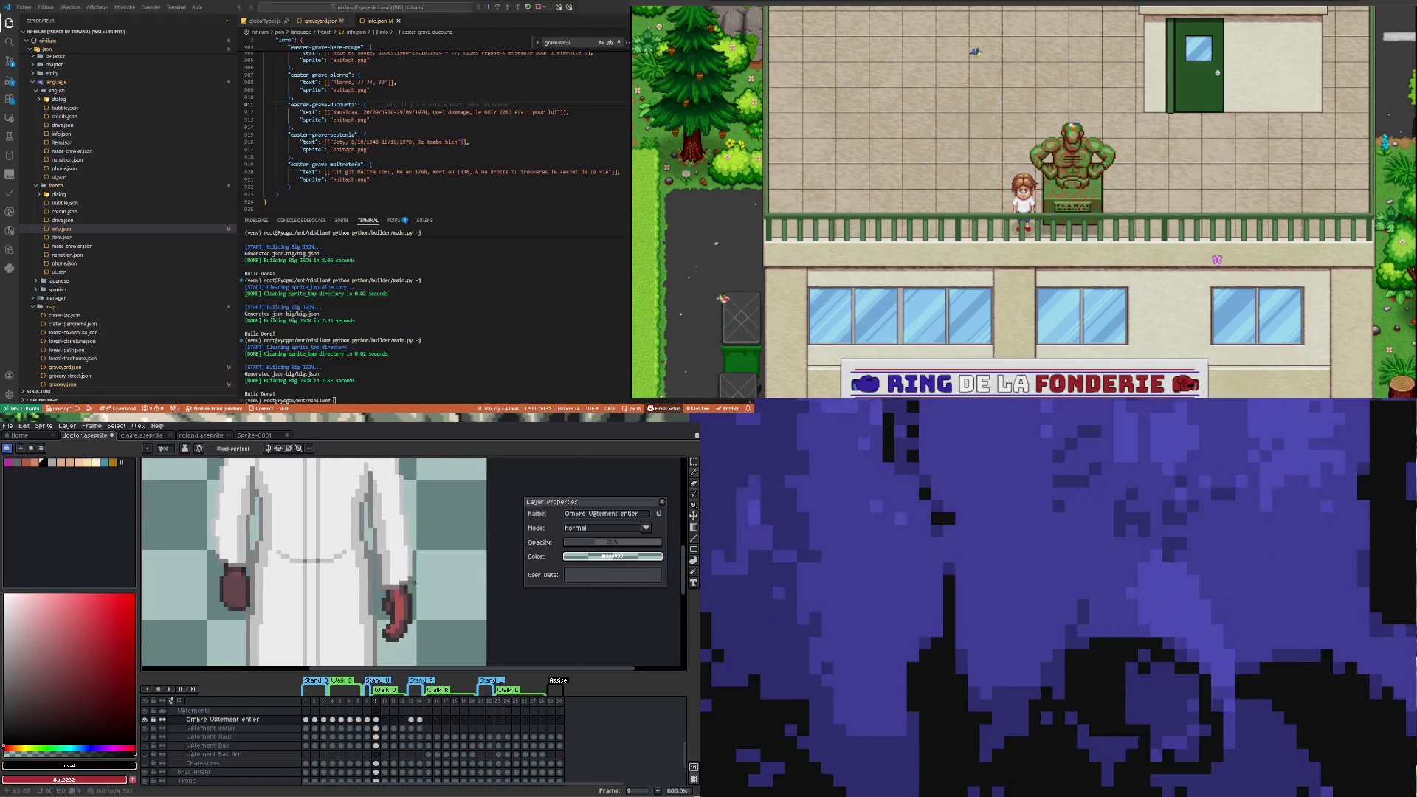
{"action": "scroll", "coordinate": [360, 604], "scroll_direction": "up", "scroll_amount": 4}
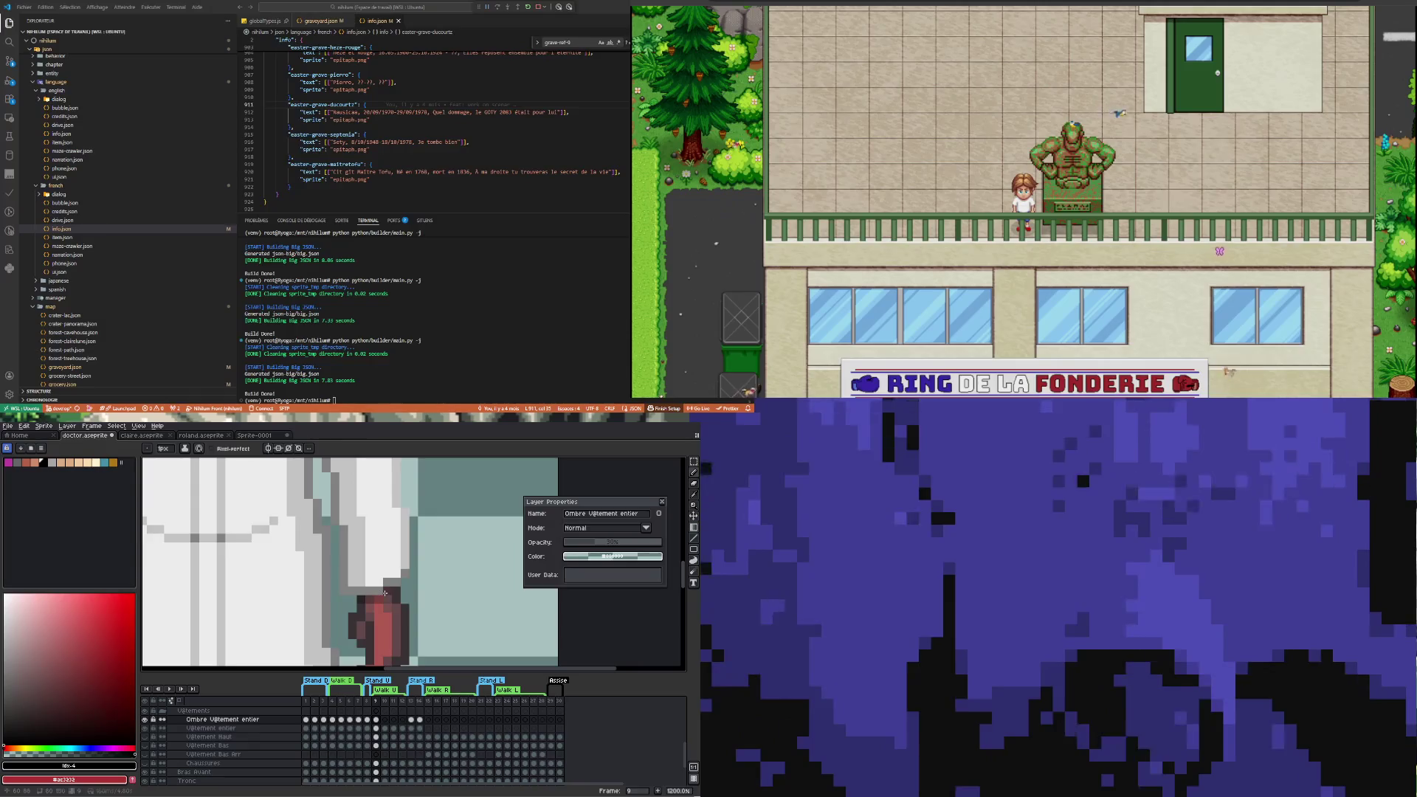
{"action": "scroll", "coordinate": [396, 591], "scroll_direction": "down", "scroll_amount": 4}
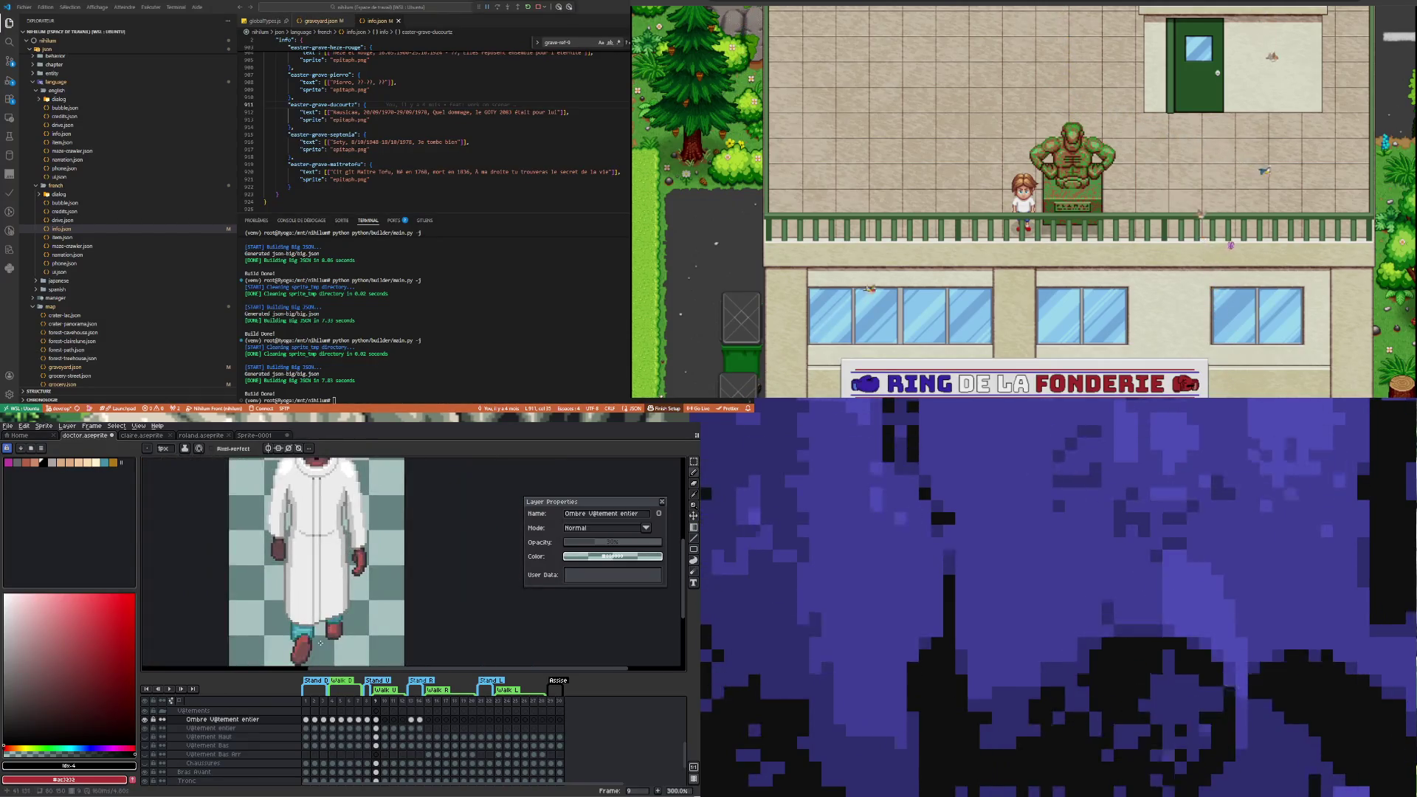
{"action": "scroll", "coordinate": [318, 630], "scroll_direction": "down", "scroll_amount": 1}
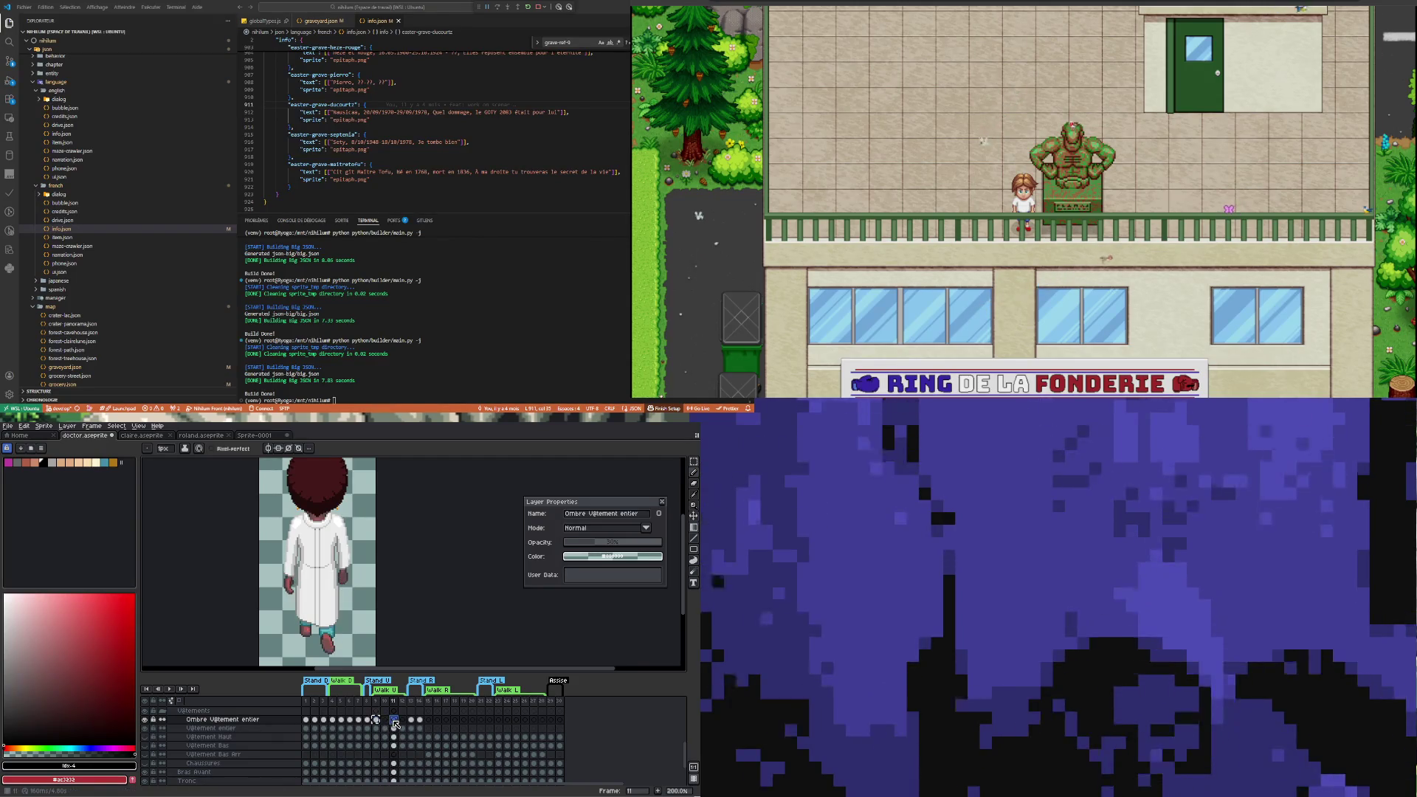
{"action": "left_click", "coordinate": [394, 722]}
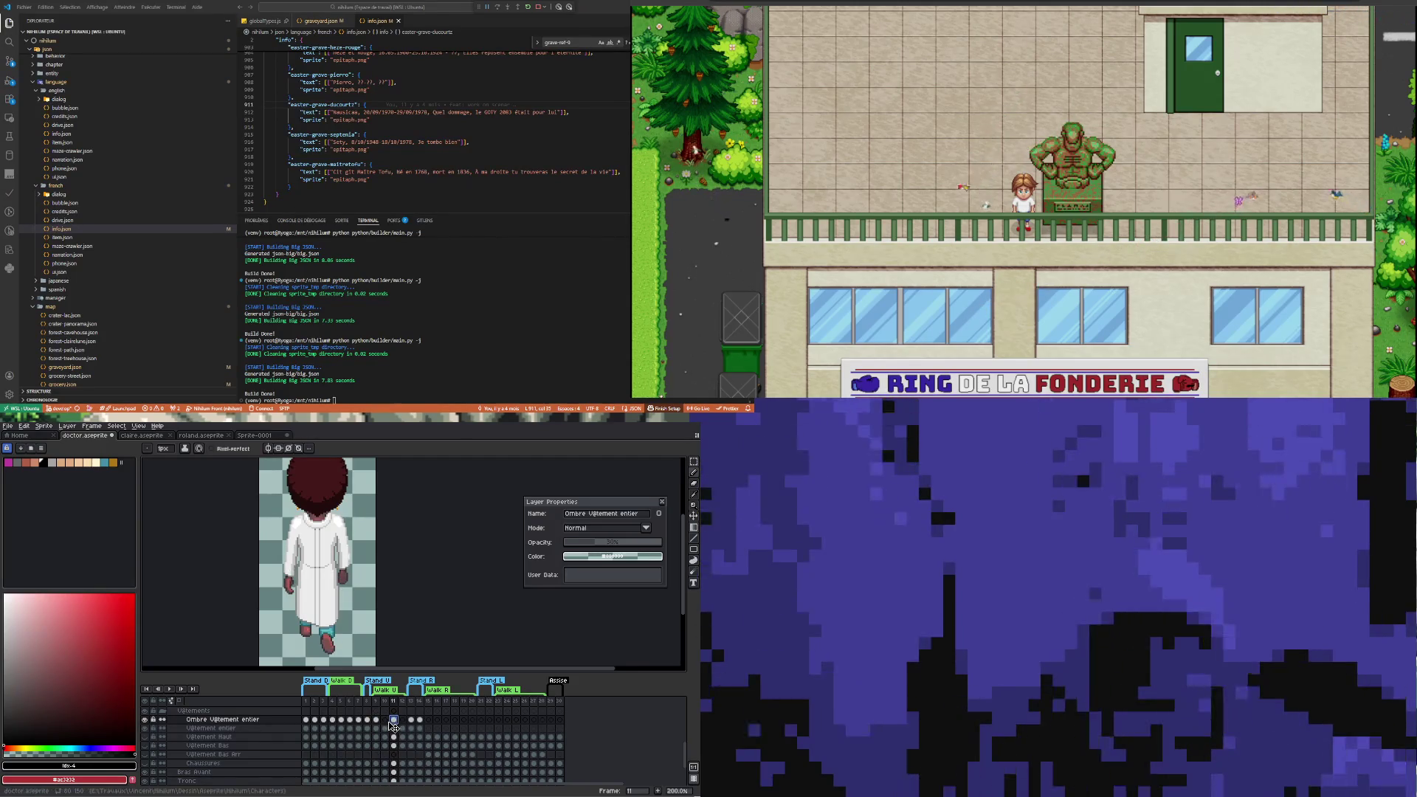
{"action": "left_click", "coordinate": [376, 721]}
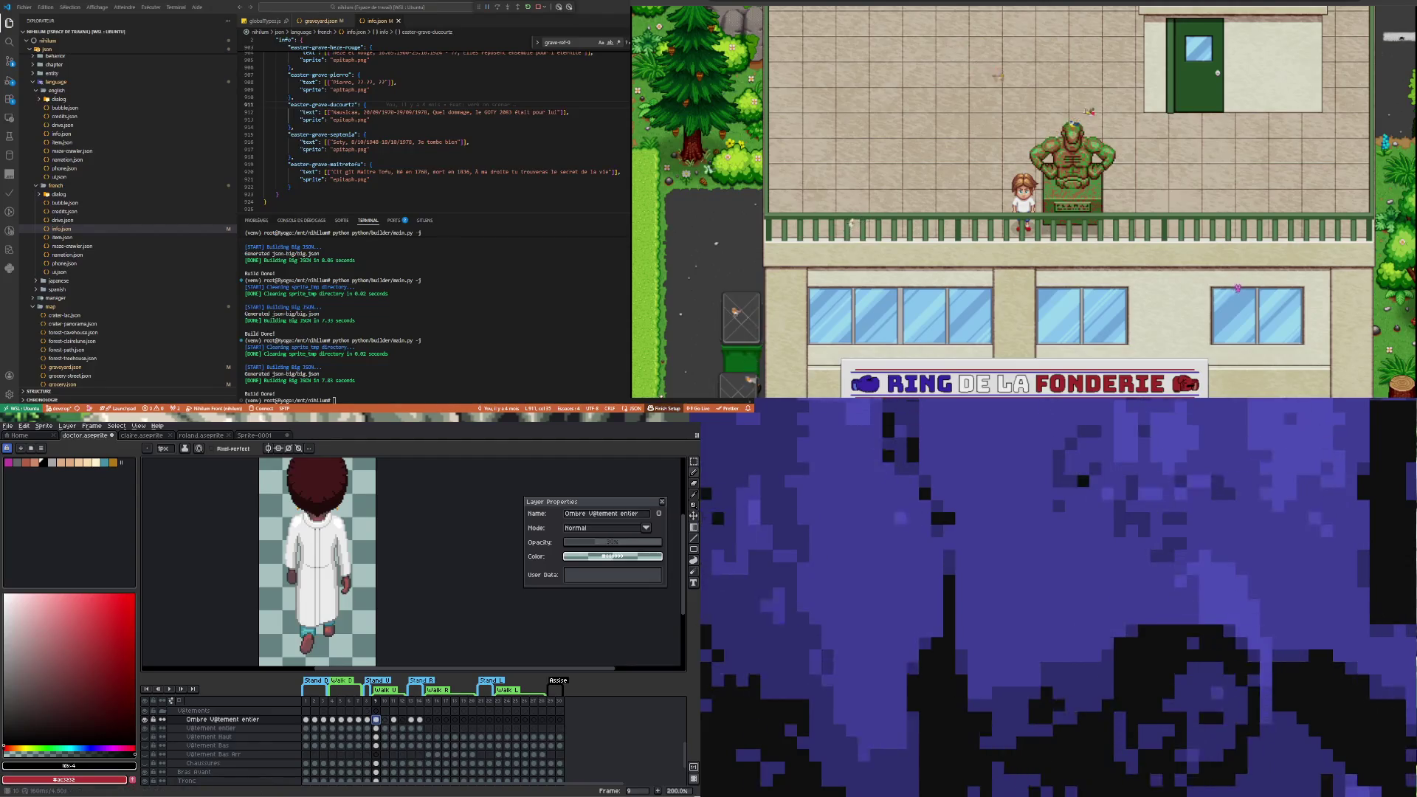
{"action": "left_click", "coordinate": [385, 719]}
Zoom in and out around the sprite while checking frame 12 of the walk
{"action": "scroll", "coordinate": [245, 535], "scroll_direction": "up", "scroll_amount": 7}
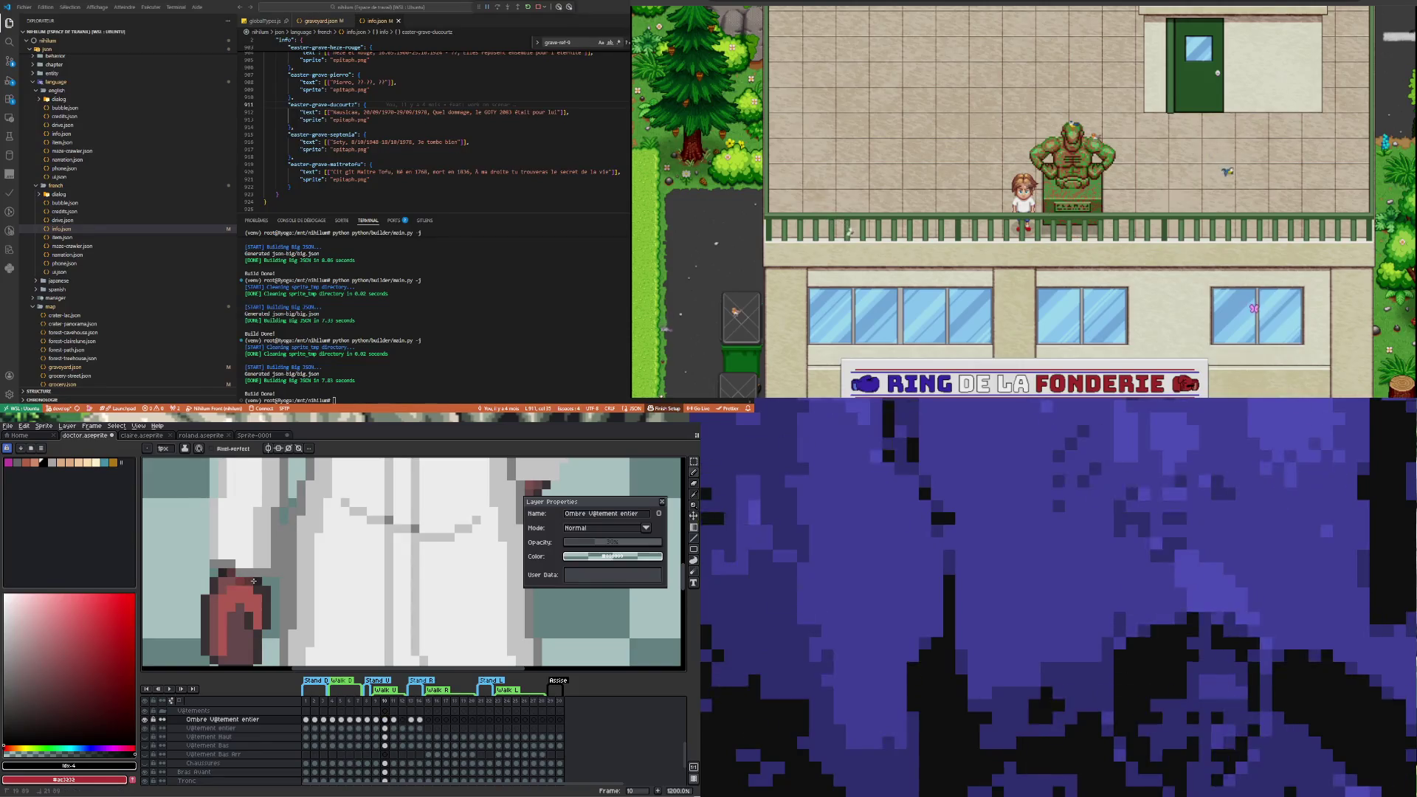
{"action": "scroll", "coordinate": [257, 581], "scroll_direction": "down", "scroll_amount": 5}
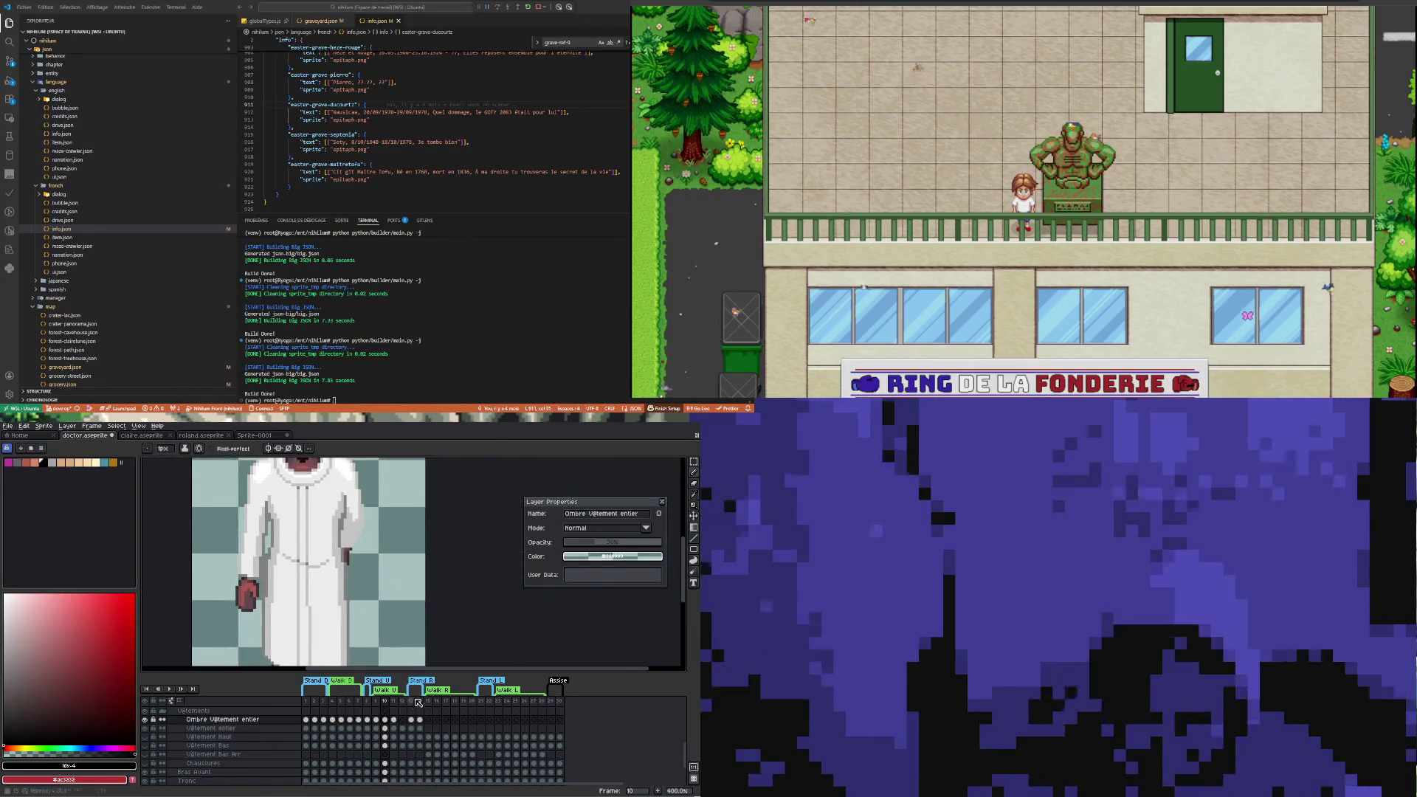
{"action": "scroll", "coordinate": [323, 565], "scroll_direction": "up", "scroll_amount": 5}
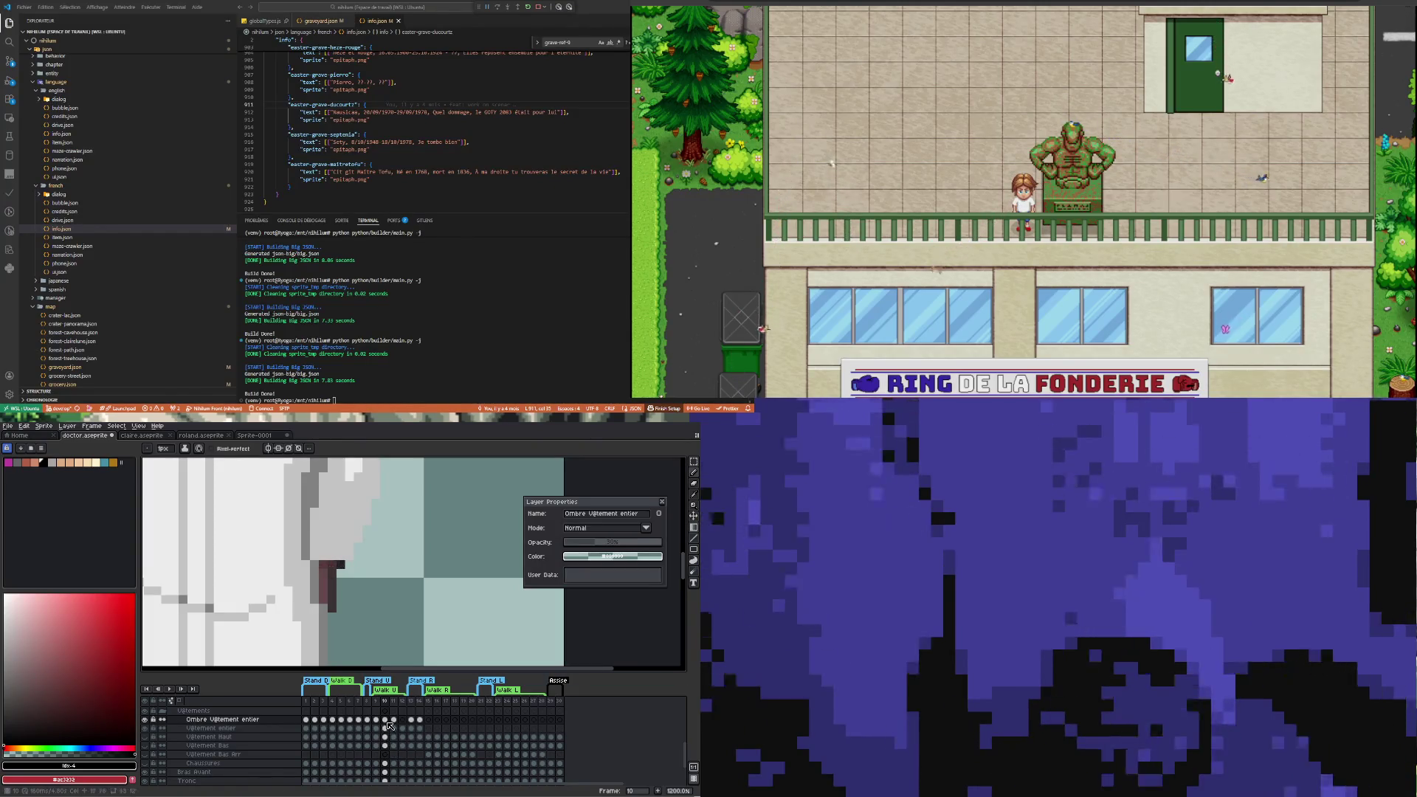
{"action": "left_click", "coordinate": [402, 720]}
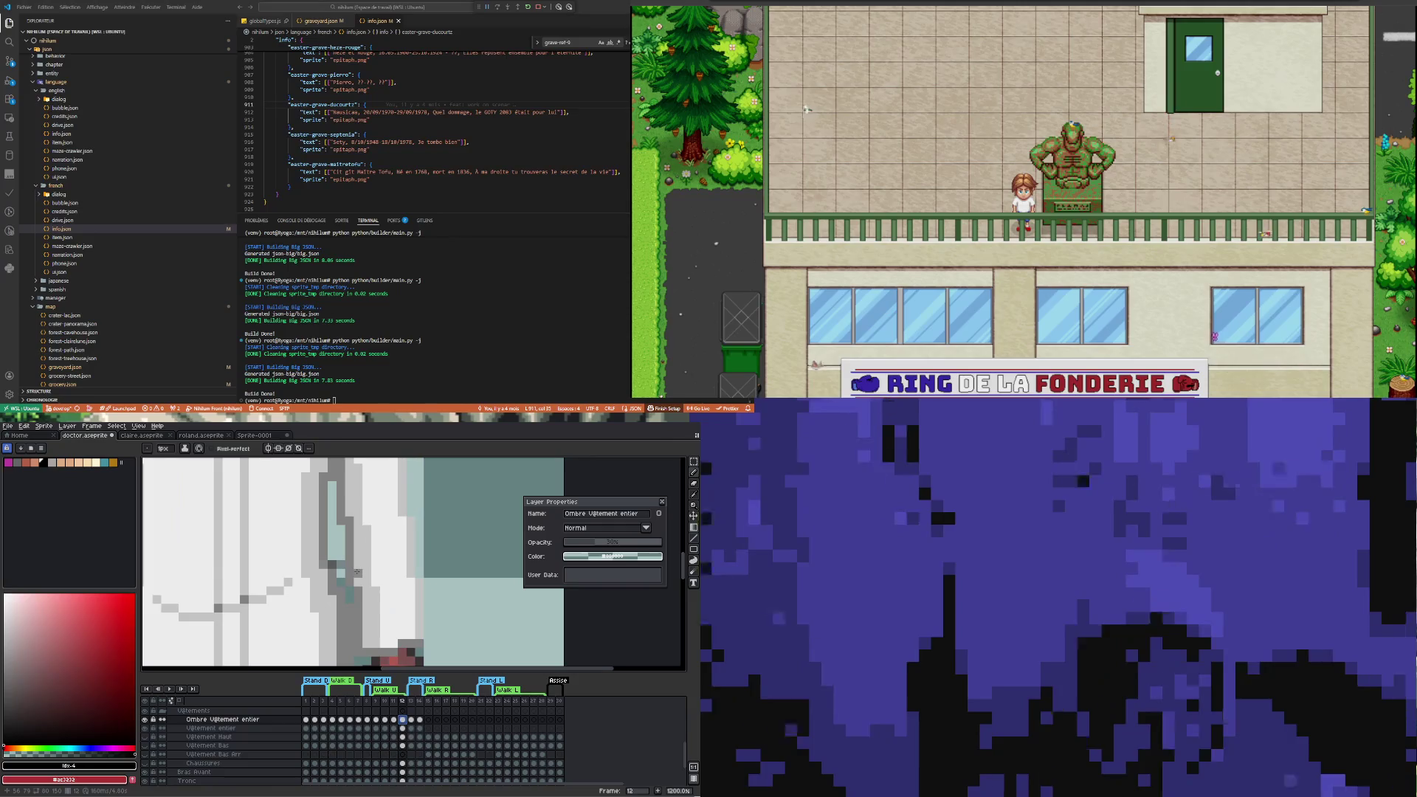
{"action": "scroll", "coordinate": [358, 572], "scroll_direction": "down", "scroll_amount": 7}
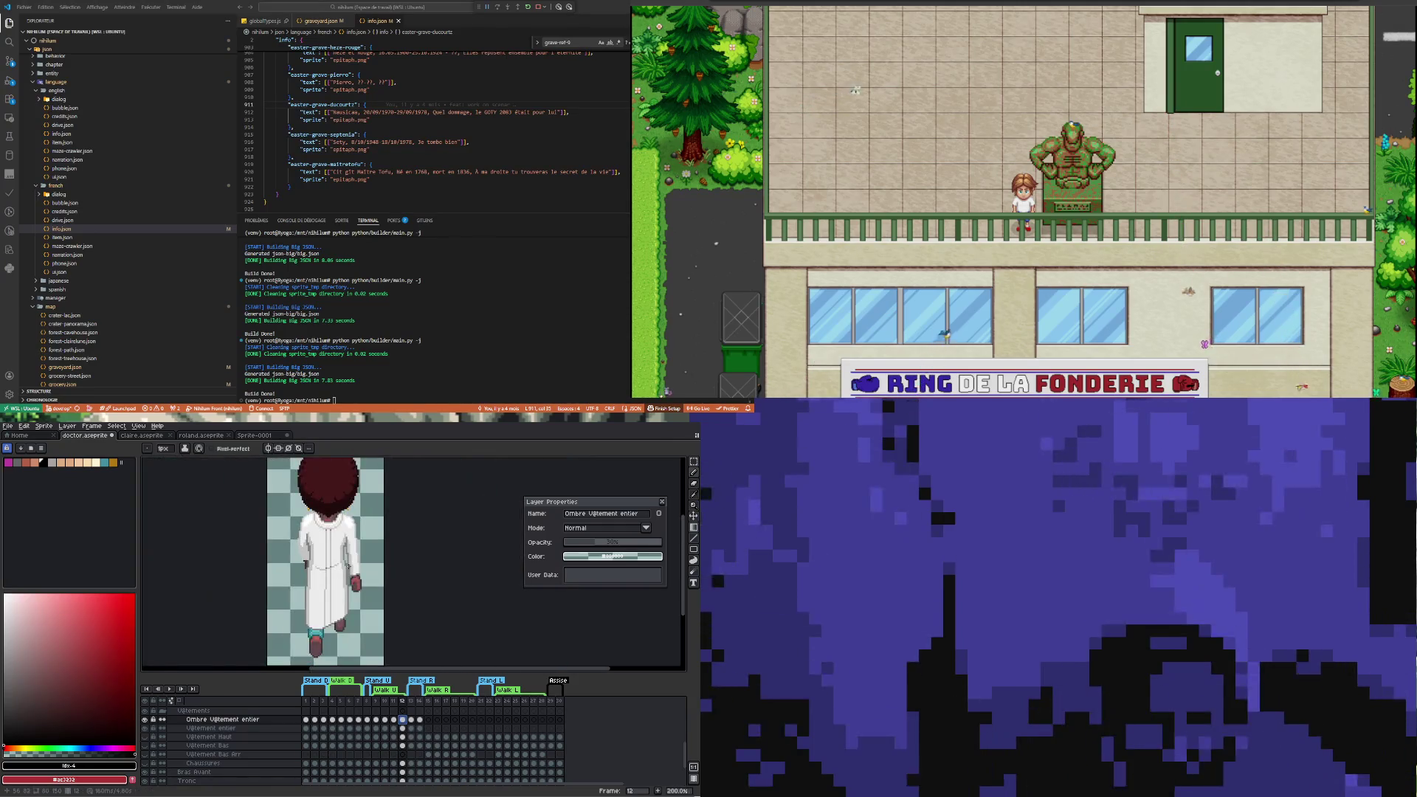
{"action": "scroll", "coordinate": [347, 565], "scroll_direction": "up", "scroll_amount": 3}
{"action": "scroll", "coordinate": [334, 578], "scroll_direction": "down", "scroll_amount": 3}
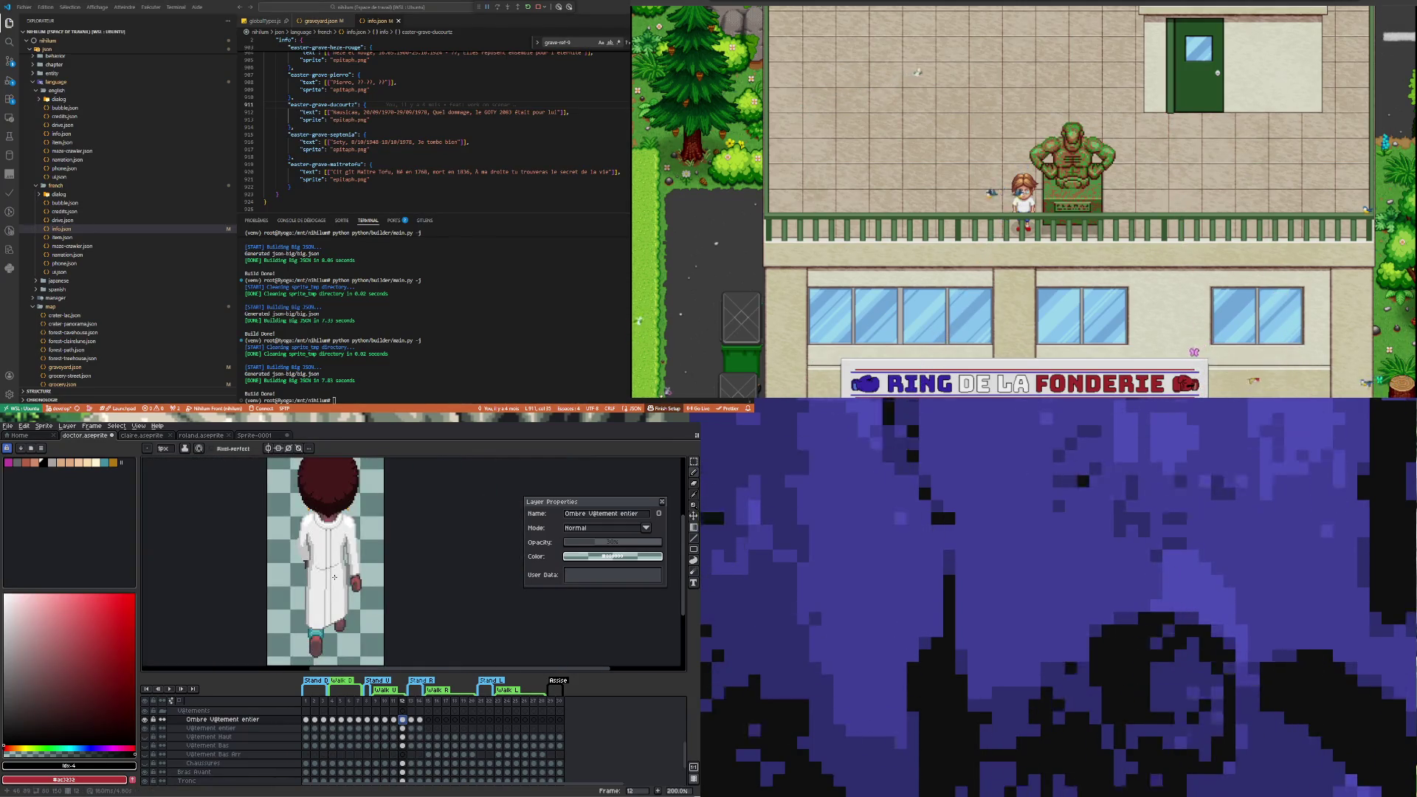
{"action": "scroll", "coordinate": [326, 615], "scroll_direction": "up", "scroll_amount": 2}
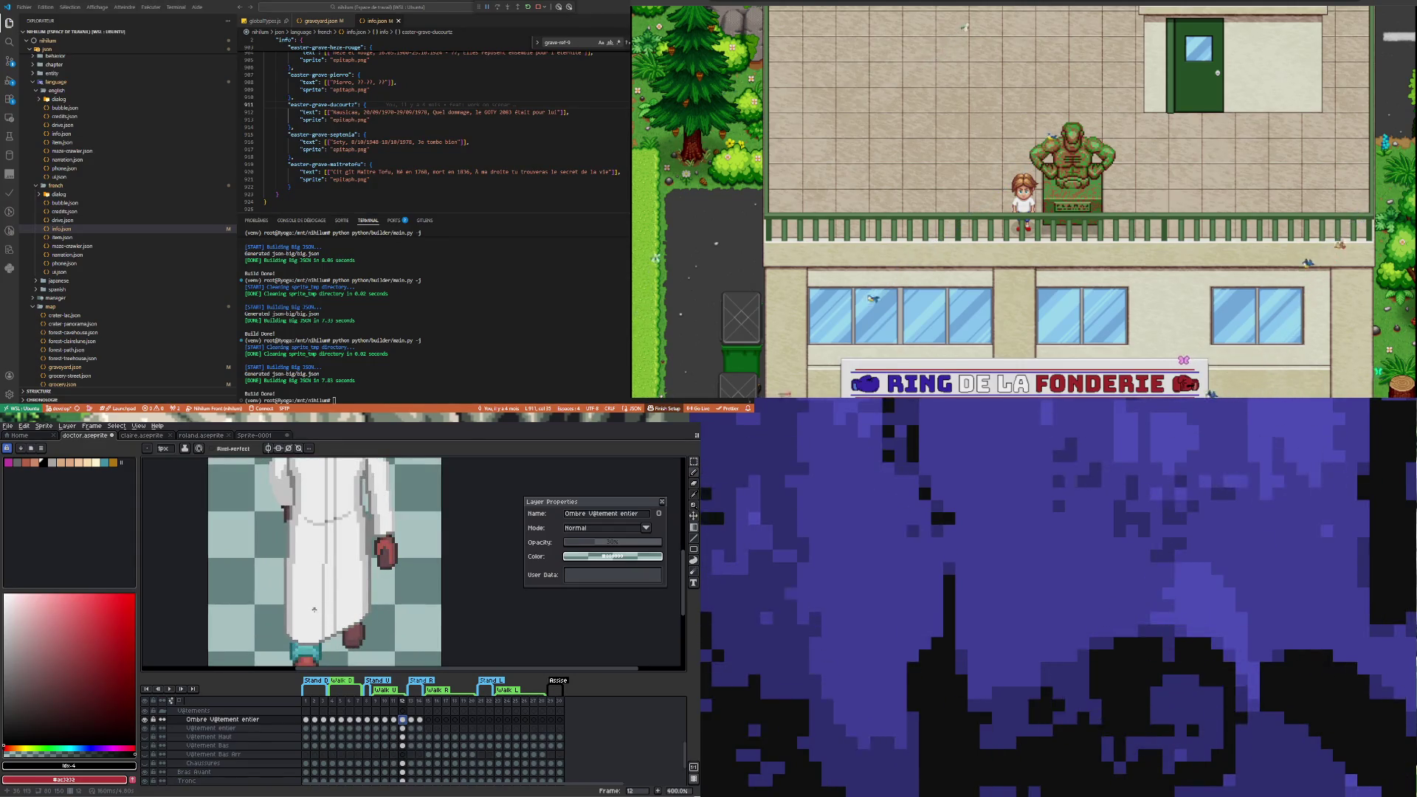
{"action": "scroll", "coordinate": [315, 609], "scroll_direction": "down", "scroll_amount": 3}
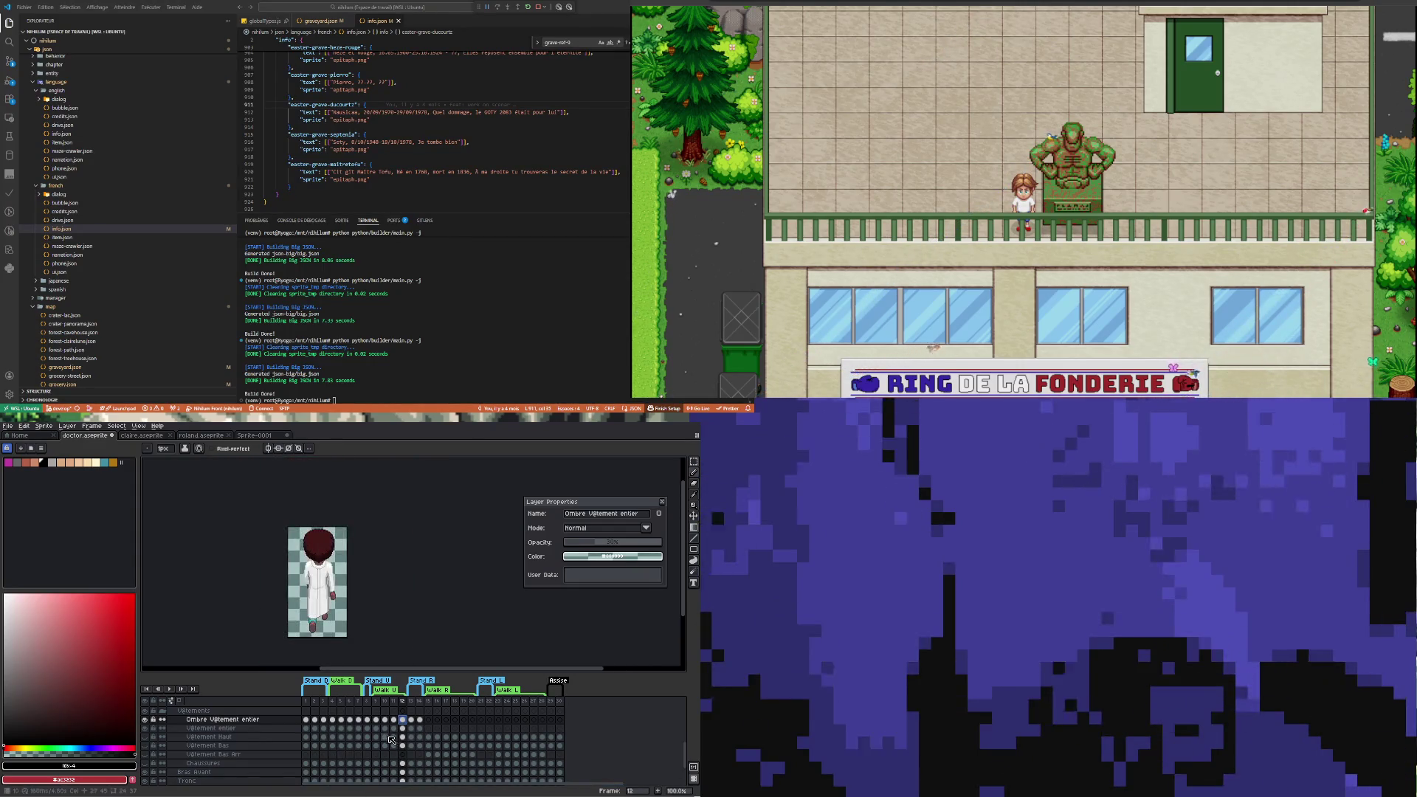
Flip through frames 9 and 11, ending on frame 10 at 200% zoom
{"action": "left_click", "coordinate": [378, 722]}
{"action": "scroll", "coordinate": [316, 607], "scroll_direction": "up", "scroll_amount": 3}
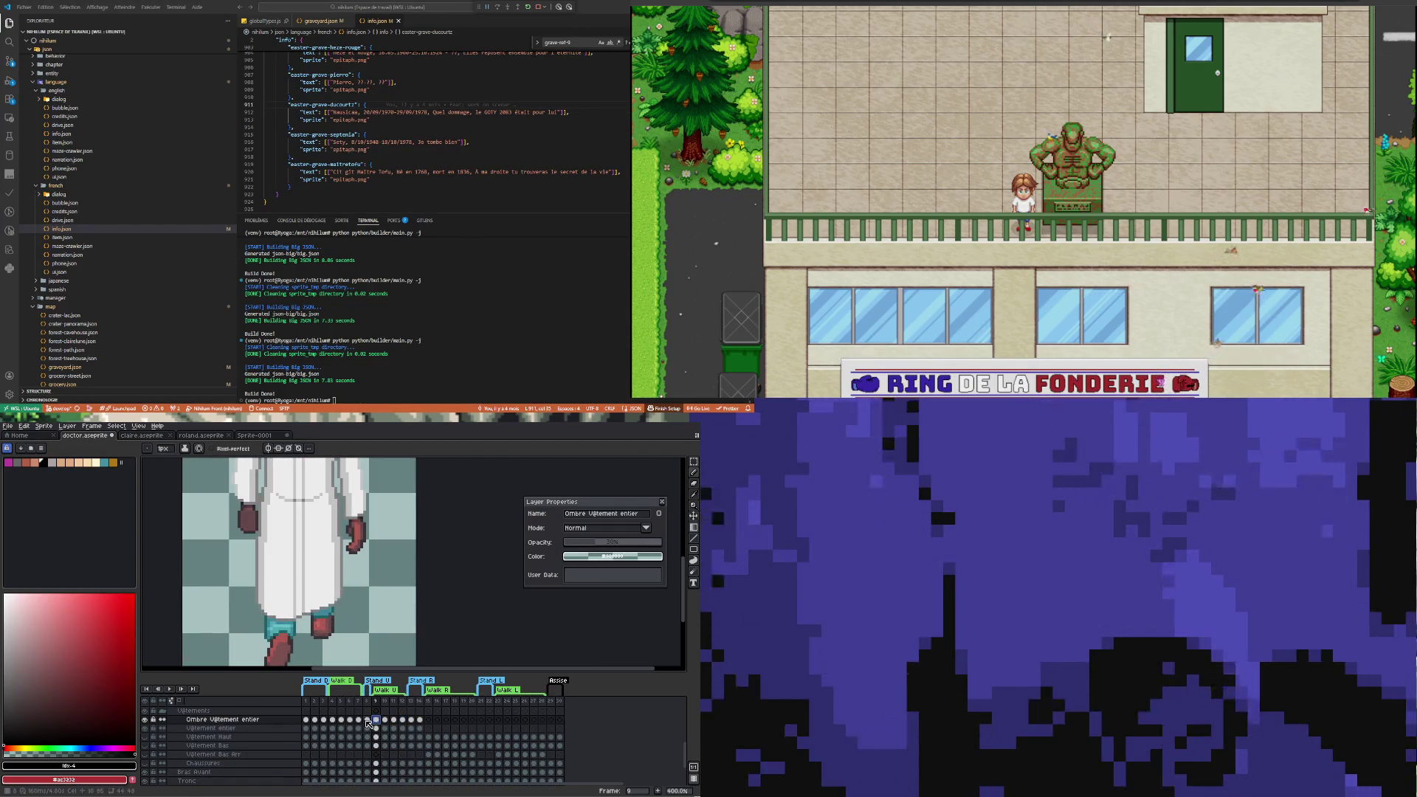
{"action": "left_click", "coordinate": [396, 720]}
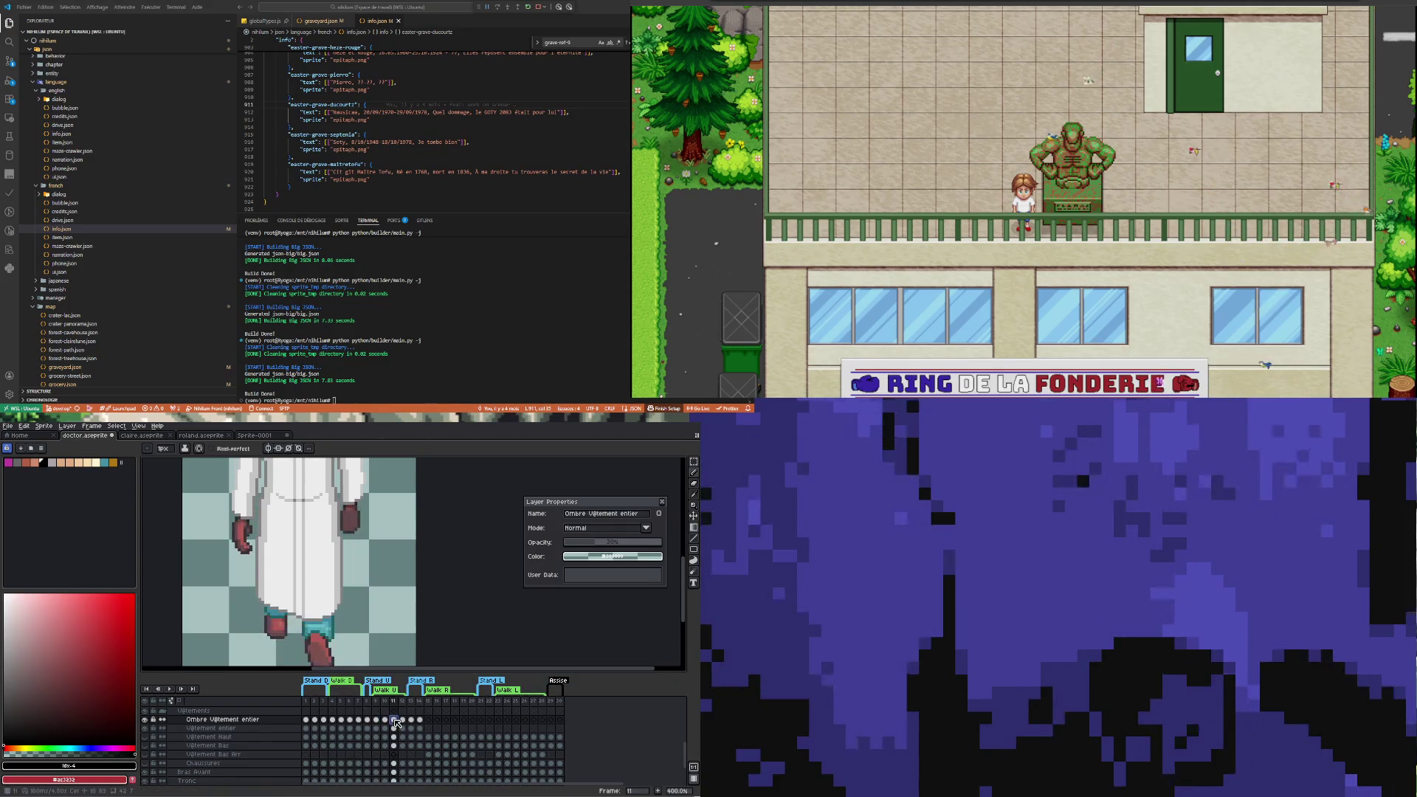
{"action": "left_click", "coordinate": [385, 720]}
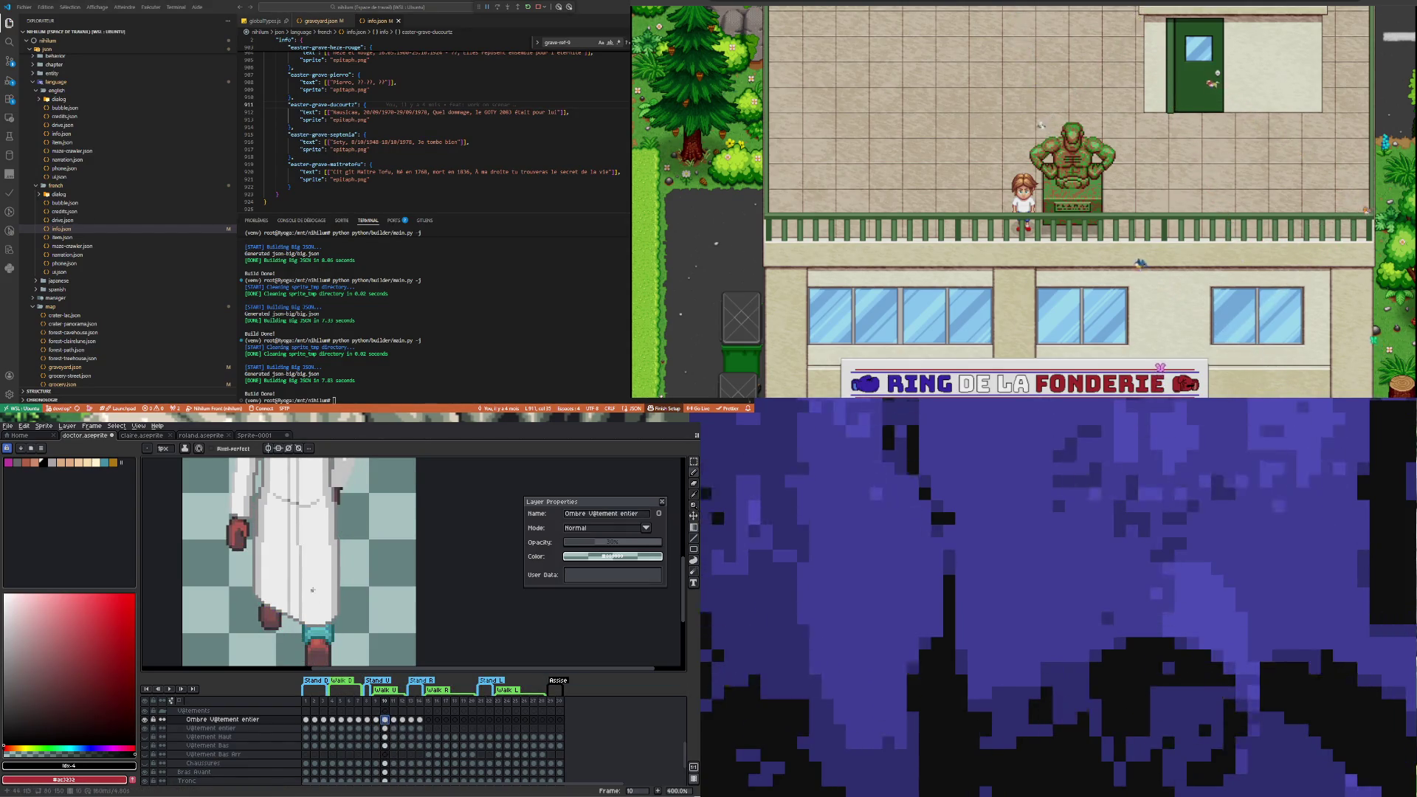
{"action": "scroll", "coordinate": [312, 591], "scroll_direction": "down", "scroll_amount": 3}
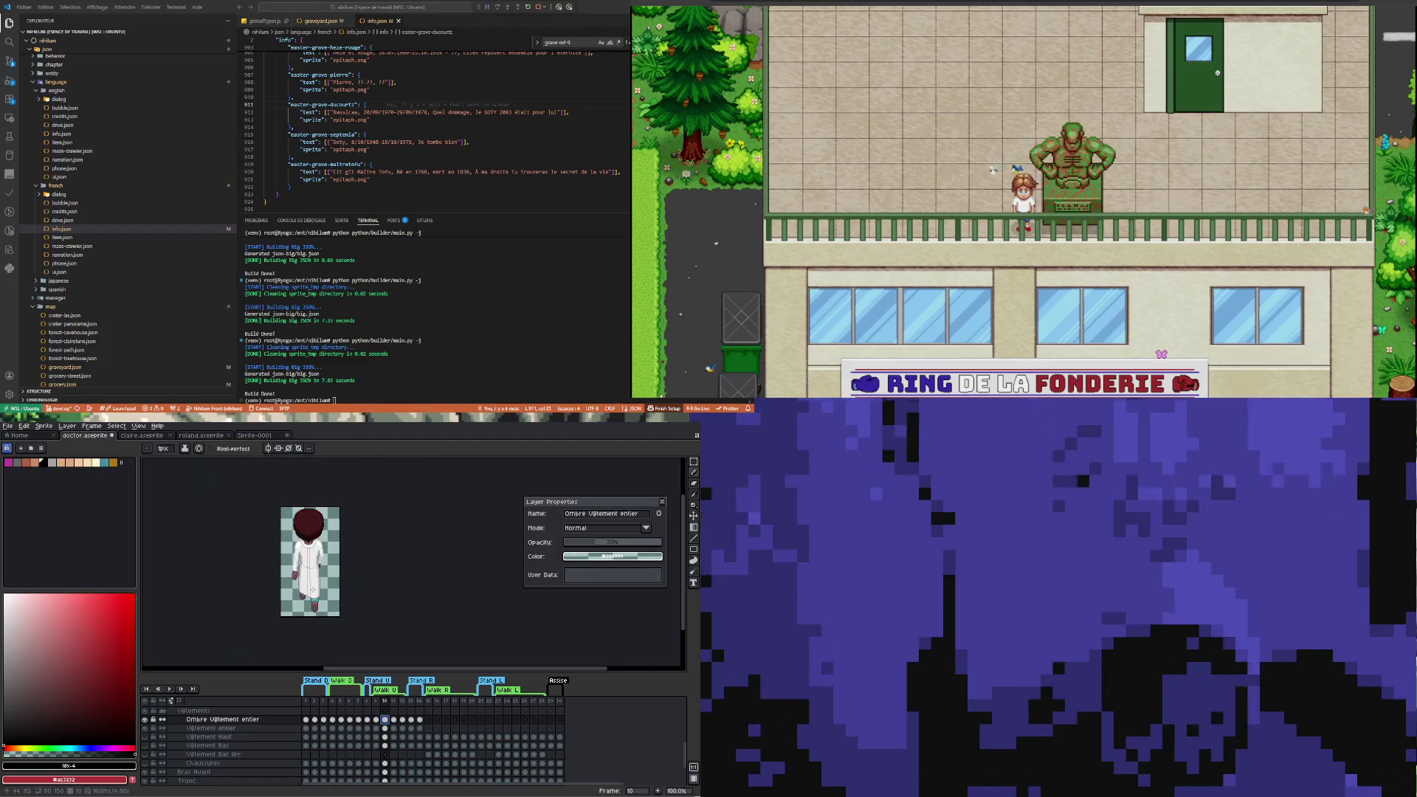
{"action": "scroll", "coordinate": [311, 612], "scroll_direction": "up", "scroll_amount": 1}
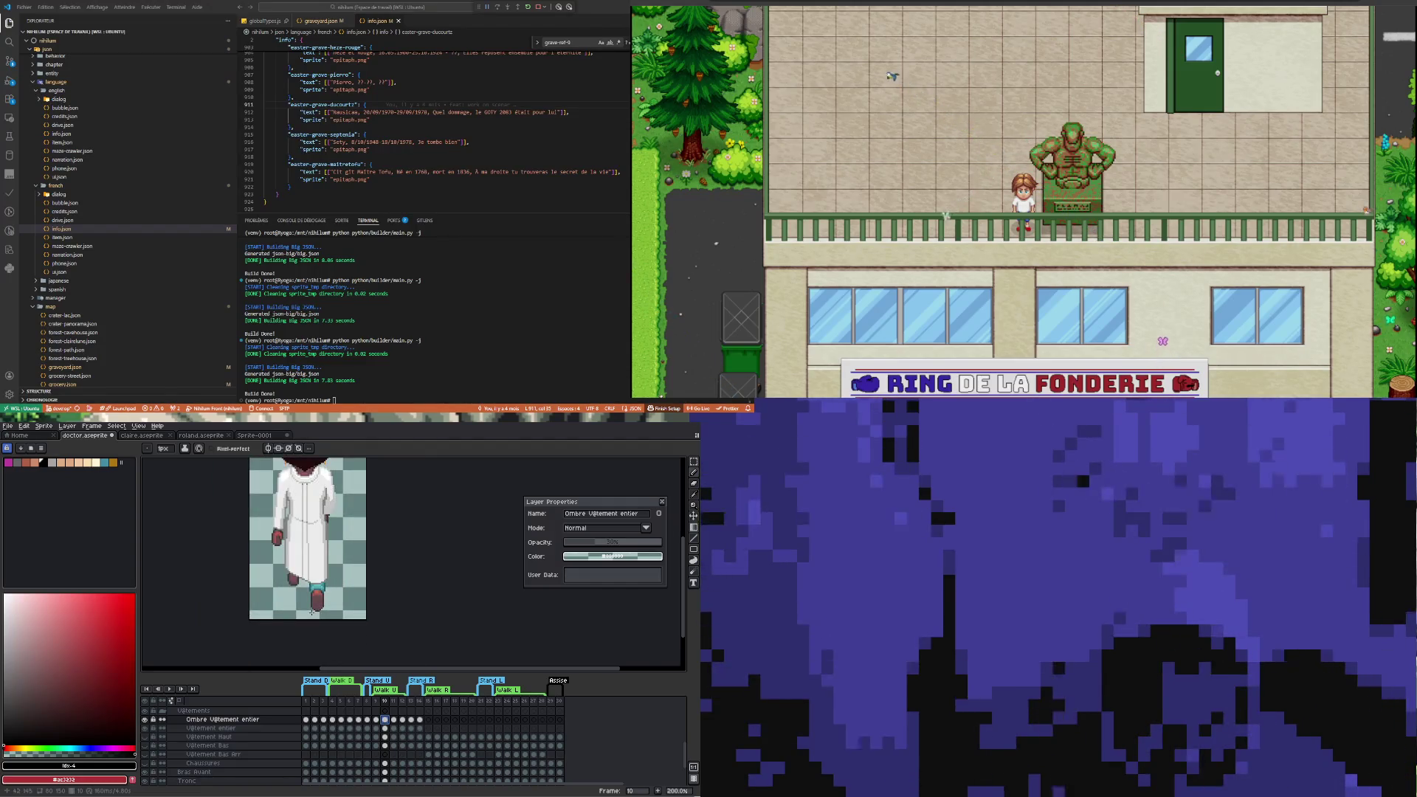
{"action": "scroll", "coordinate": [398, 736], "scroll_direction": "down", "scroll_amount": 3}
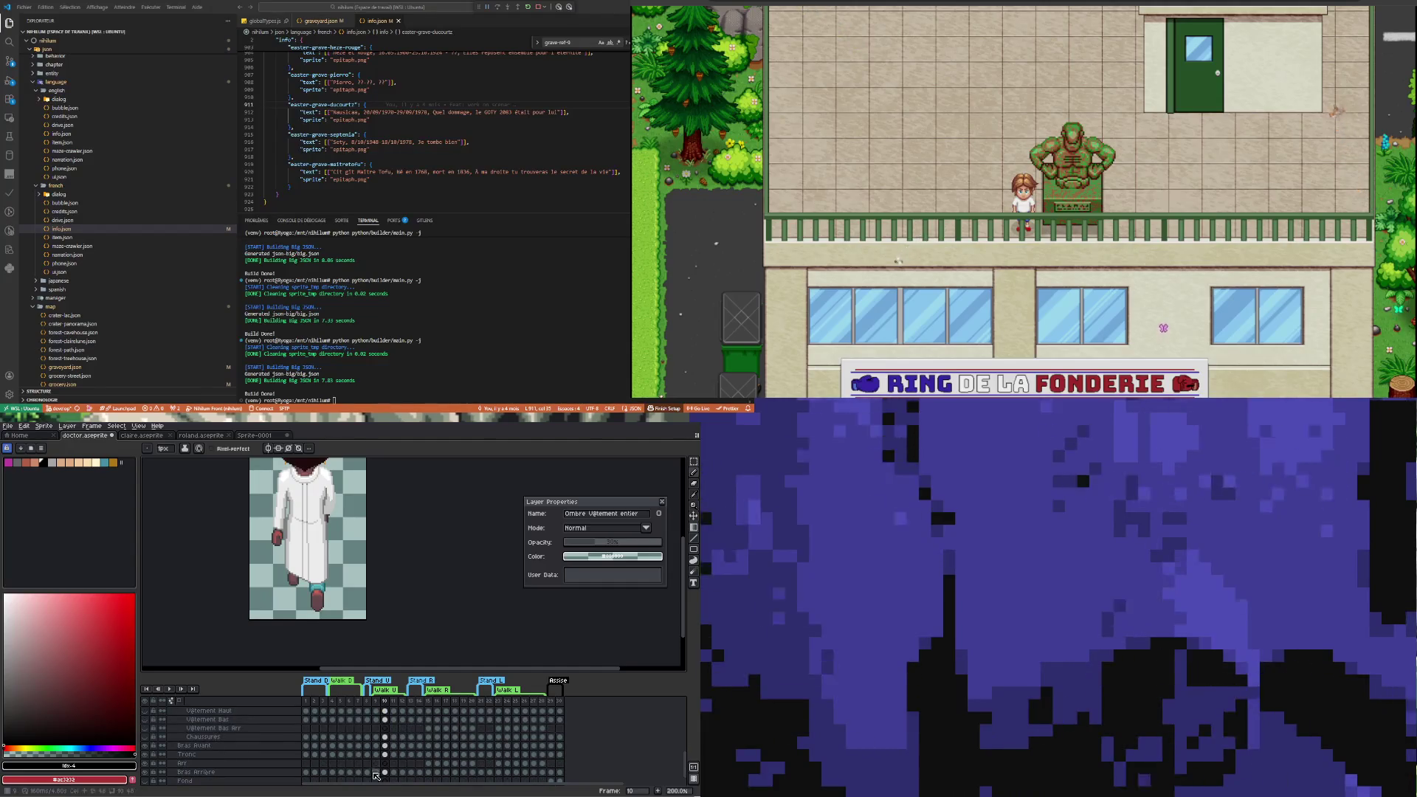
On Chaussures frames 9 and 10, shift the lower body and shoes left and down
{"action": "left_click", "coordinate": [376, 738]}
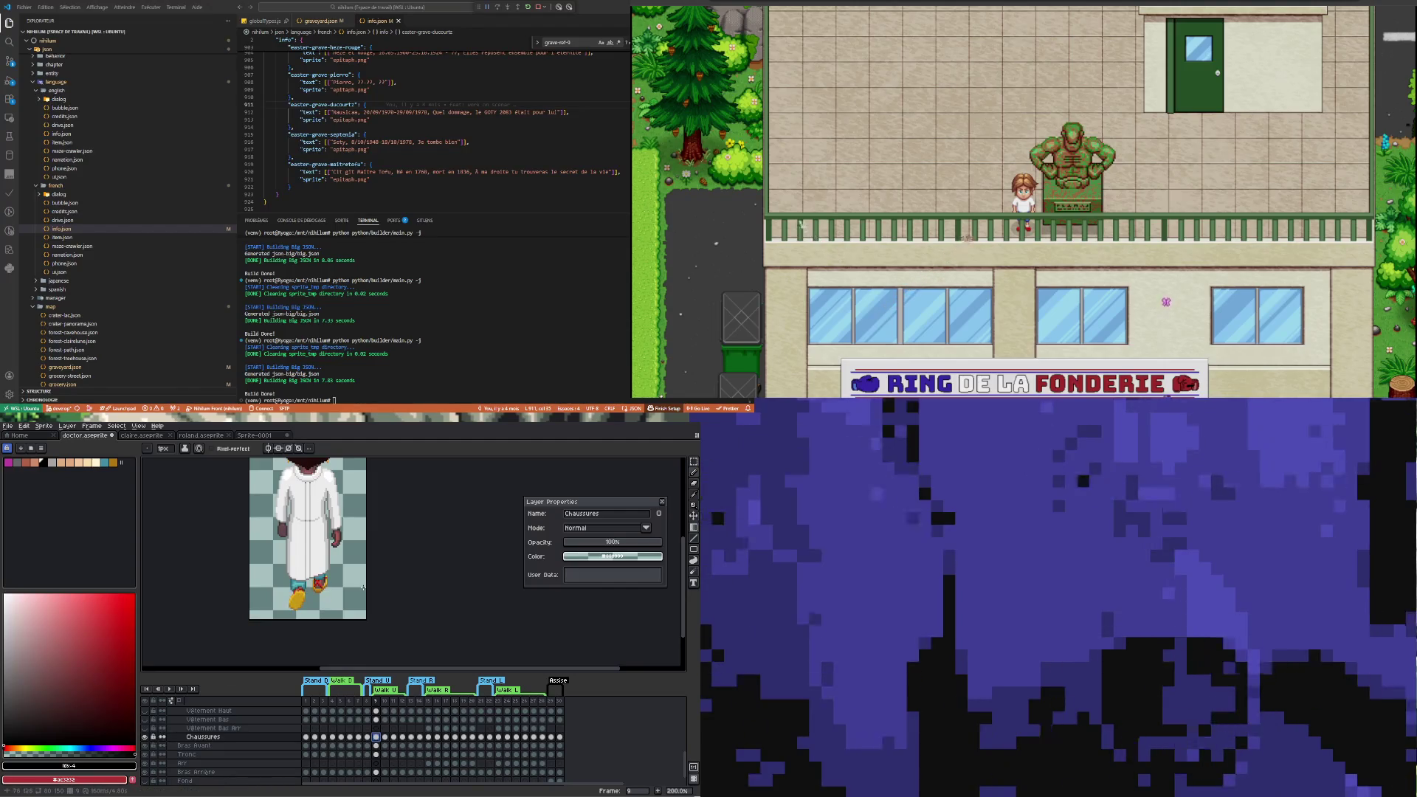
{"action": "key", "text": "v"}
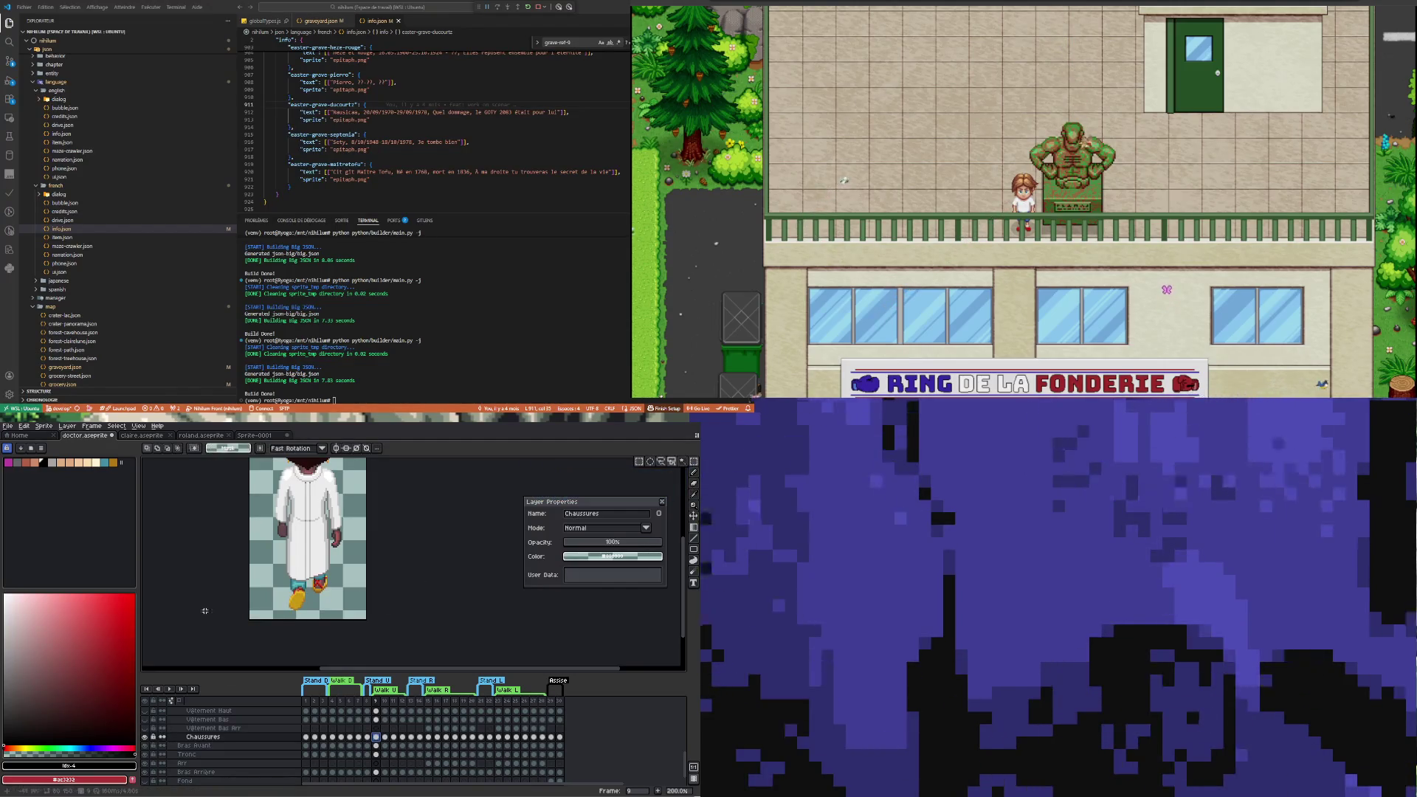
{"action": "mouse_move", "coordinate": [266, 617]}
{"action": "left_mouse_down"}
{"action": "mouse_move", "coordinate": [346, 548]}
{"action": "mouse_move", "coordinate": [355, 614]}
{"action": "mouse_move", "coordinate": [348, 569]}
{"action": "left_mouse_up"}
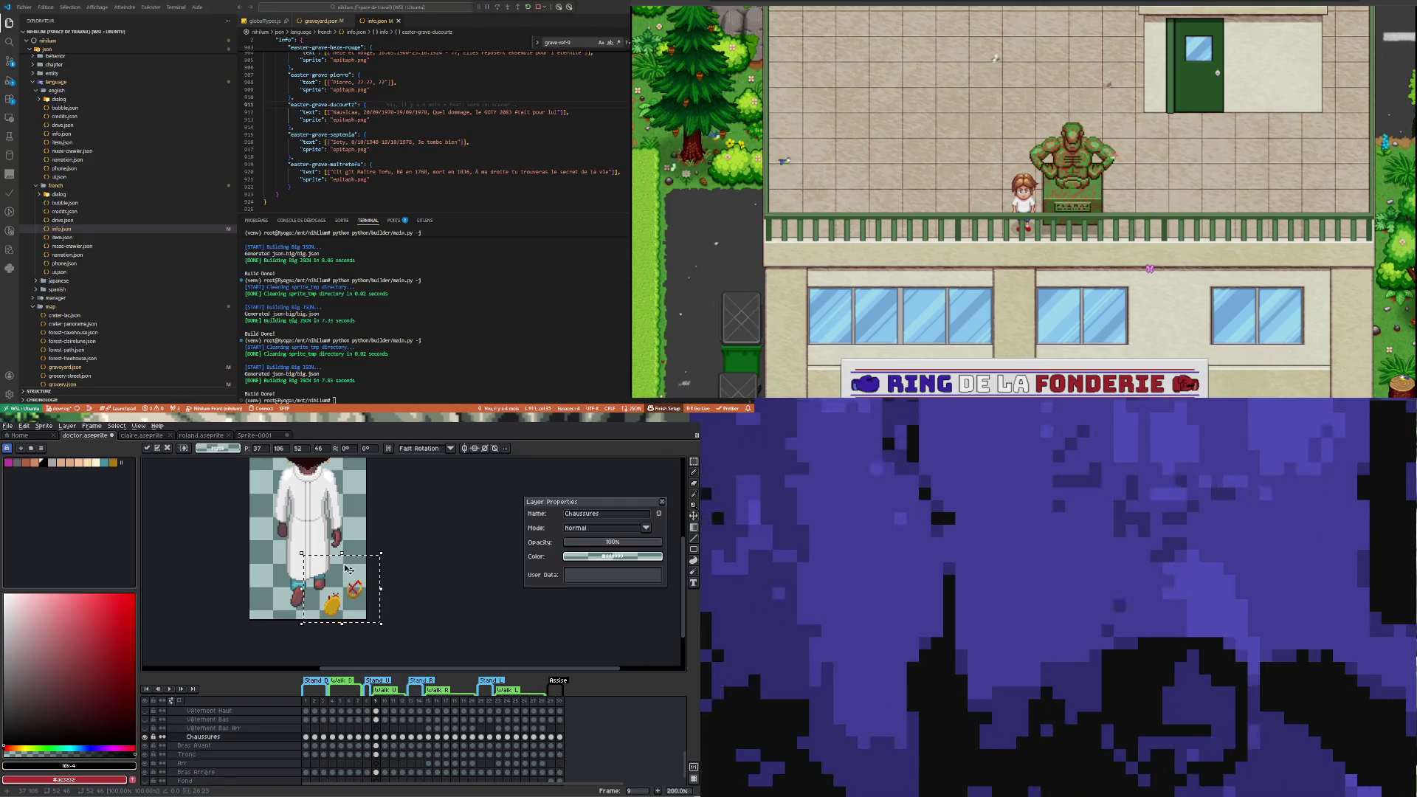
{"action": "key", "text": "ctrl+d"}
{"action": "left_click", "coordinate": [384, 700]}
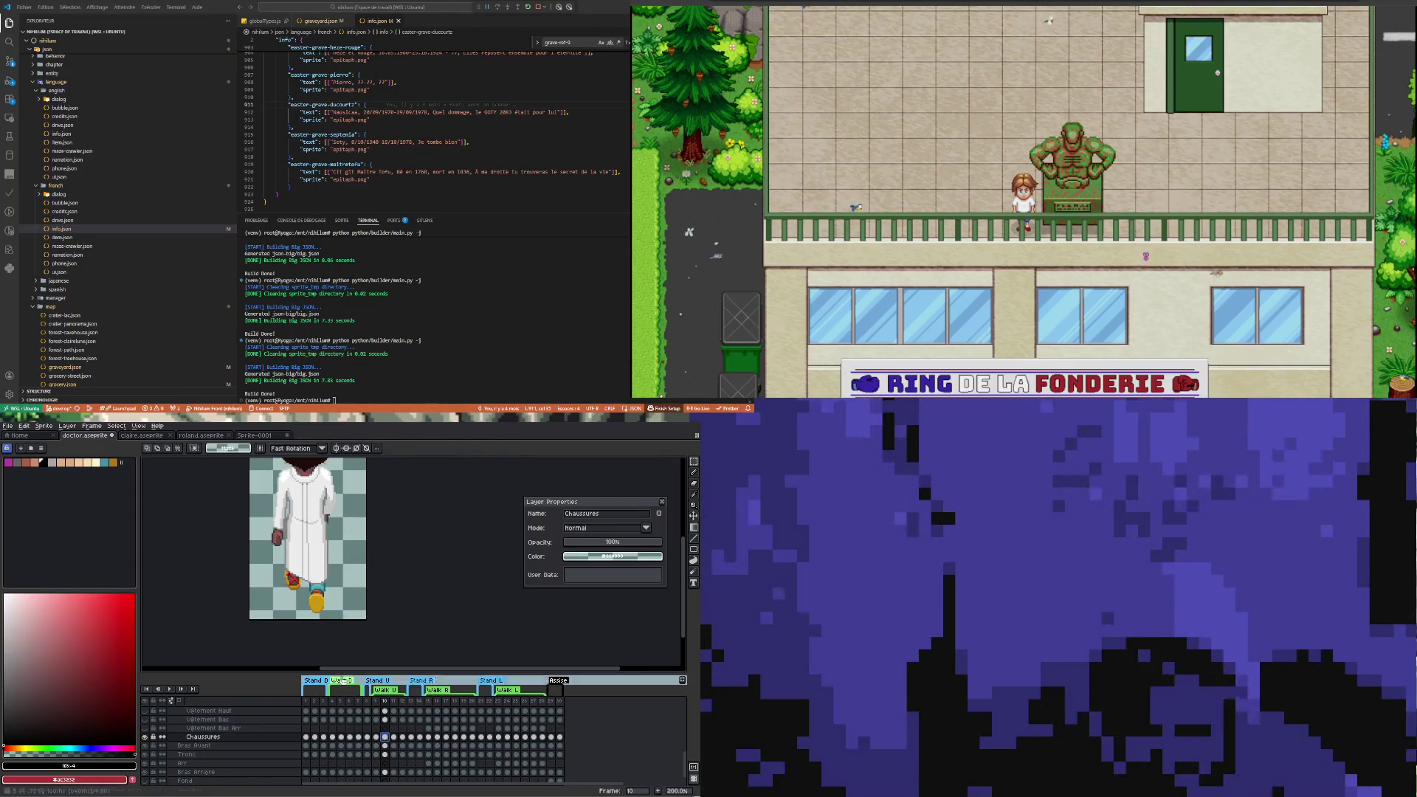
{"action": "key", "text": "ctrl+shift+d"}
{"action": "left_click_drag", "start_coordinate": [296, 617], "coordinate": [262, 624]}
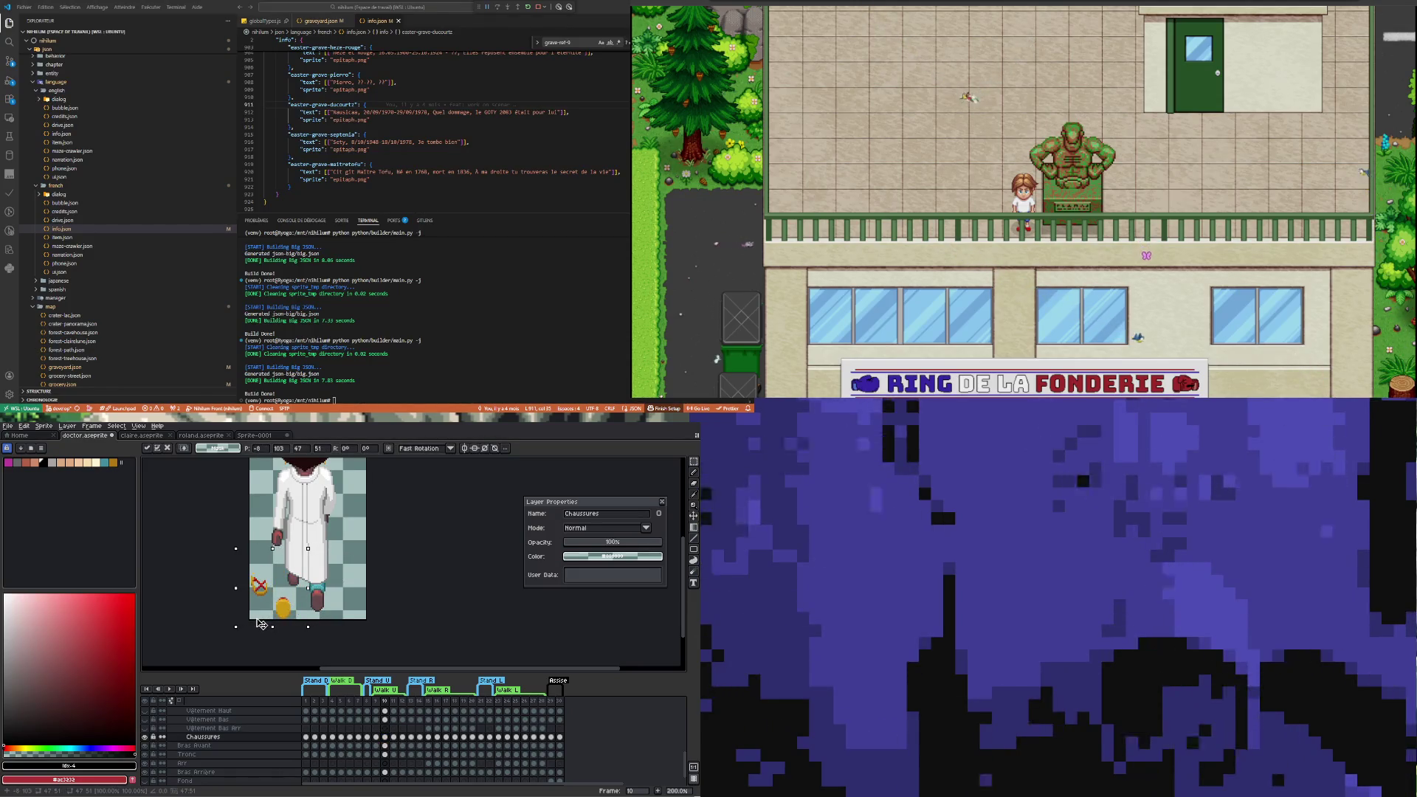
{"action": "key", "text": "ctrl+d"}
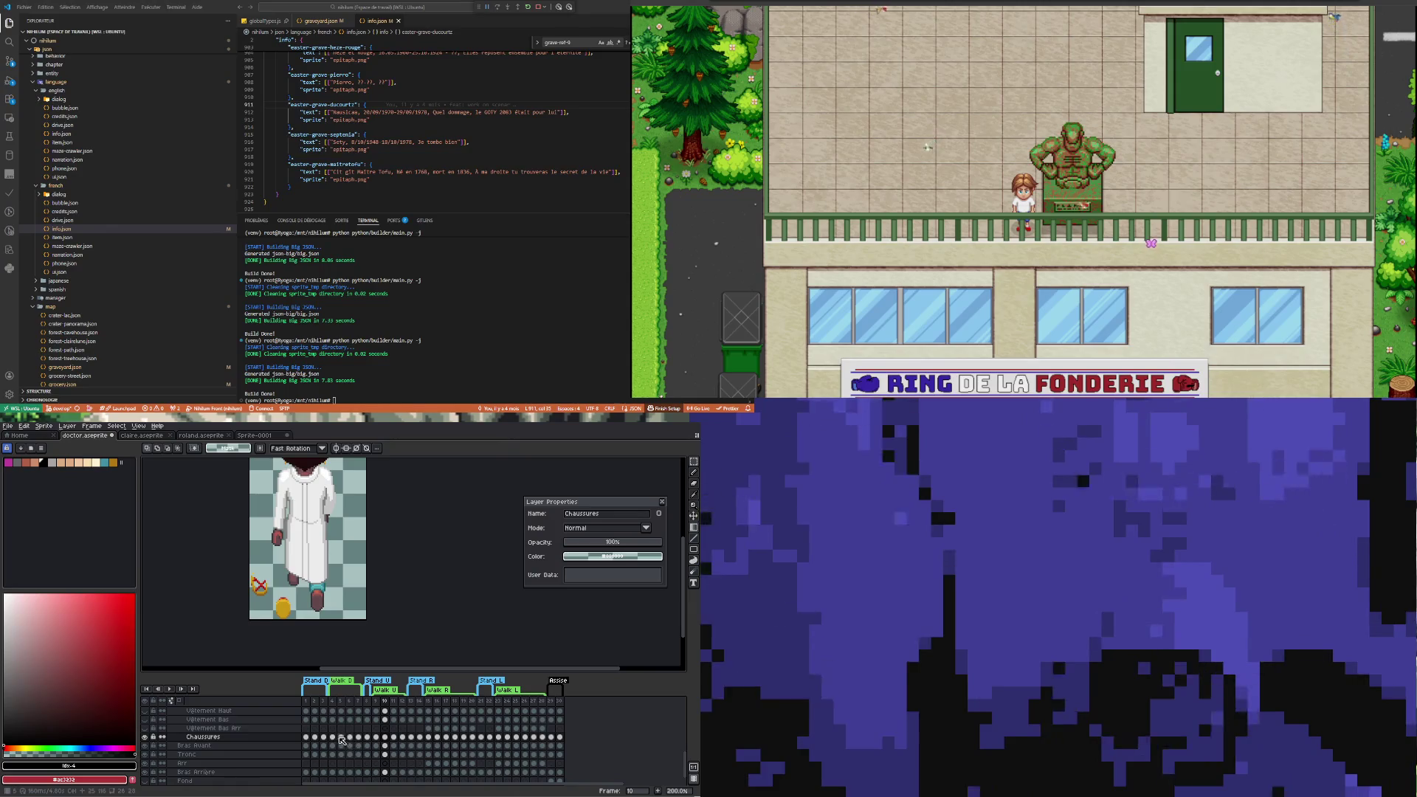
Select the feet from frame 8 and move them left in frame 9
{"action": "left_click", "coordinate": [333, 737]}
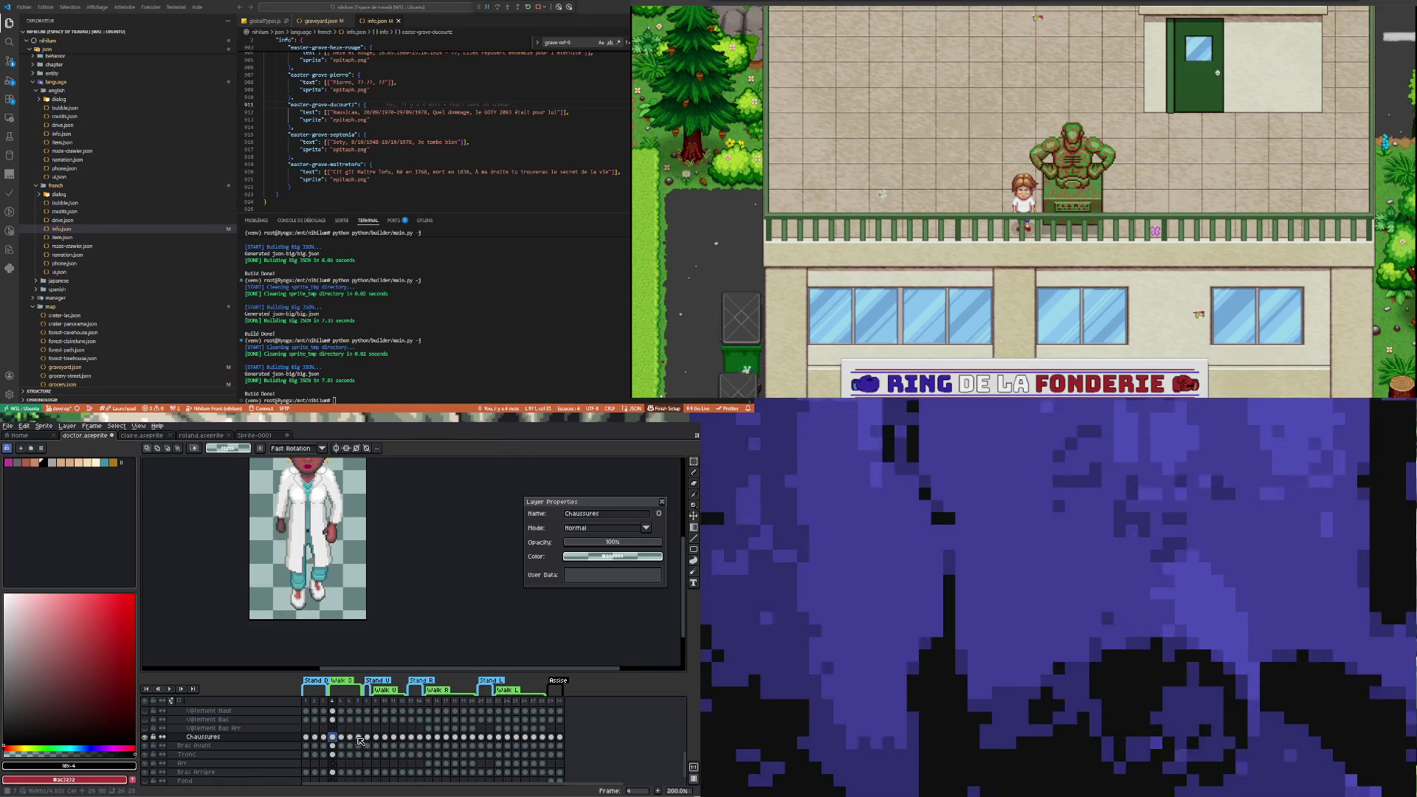
{"action": "left_click", "coordinate": [359, 737]}
{"action": "left_click", "coordinate": [367, 737]}
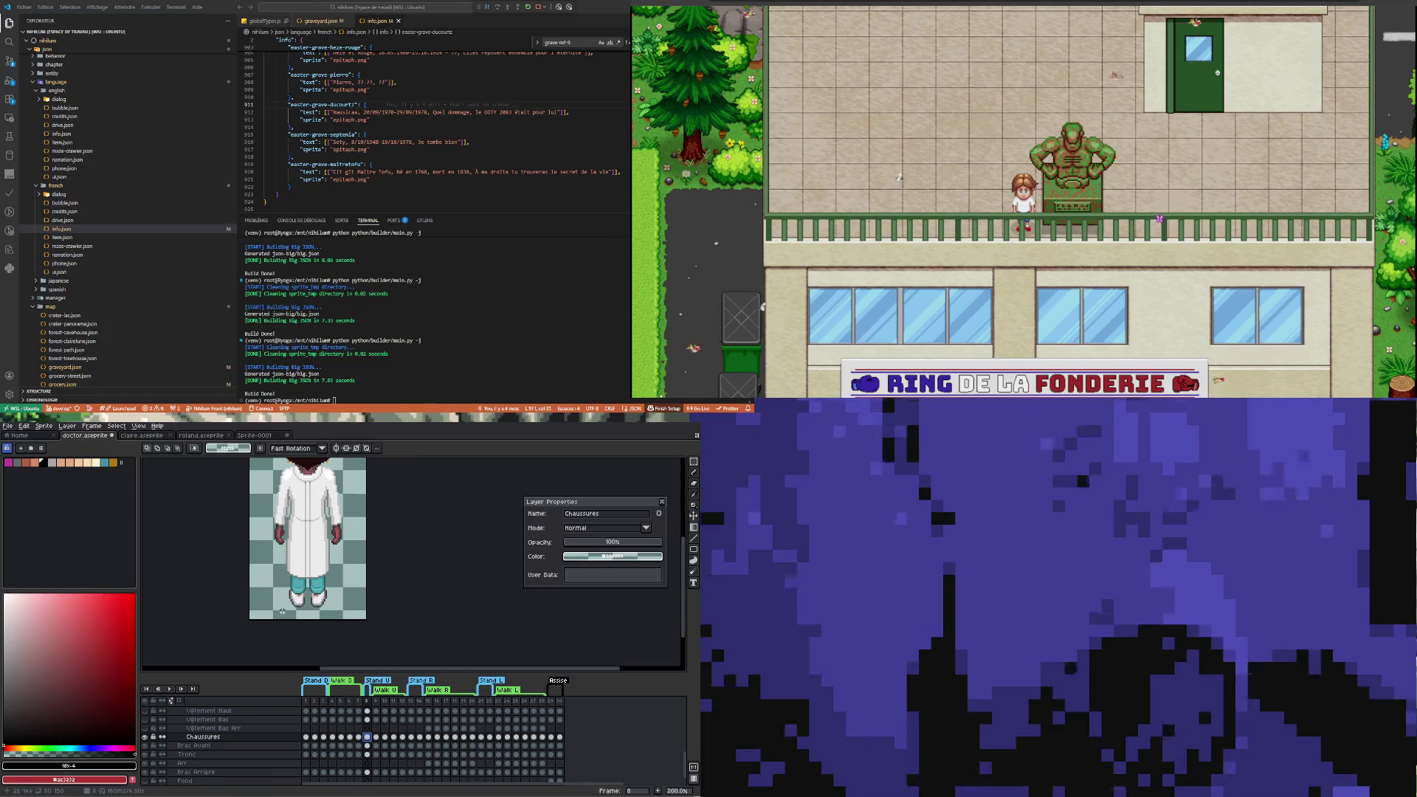
{"action": "left_click_drag", "start_coordinate": [281, 609], "coordinate": [337, 565]}
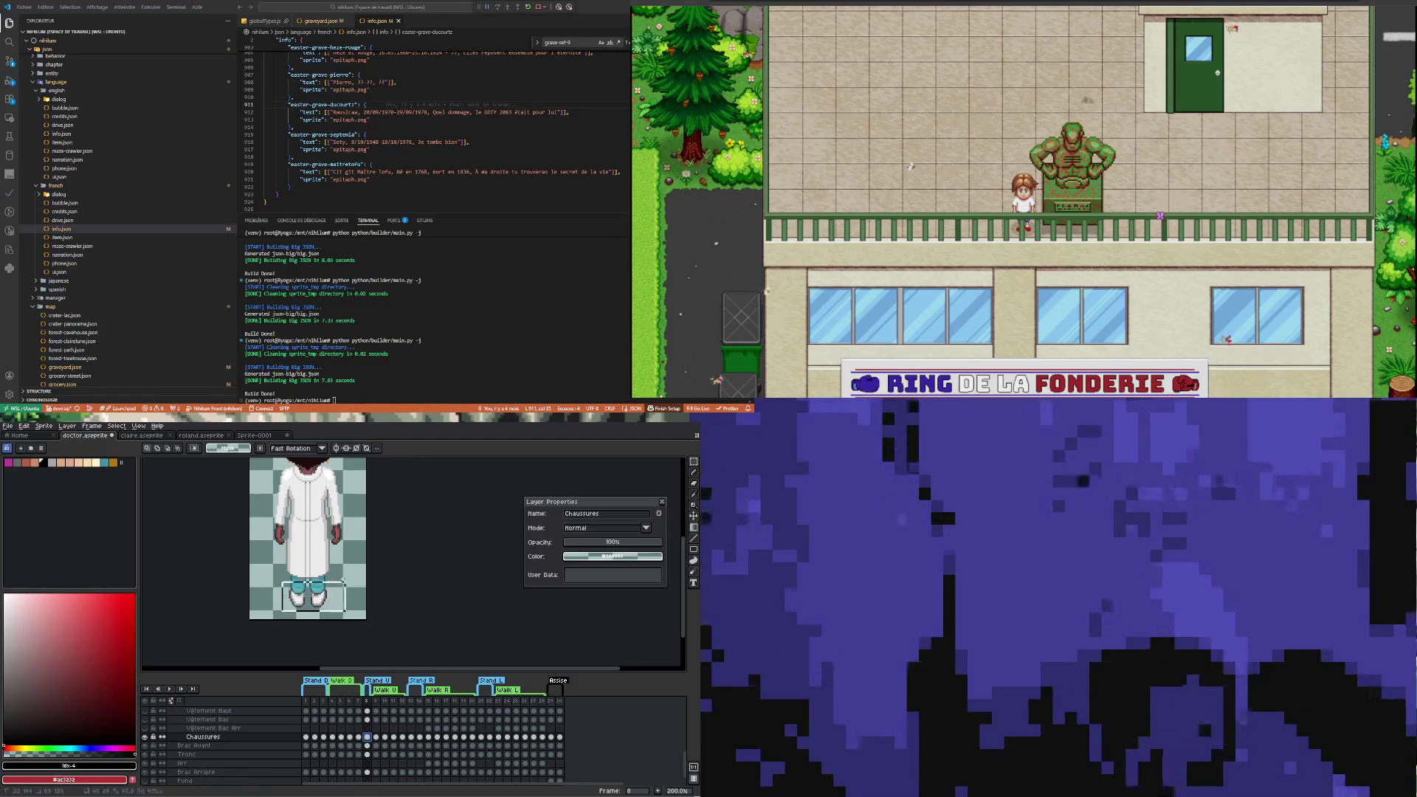
{"action": "left_click", "coordinate": [376, 737]}
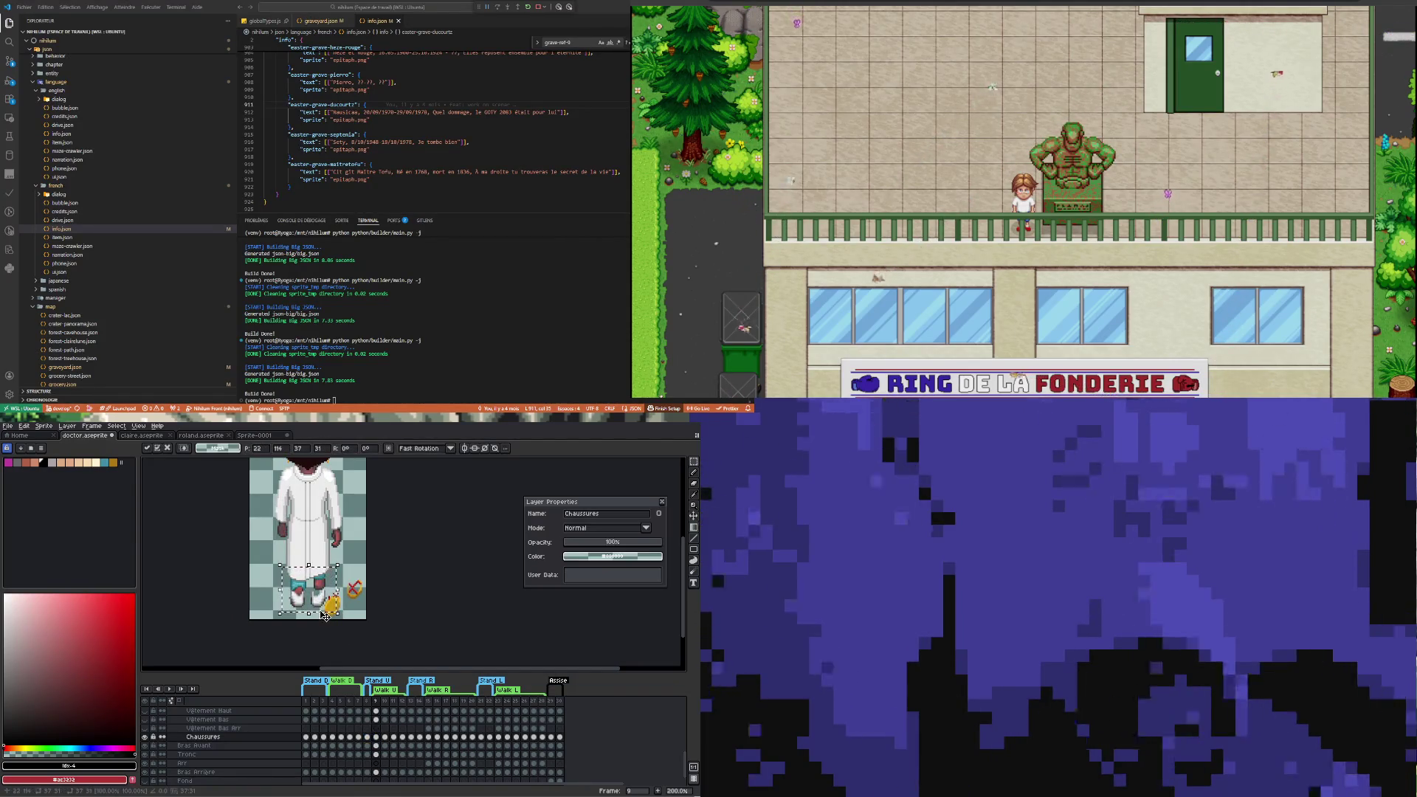
{"action": "left_click_drag", "start_coordinate": [325, 615], "coordinate": [285, 607]}
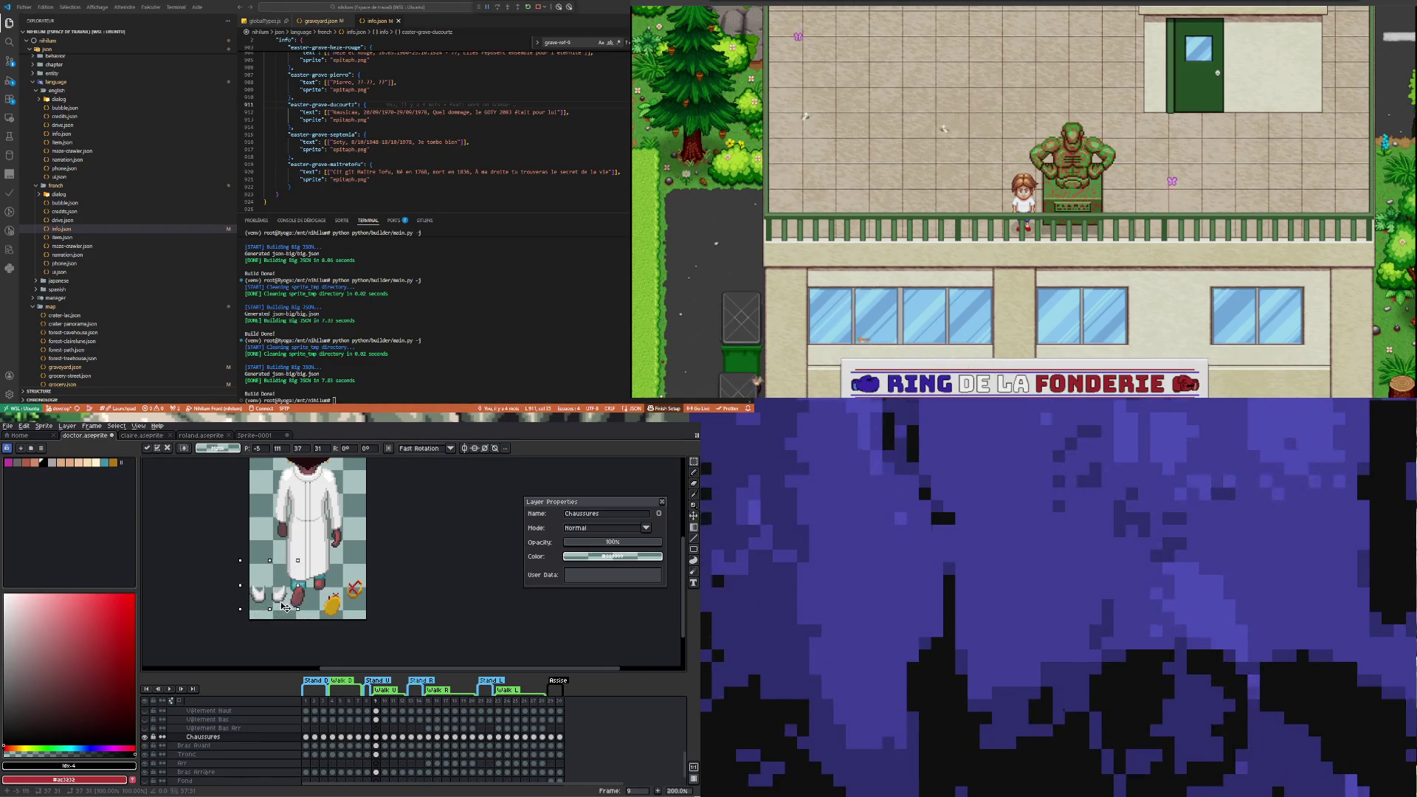
{"action": "key", "text": "Return"}
{"action": "scroll", "coordinate": [272, 625], "scroll_direction": "up", "scroll_amount": 1}
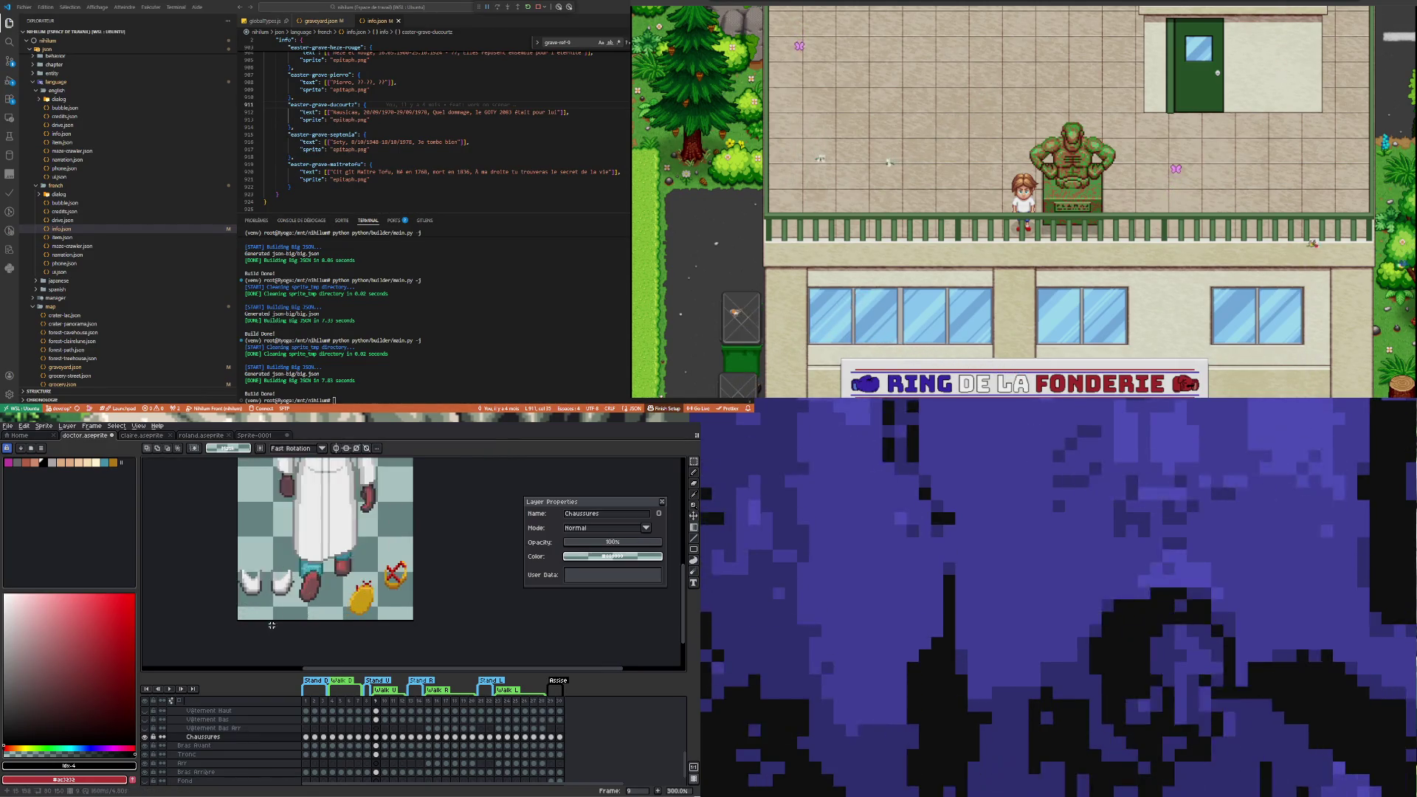
{"action": "scroll", "coordinate": [278, 601], "scroll_direction": "up", "scroll_amount": 3}
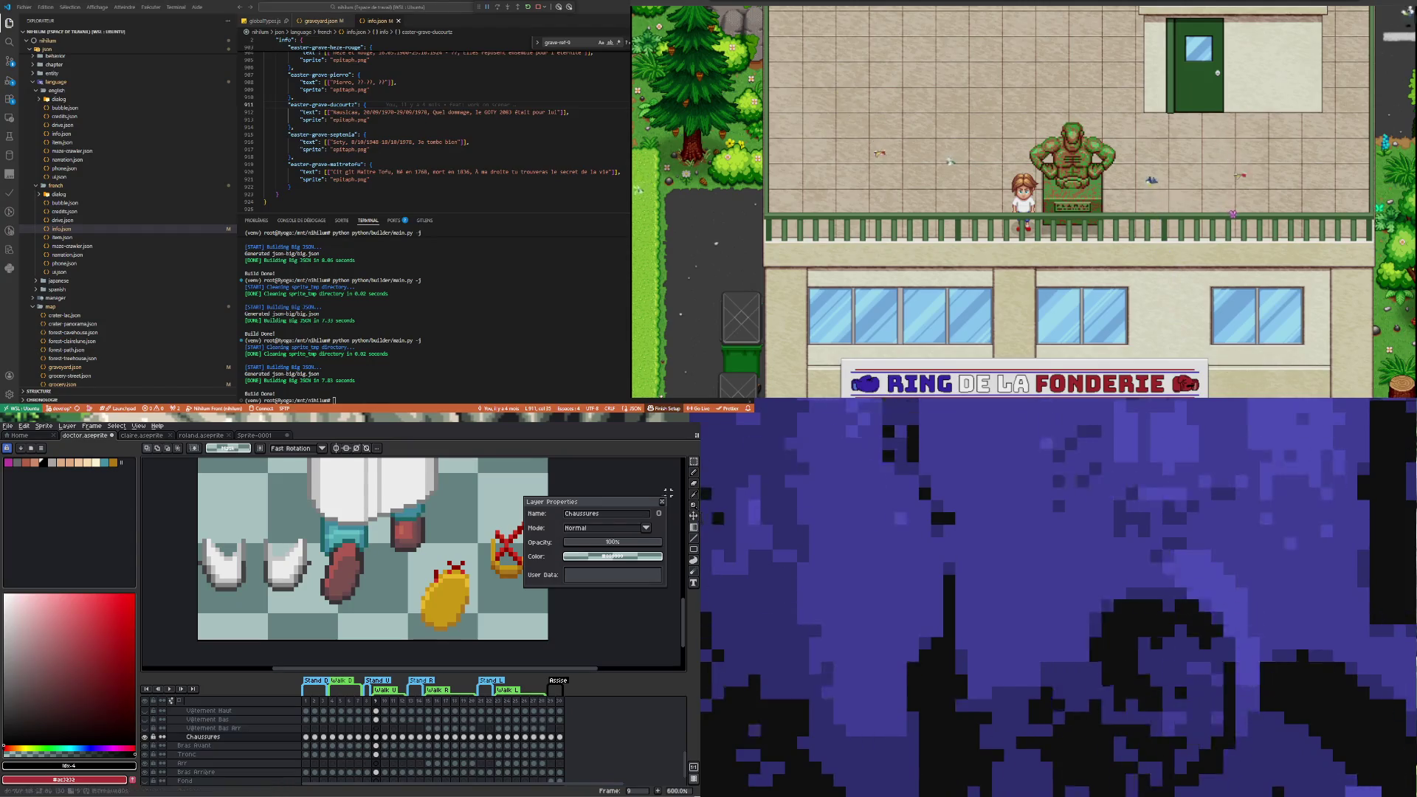
Move the yellow shoe left under the teal trouser leg, then sample light grey #c4c4c4
{"action": "mouse_move", "coordinate": [694, 461]}
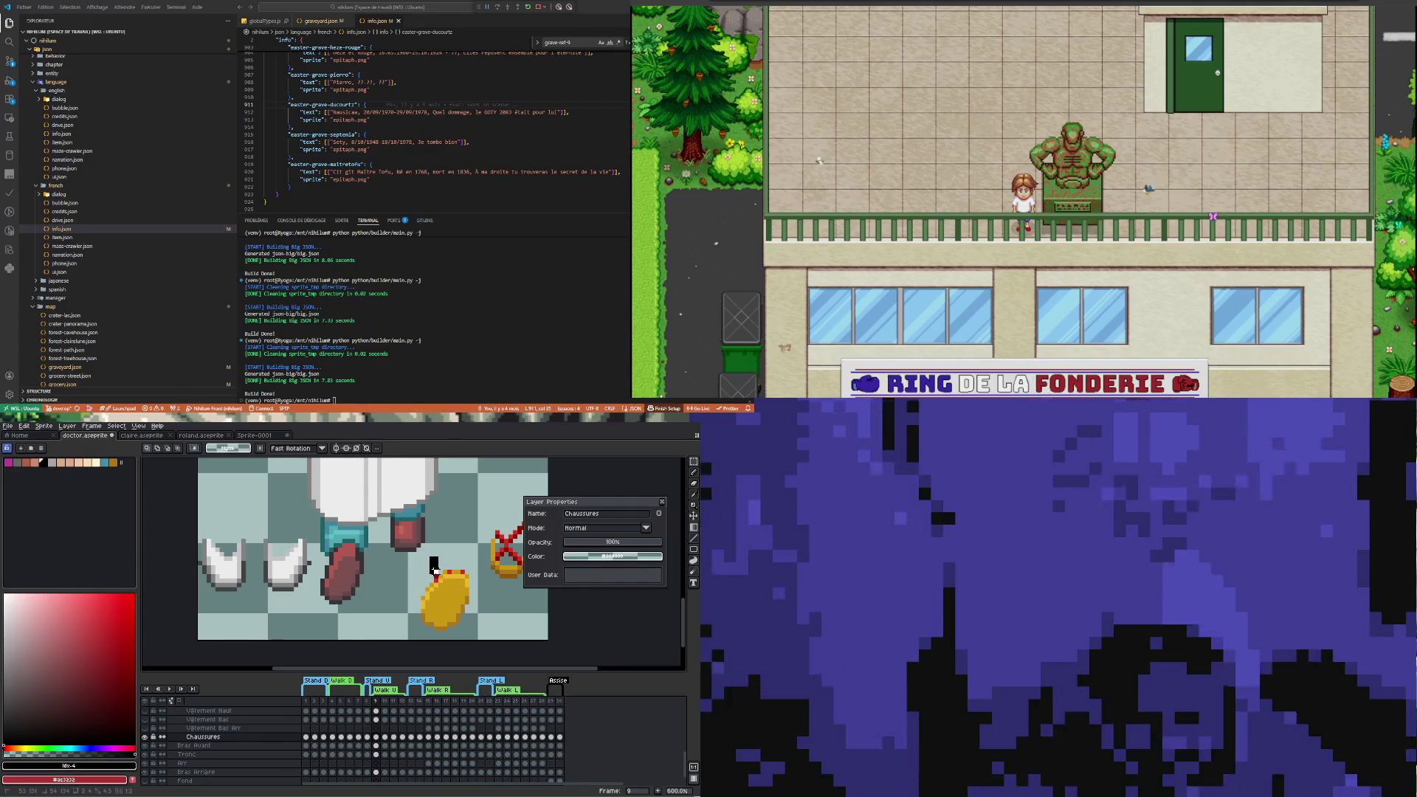
{"action": "mouse_move", "coordinate": [415, 562]}
{"action": "left_mouse_down"}
{"action": "mouse_move", "coordinate": [470, 606]}
{"action": "mouse_move", "coordinate": [480, 640]}
{"action": "mouse_move", "coordinate": [362, 592]}
{"action": "left_mouse_up"}
{"action": "left_click_drag", "start_coordinate": [397, 583], "coordinate": [358, 592]}
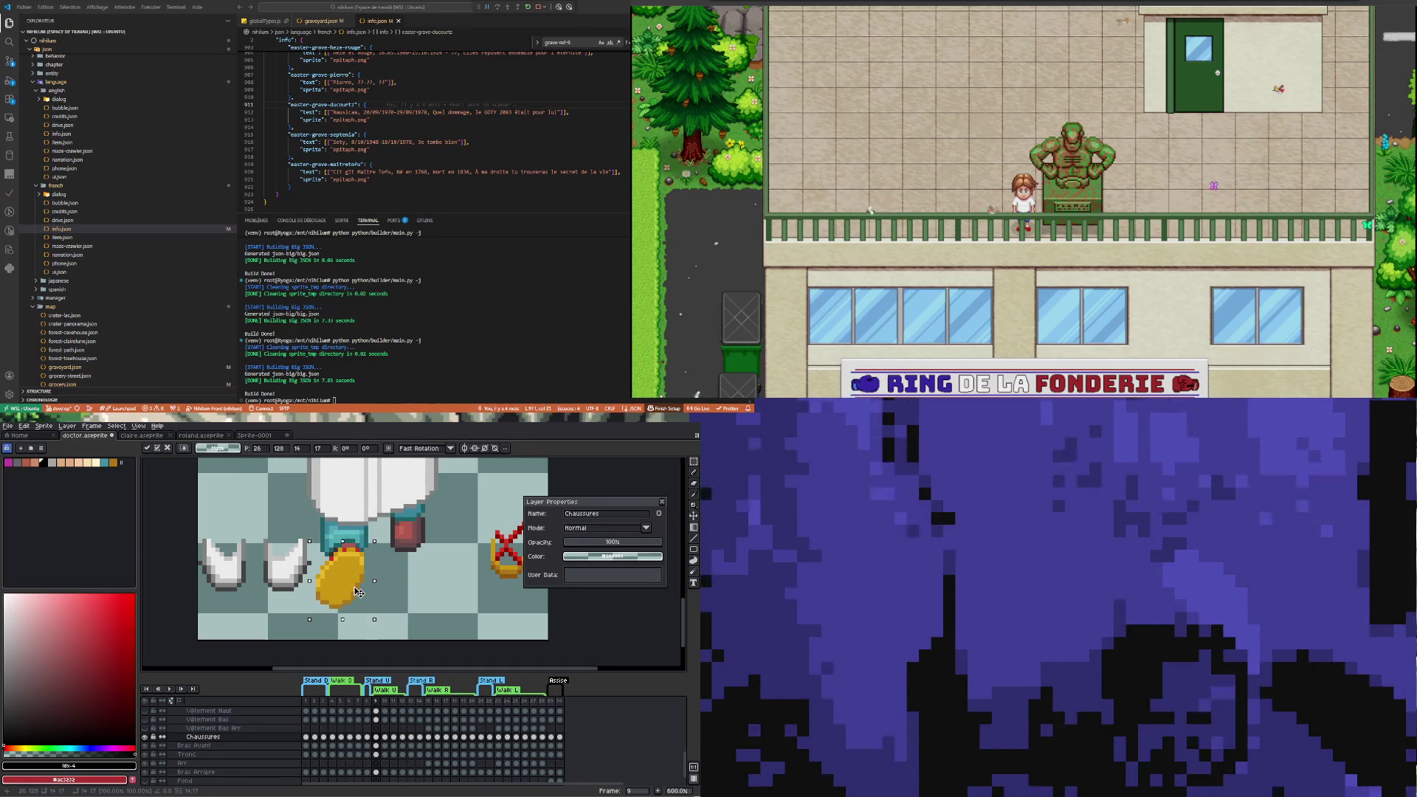
{"action": "left_click", "coordinate": [392, 581]}
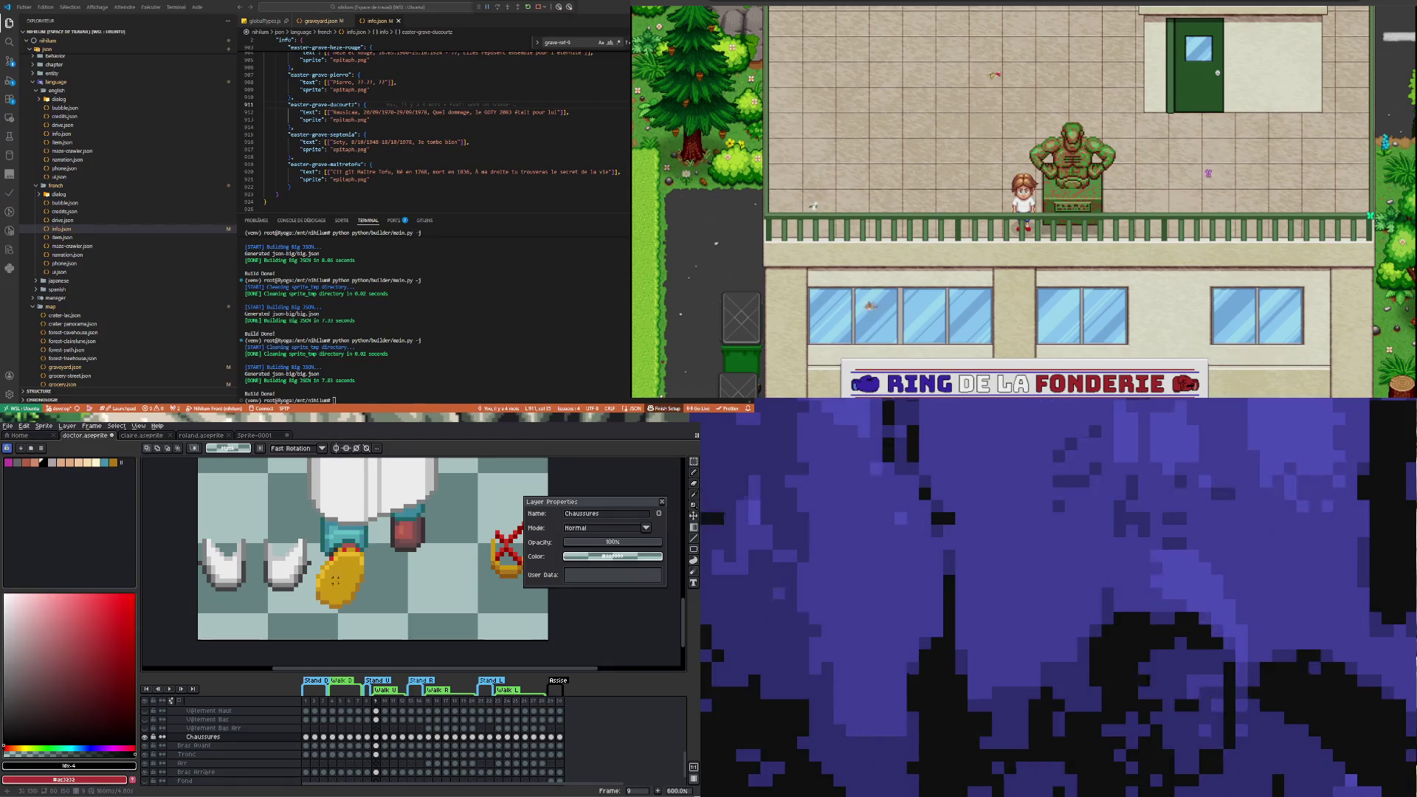
{"action": "scroll", "coordinate": [296, 570], "scroll_direction": "up", "scroll_amount": 1}
{"action": "key", "text": "i"}
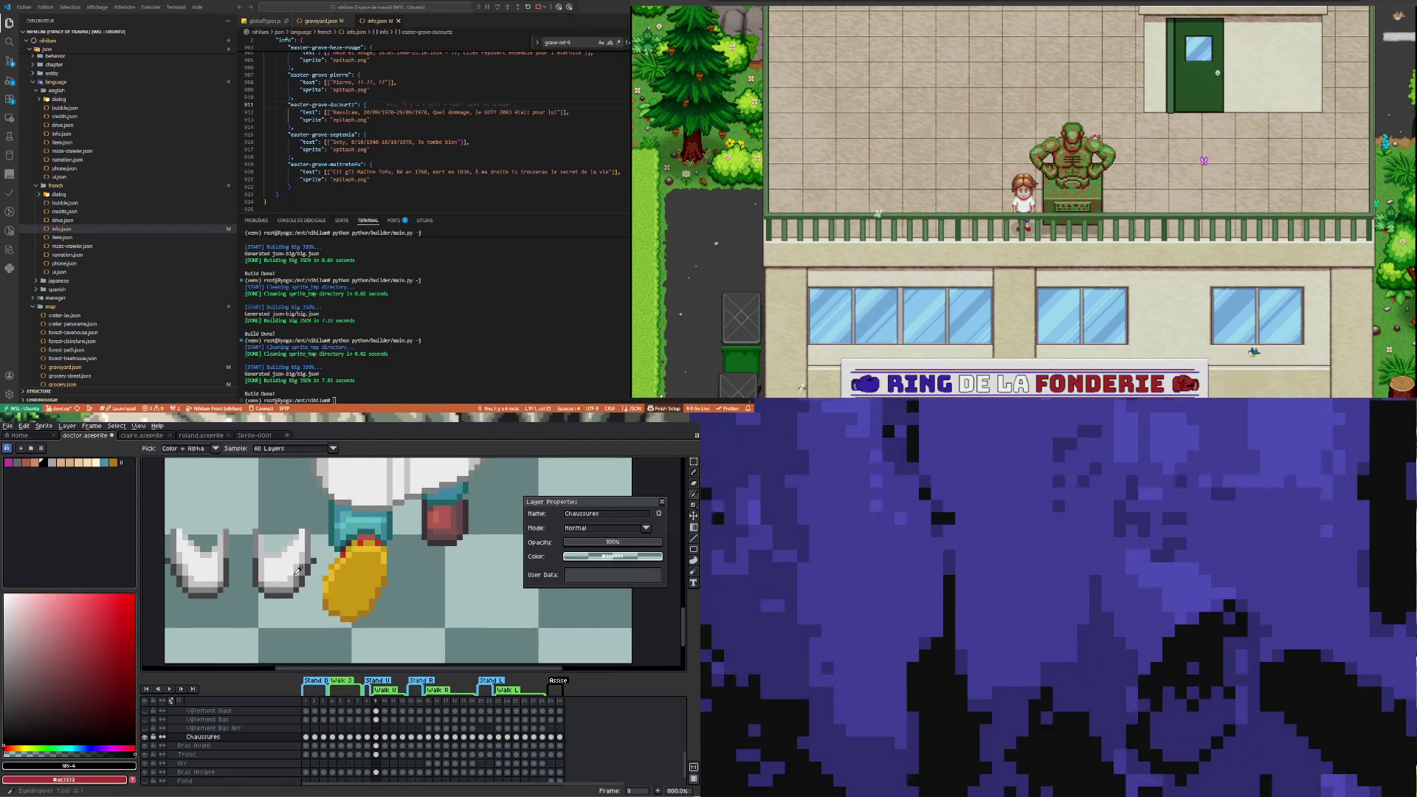
{"action": "left_click", "coordinate": [299, 572]}
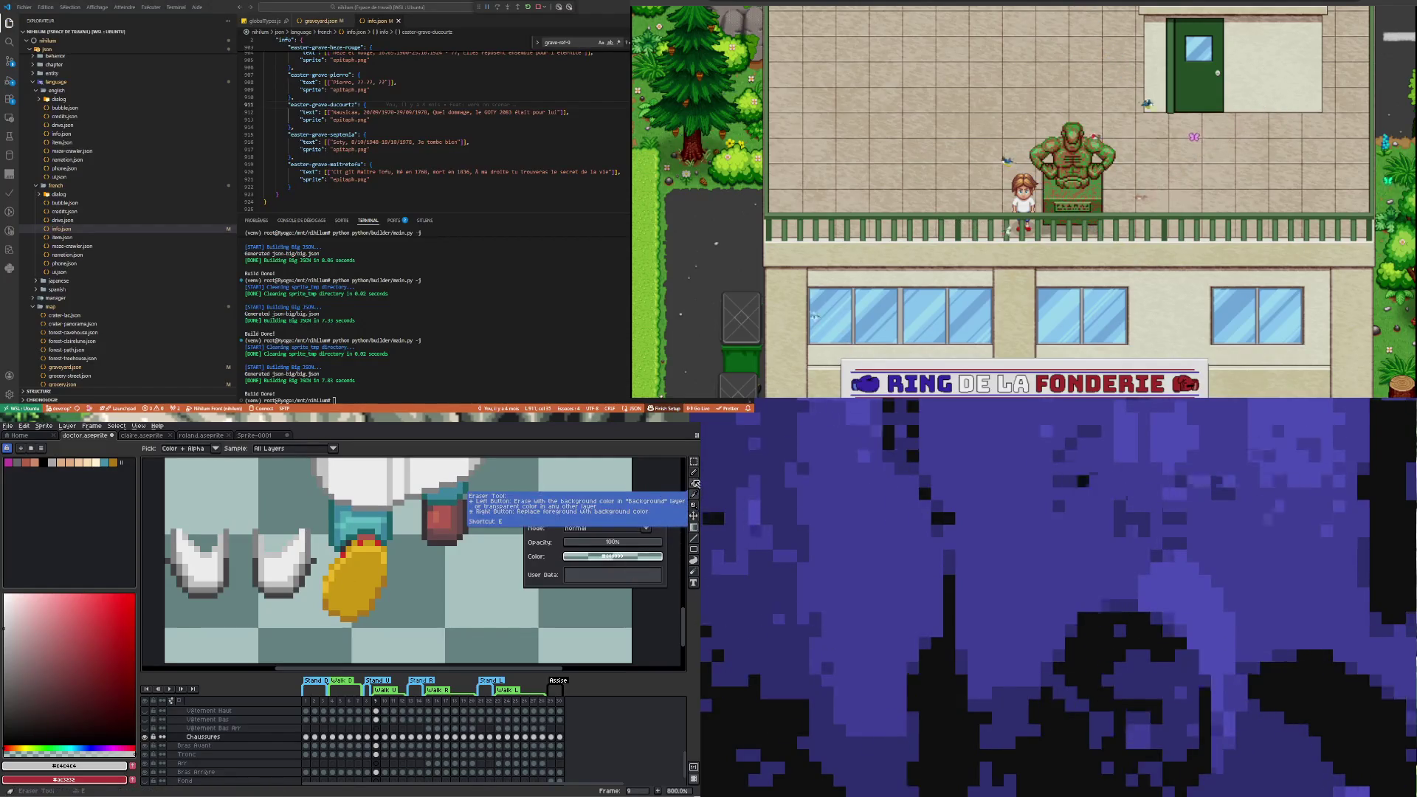
Bucket-fill the gold shoe with light grey #c4c4c4
{"action": "left_click", "coordinate": [694, 527]}
{"action": "left_click", "coordinate": [671, 527]}
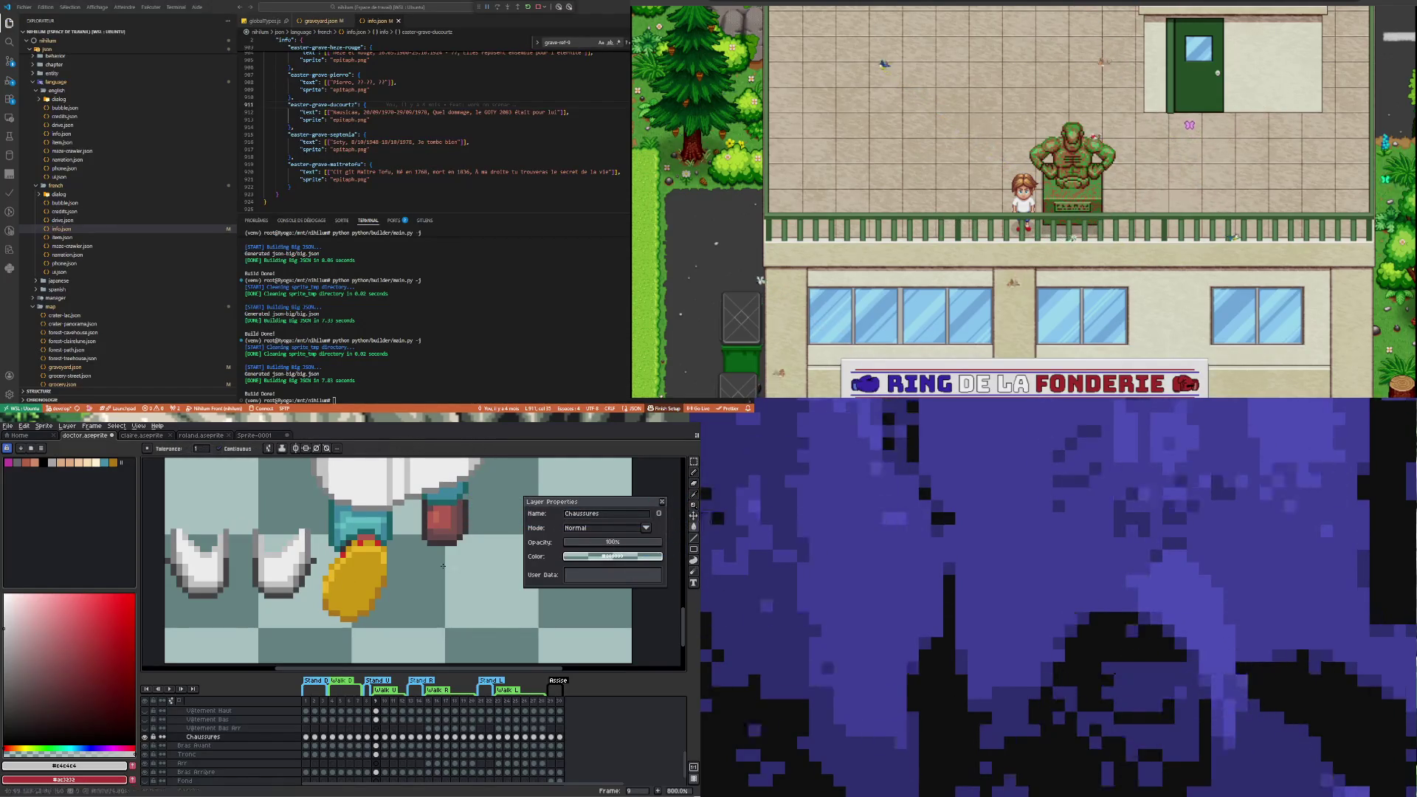
{"action": "left_click", "coordinate": [355, 583]}
{"action": "scroll", "coordinate": [289, 596], "scroll_direction": "up", "scroll_amount": 2}
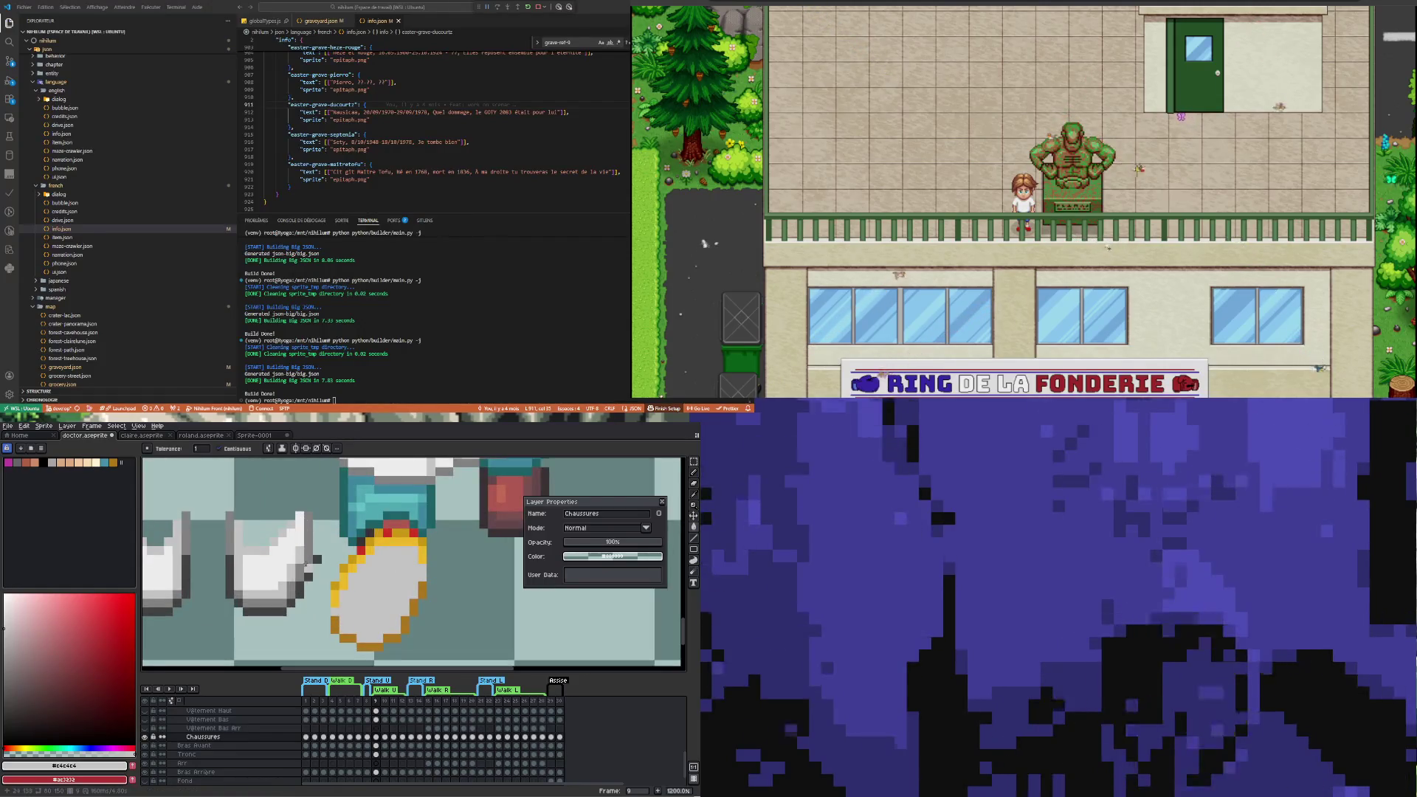
Sample dark grey #414141 and pencil over the shoe's top strip
{"action": "key", "text": "i"}
{"action": "left_click", "coordinate": [281, 606]}
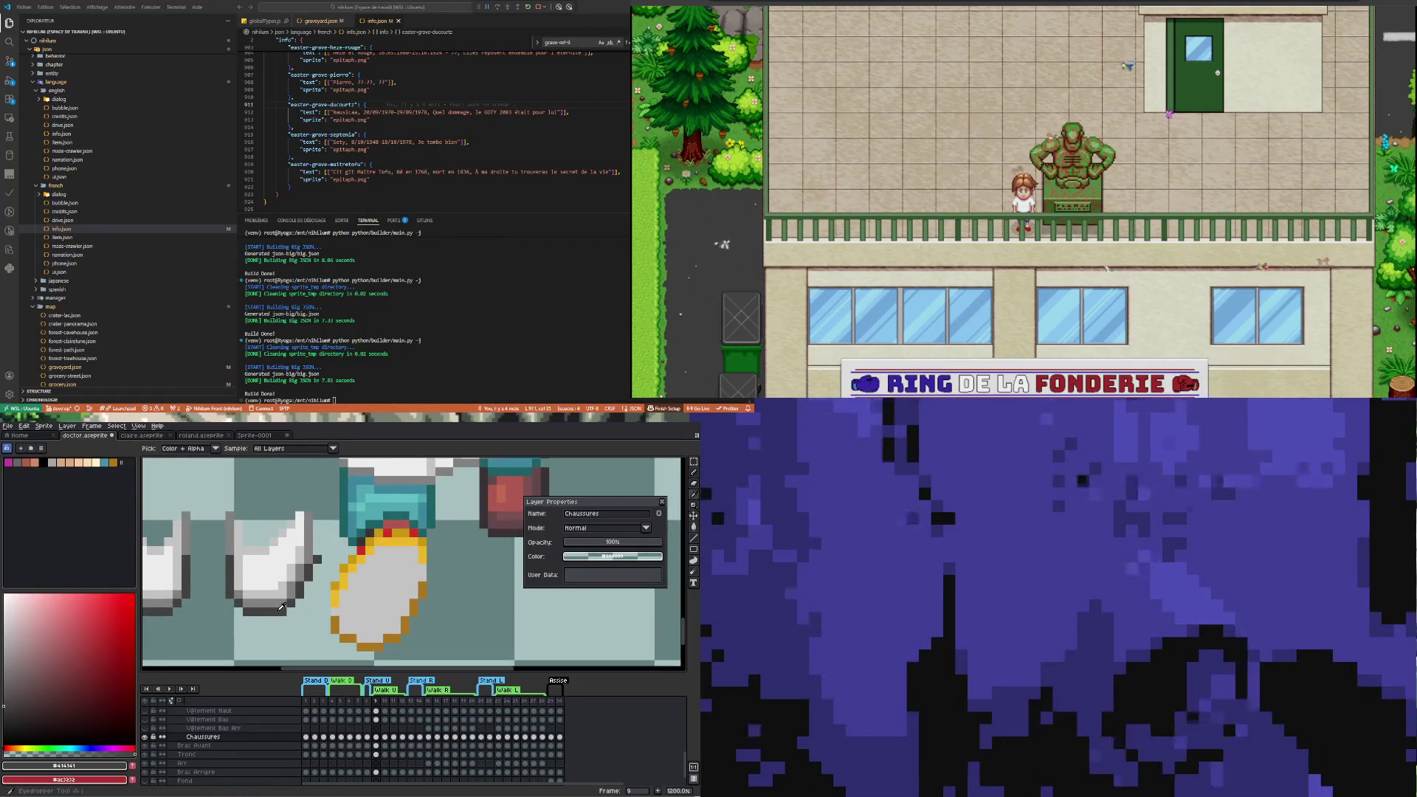
{"action": "key", "text": "b"}
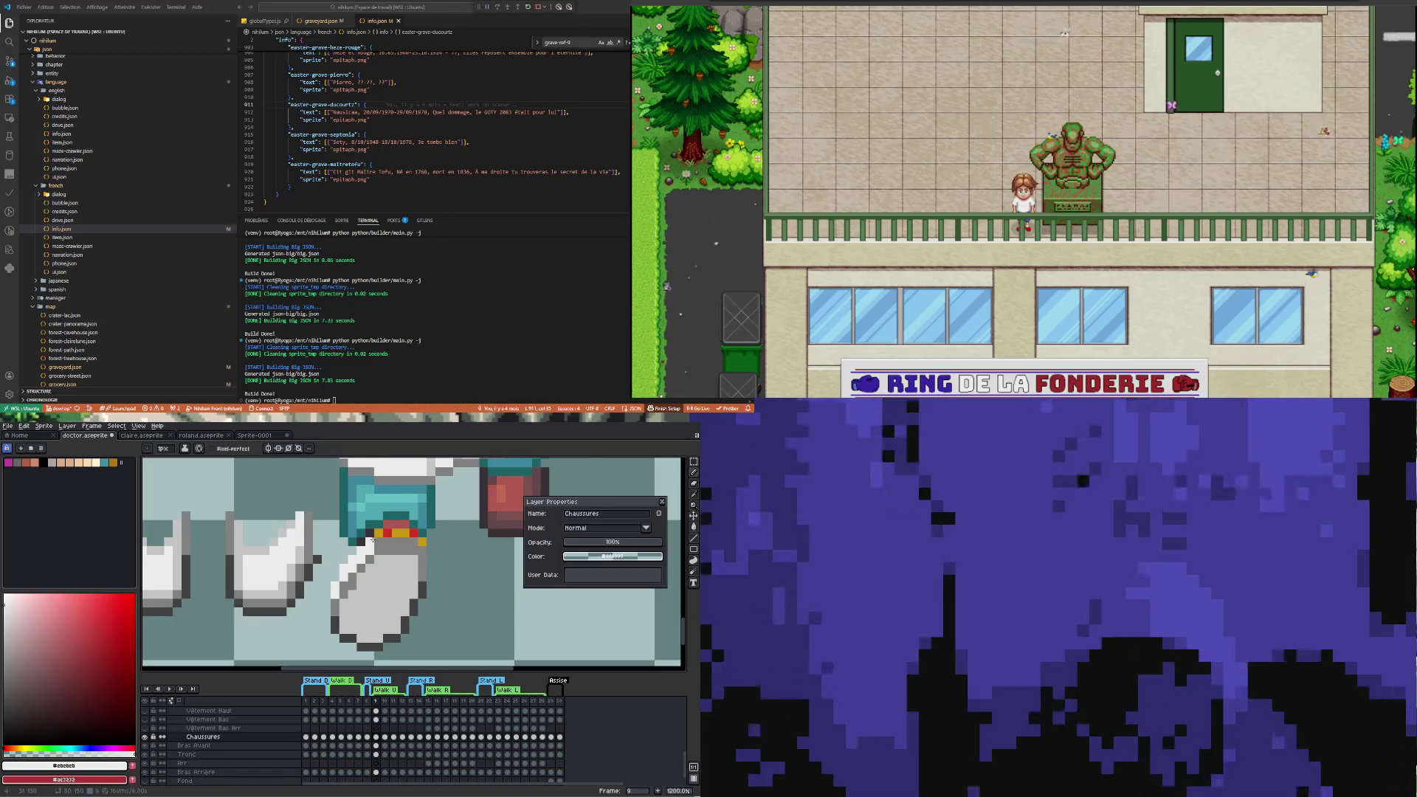
{"action": "left_click_drag", "start_coordinate": [372, 541], "coordinate": [386, 541]}
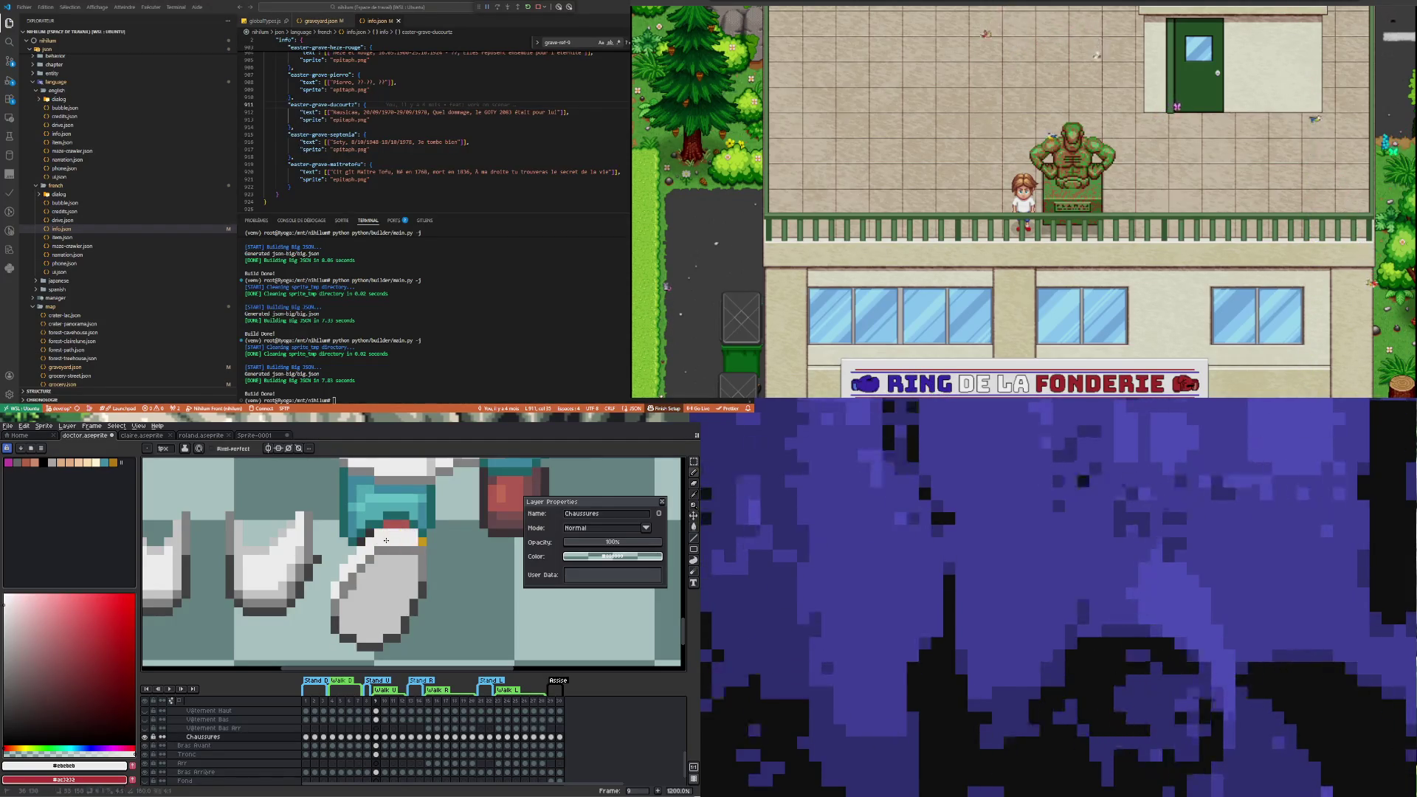
Try a light grey pencil touch on the shoe's upper-left edge, then undo it
{"action": "scroll", "coordinate": [316, 595], "scroll_direction": "down", "scroll_amount": 5}
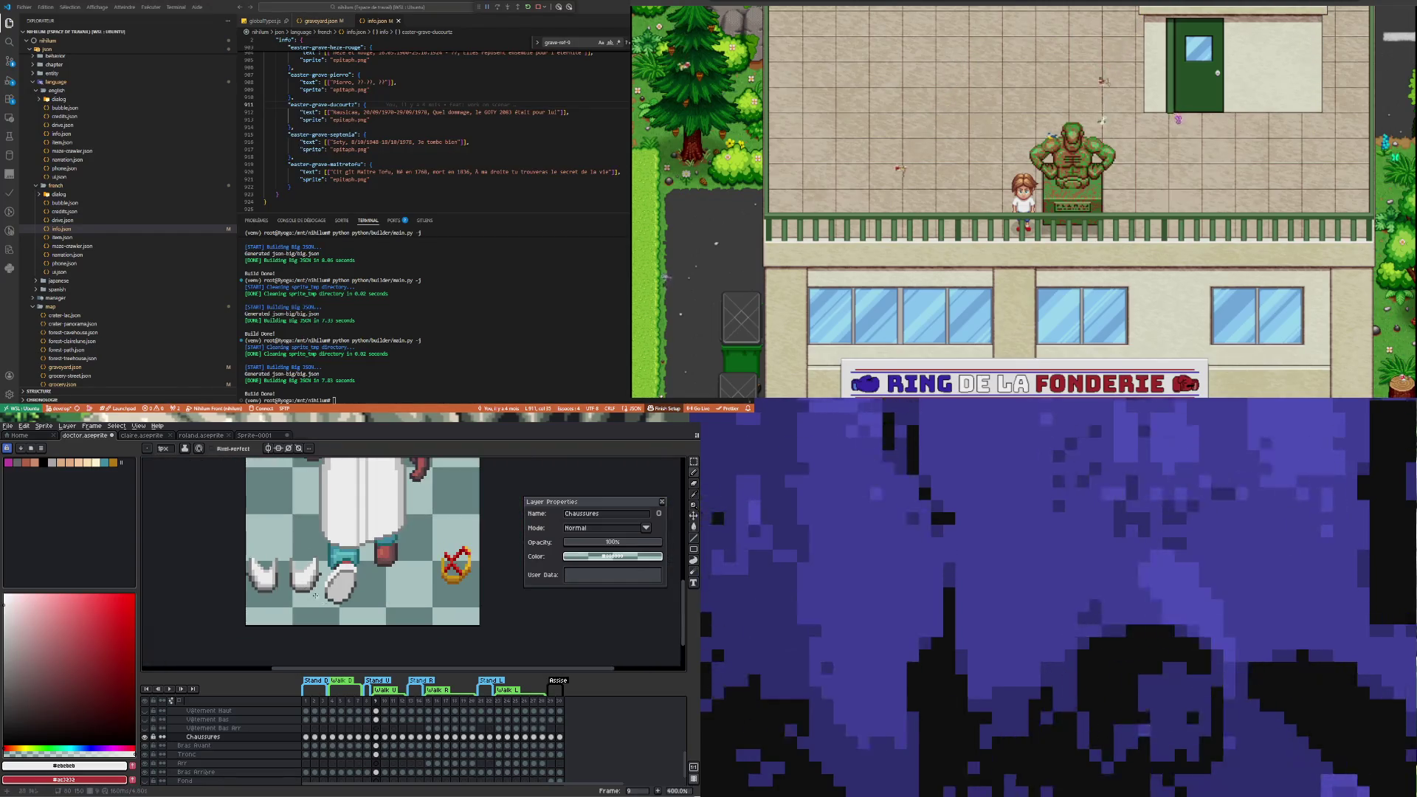
{"action": "scroll", "coordinate": [318, 595], "scroll_direction": "up", "scroll_amount": 2}
{"action": "scroll", "coordinate": [359, 592], "scroll_direction": "up", "scroll_amount": 1}
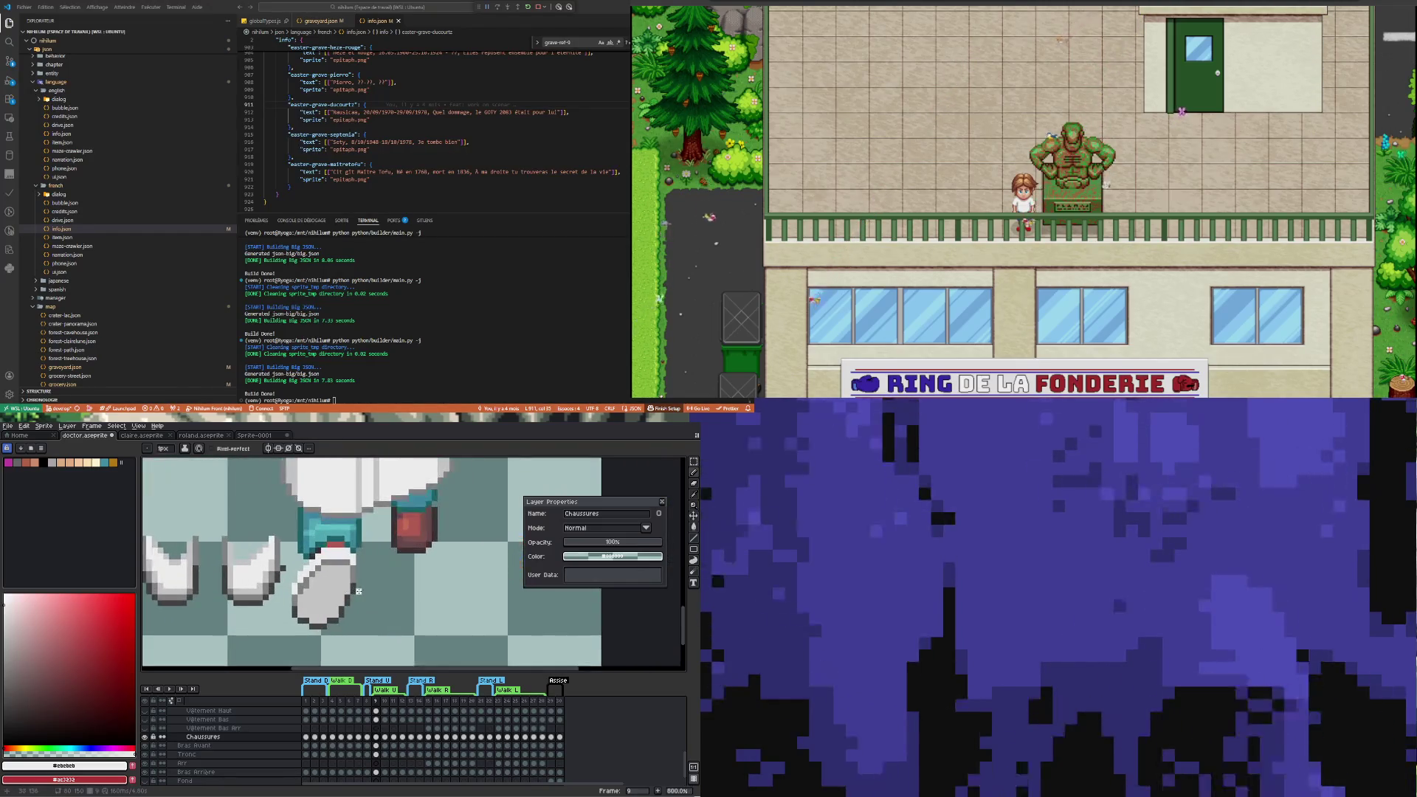
{"action": "scroll", "coordinate": [355, 590], "scroll_direction": "up", "scroll_amount": 1}
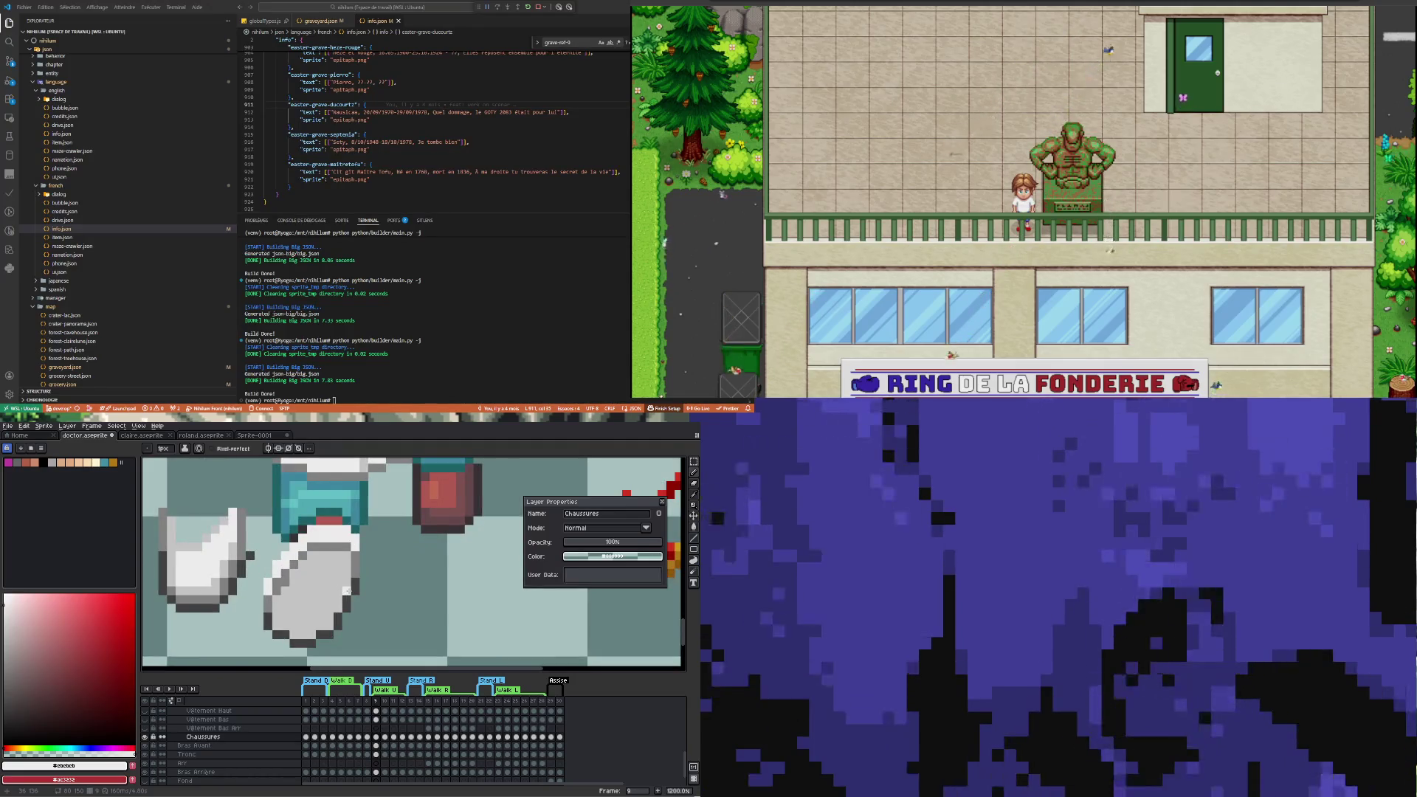
{"action": "scroll", "coordinate": [214, 561], "scroll_direction": "up", "scroll_amount": 1}
{"action": "key", "text": "i"}
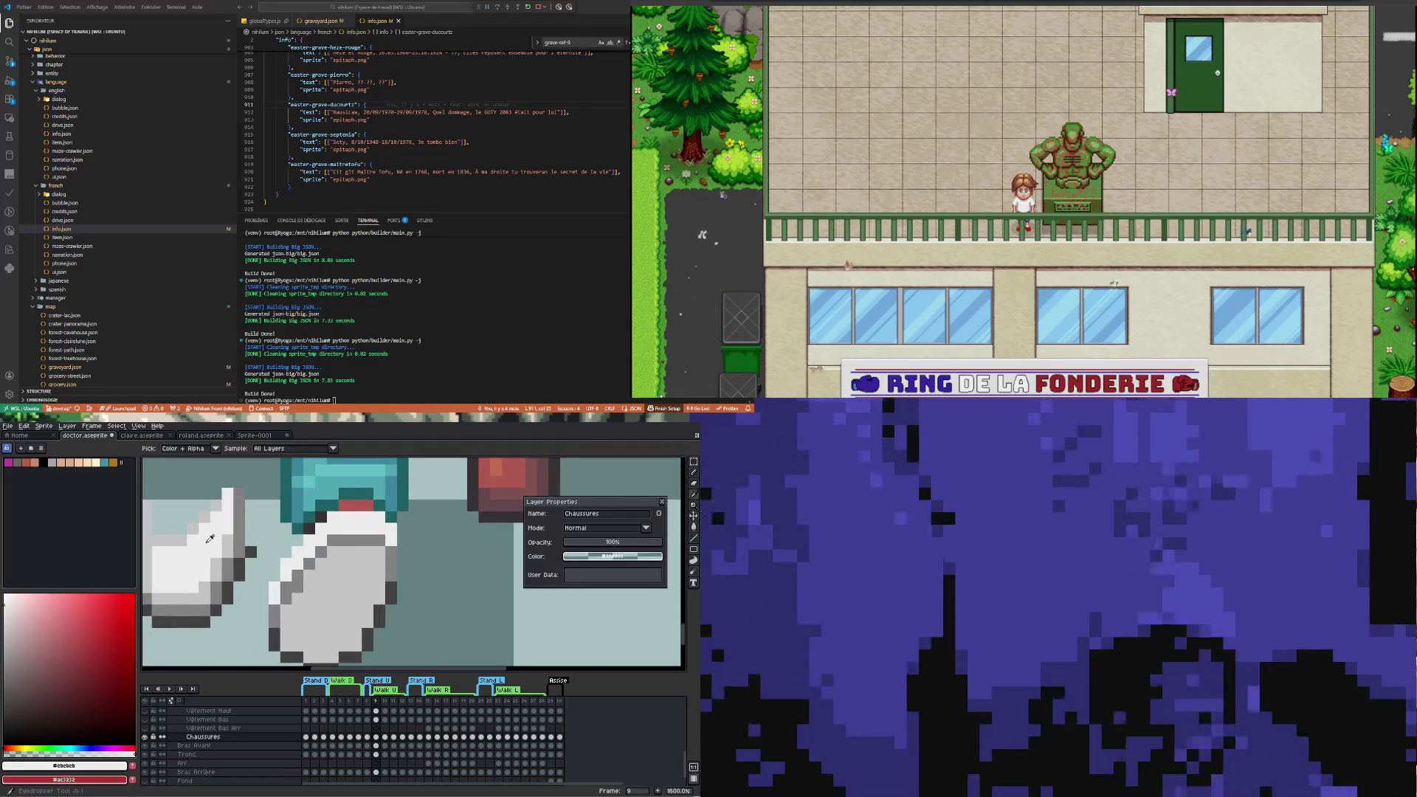
{"action": "left_click", "coordinate": [292, 613]}
{"action": "key", "text": "b"}
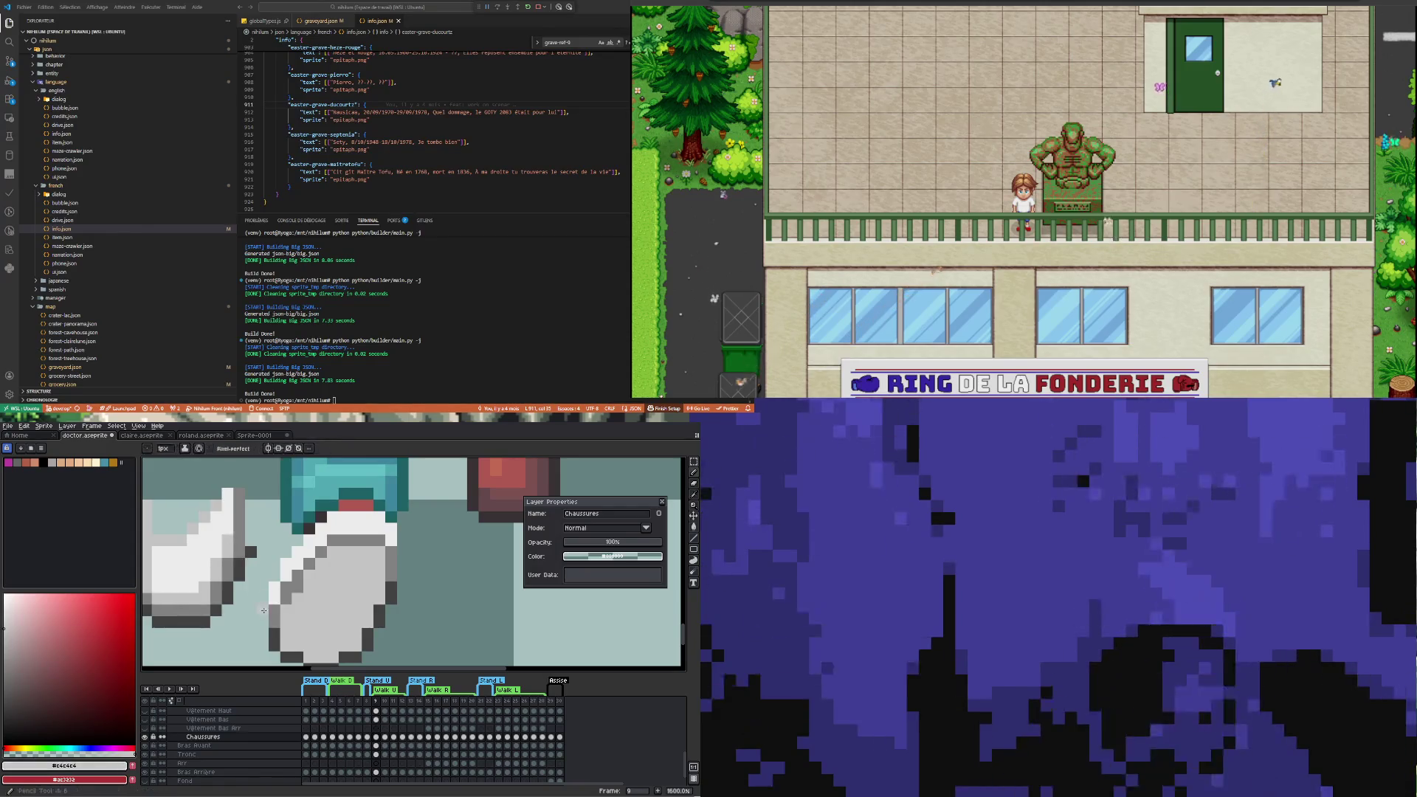
{"action": "left_click", "coordinate": [298, 554]}
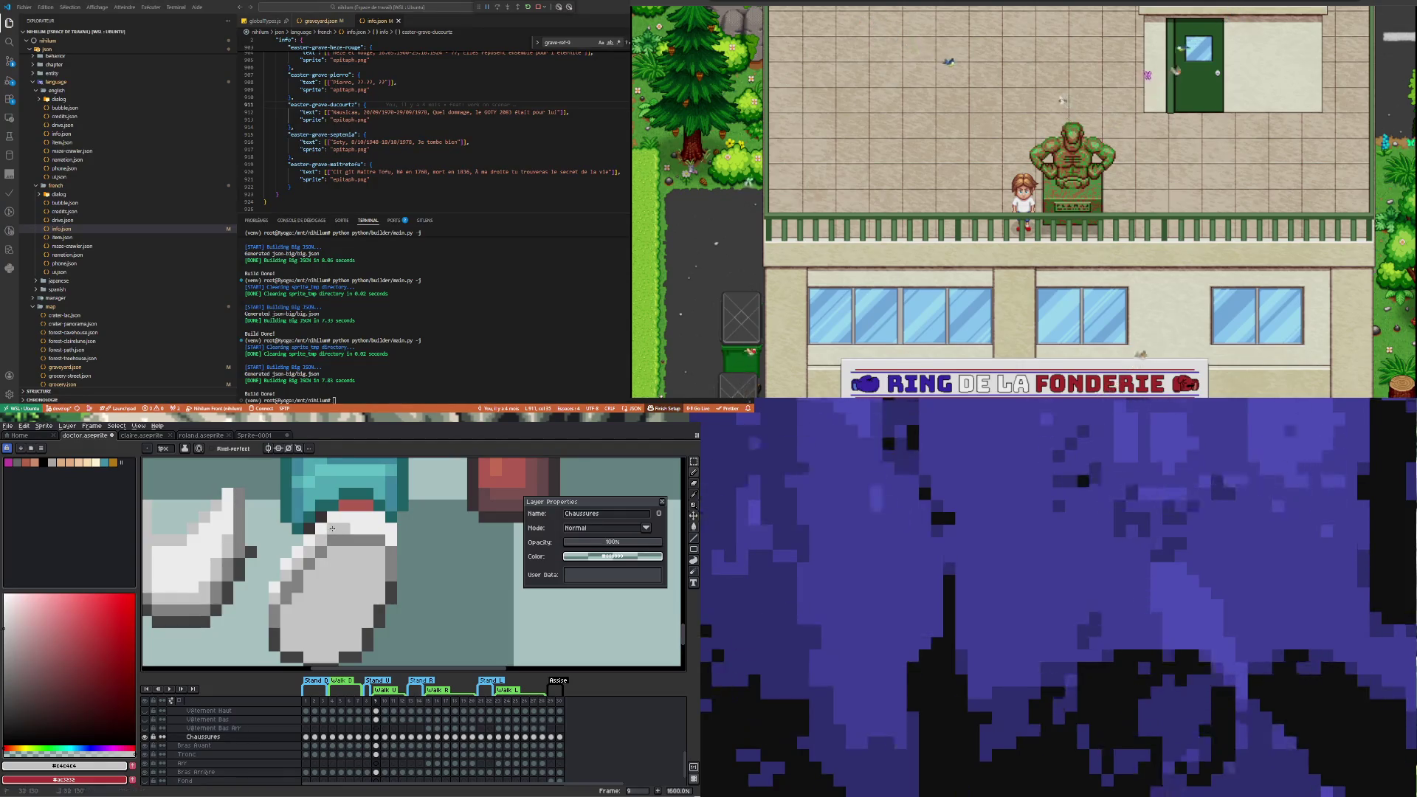
{"action": "scroll", "coordinate": [288, 604], "scroll_direction": "down", "scroll_amount": 5}
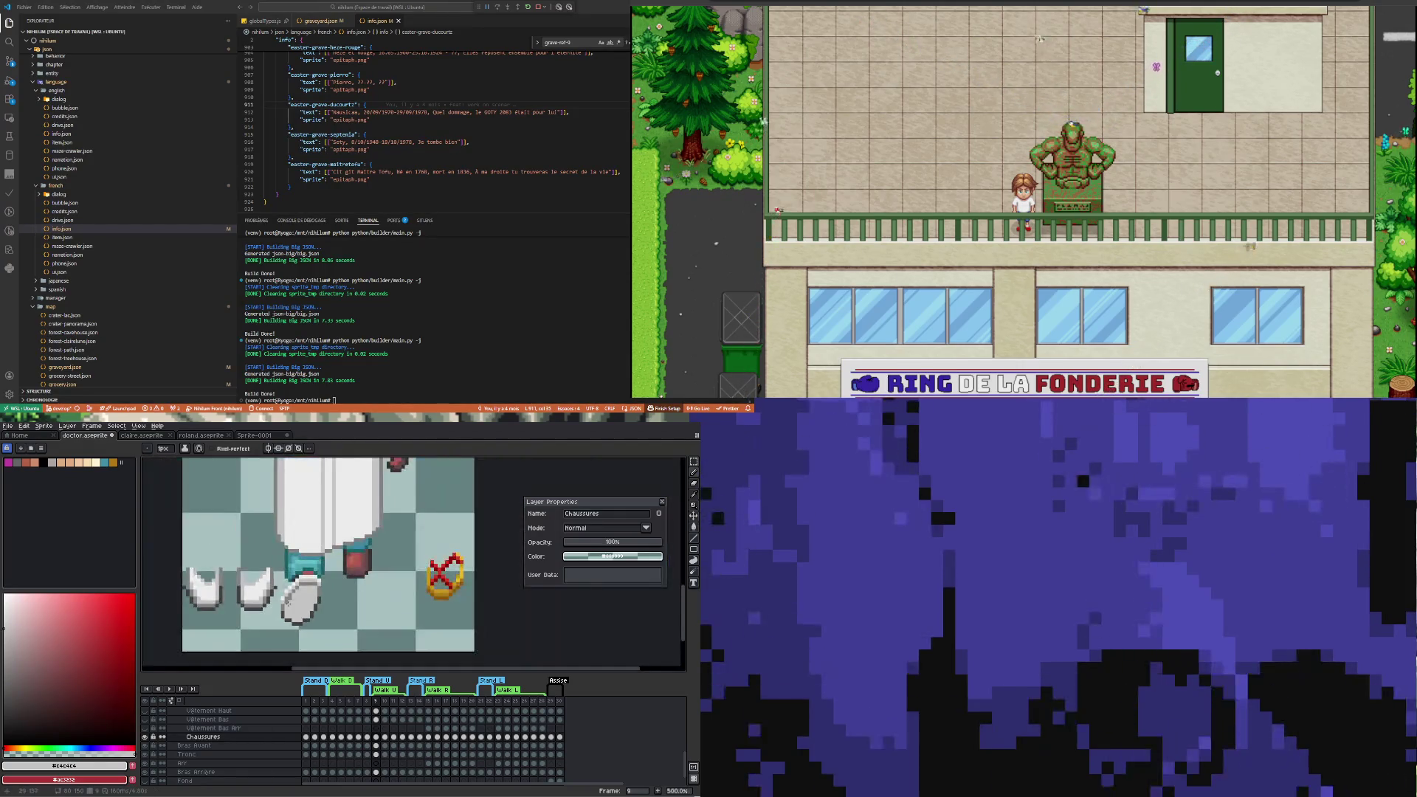
{"action": "scroll", "coordinate": [288, 604], "scroll_direction": "up", "scroll_amount": 2}
{"action": "key", "text": "ctrl+z"}
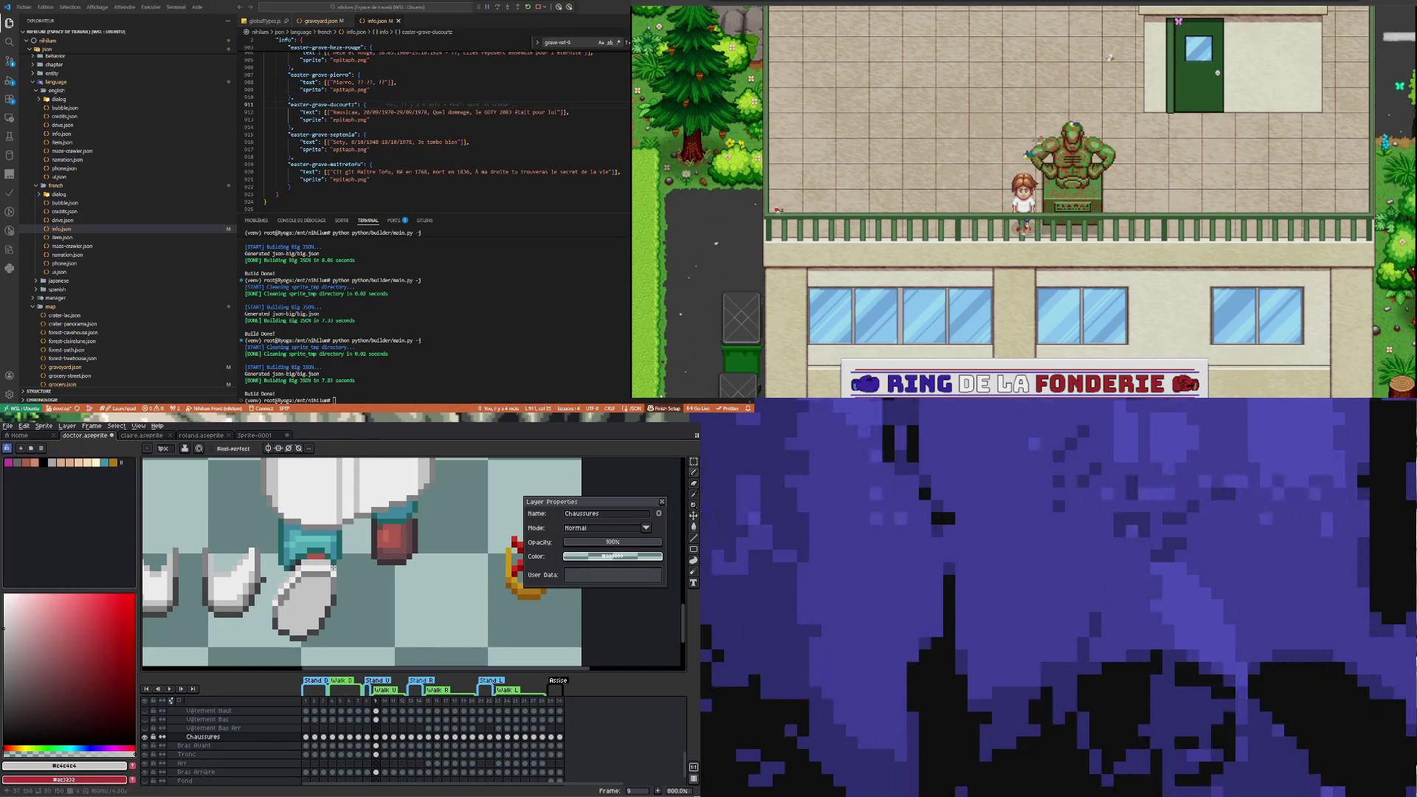
Sample near-white #ebebeb from the shoe as the drawing colour
{"action": "scroll", "coordinate": [332, 568], "scroll_direction": "up", "scroll_amount": 3}
{"action": "key", "text": "alt"}
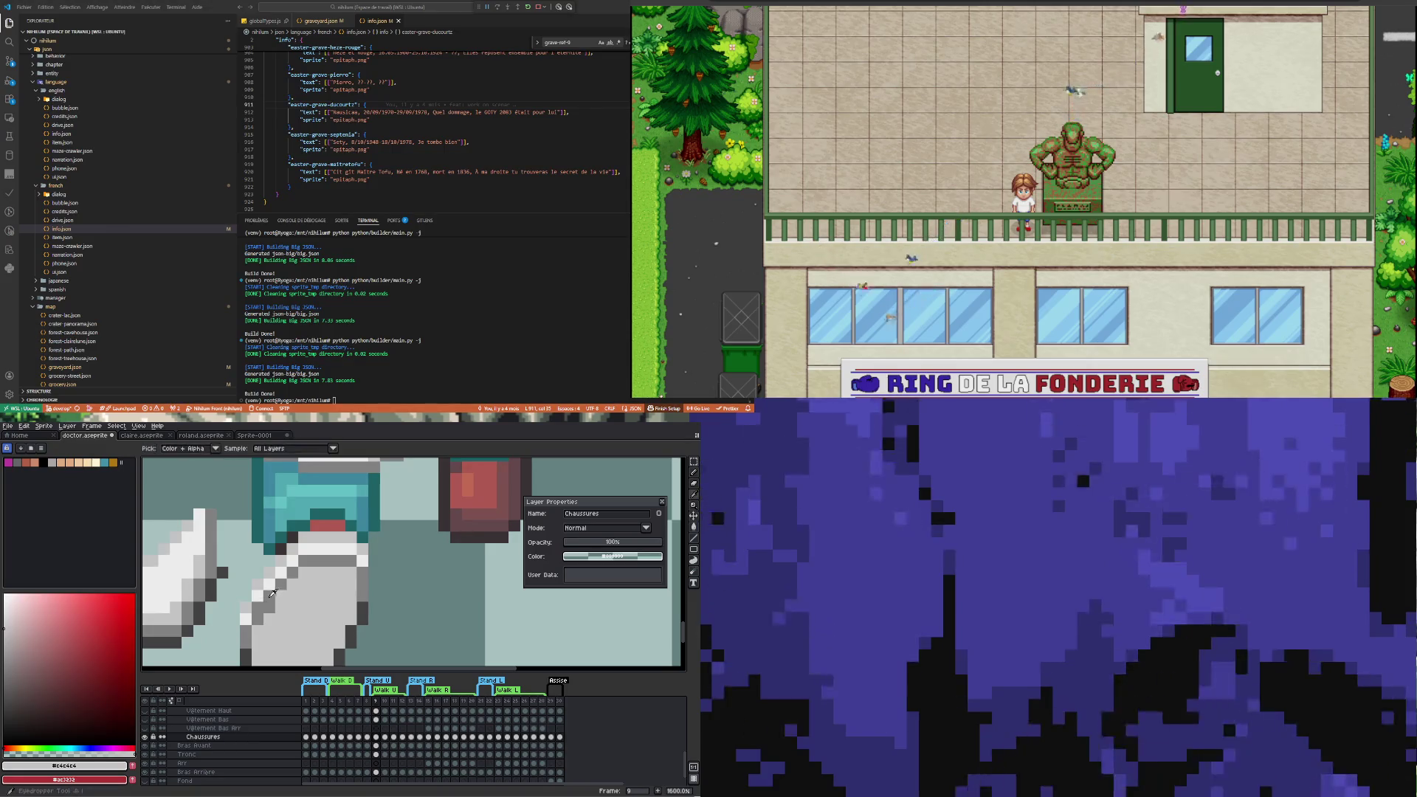
{"action": "left_click", "coordinate": [258, 603], "text": "alt"}
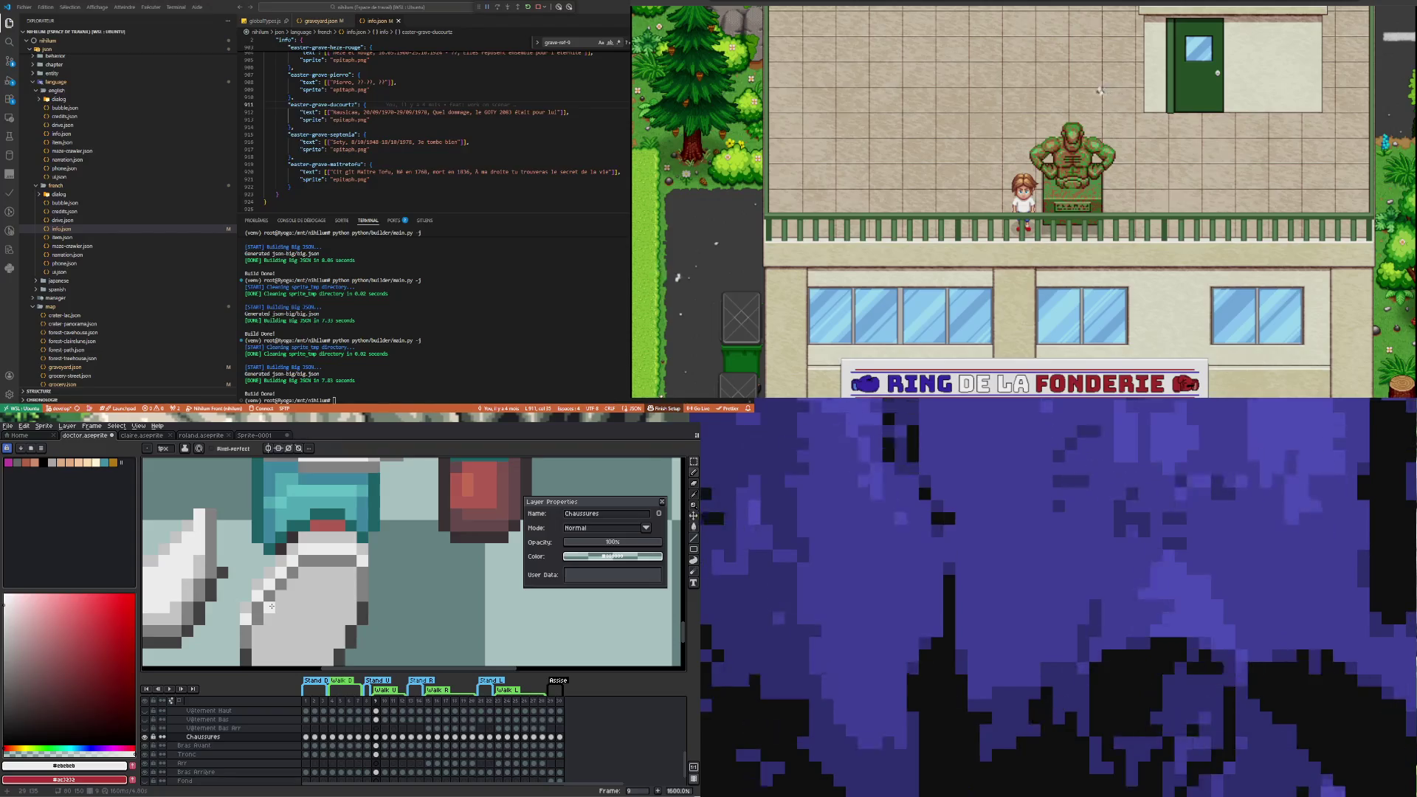
{"action": "scroll", "coordinate": [272, 606], "scroll_direction": "down", "scroll_amount": 5}
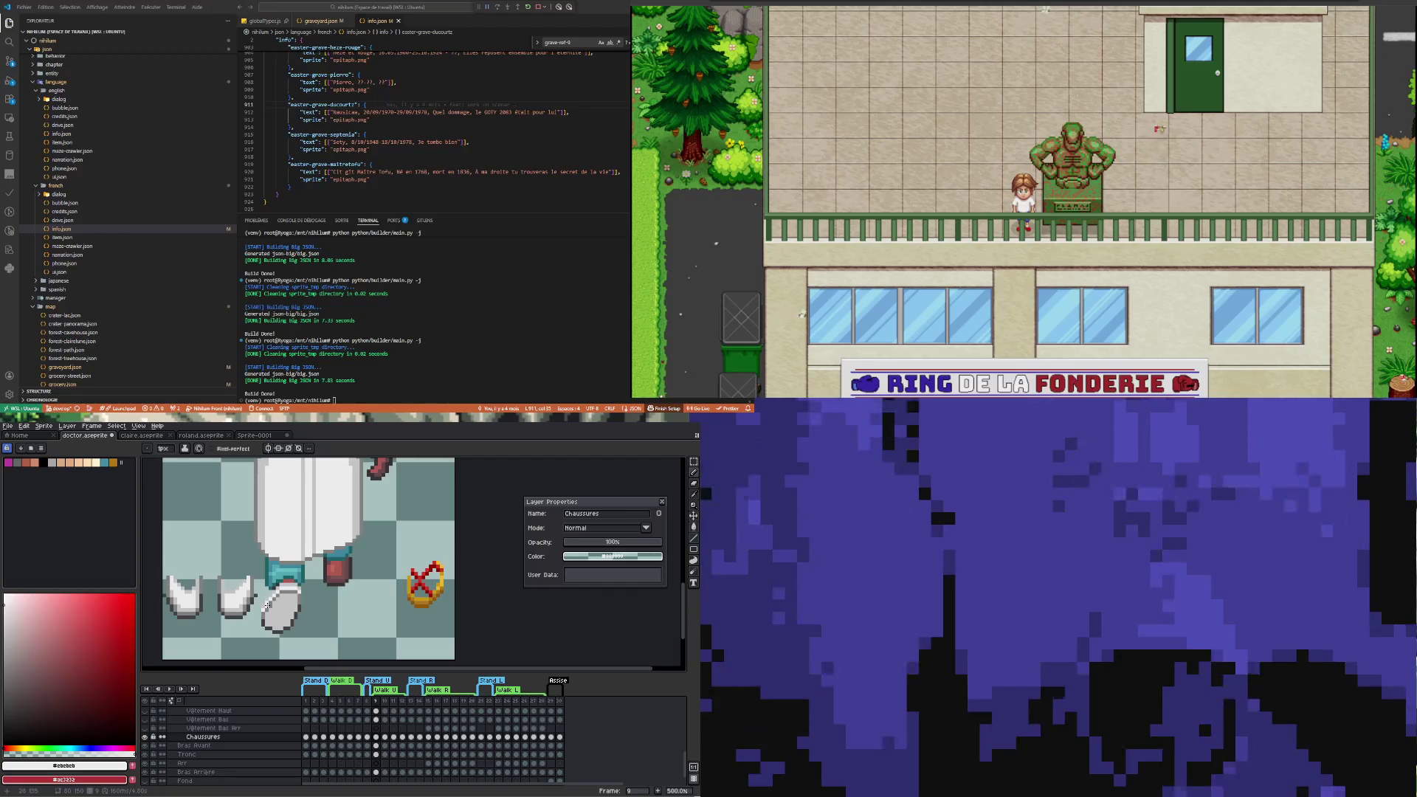
Pick grey #c4c4c4 from the shoe and return to the Pencil, zoomed out
{"action": "key", "text": "i"}
{"action": "left_click", "coordinate": [283, 615]}
{"action": "key", "text": "b"}
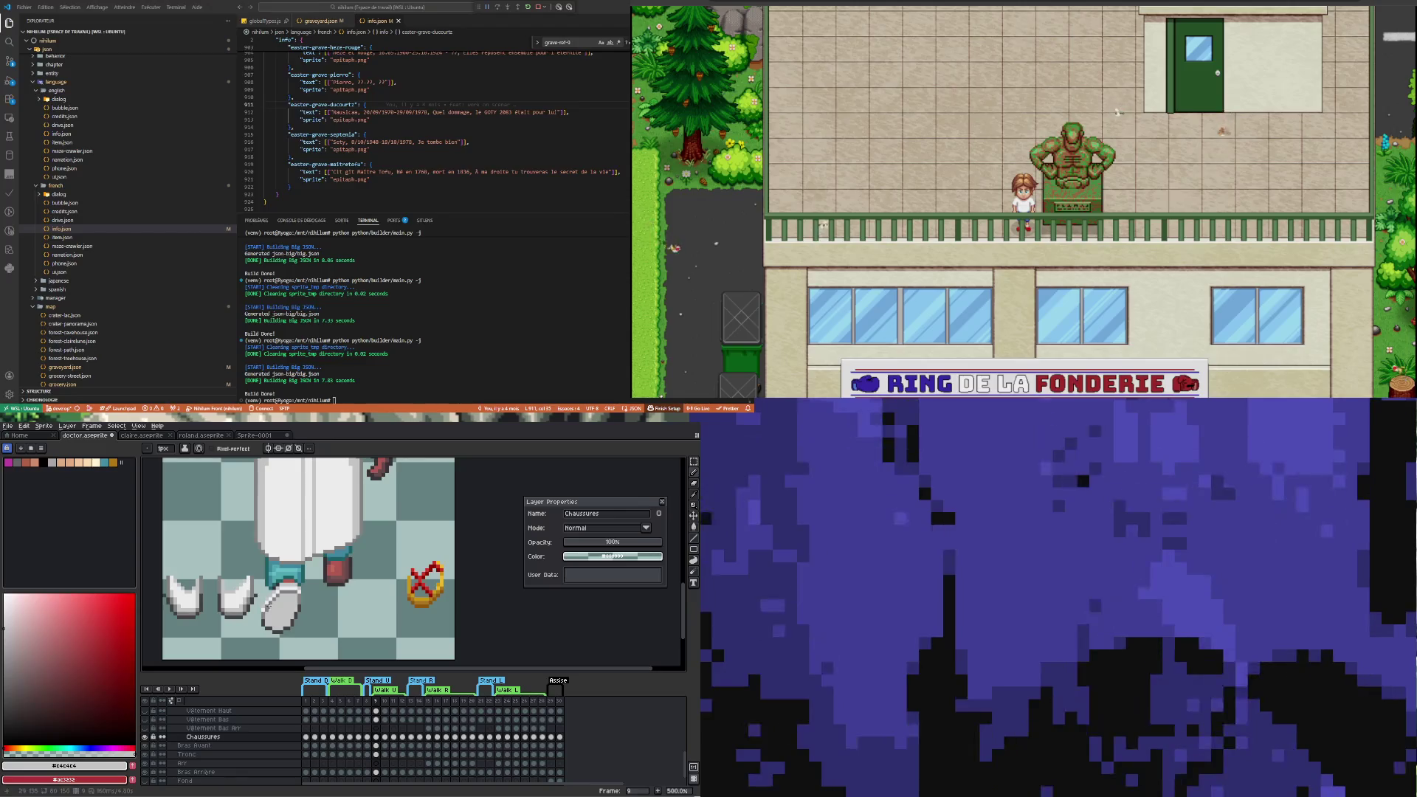
{"action": "scroll", "coordinate": [284, 617], "scroll_direction": "down", "scroll_amount": 1}
{"action": "scroll", "coordinate": [280, 620], "scroll_direction": "down", "scroll_amount": 3}
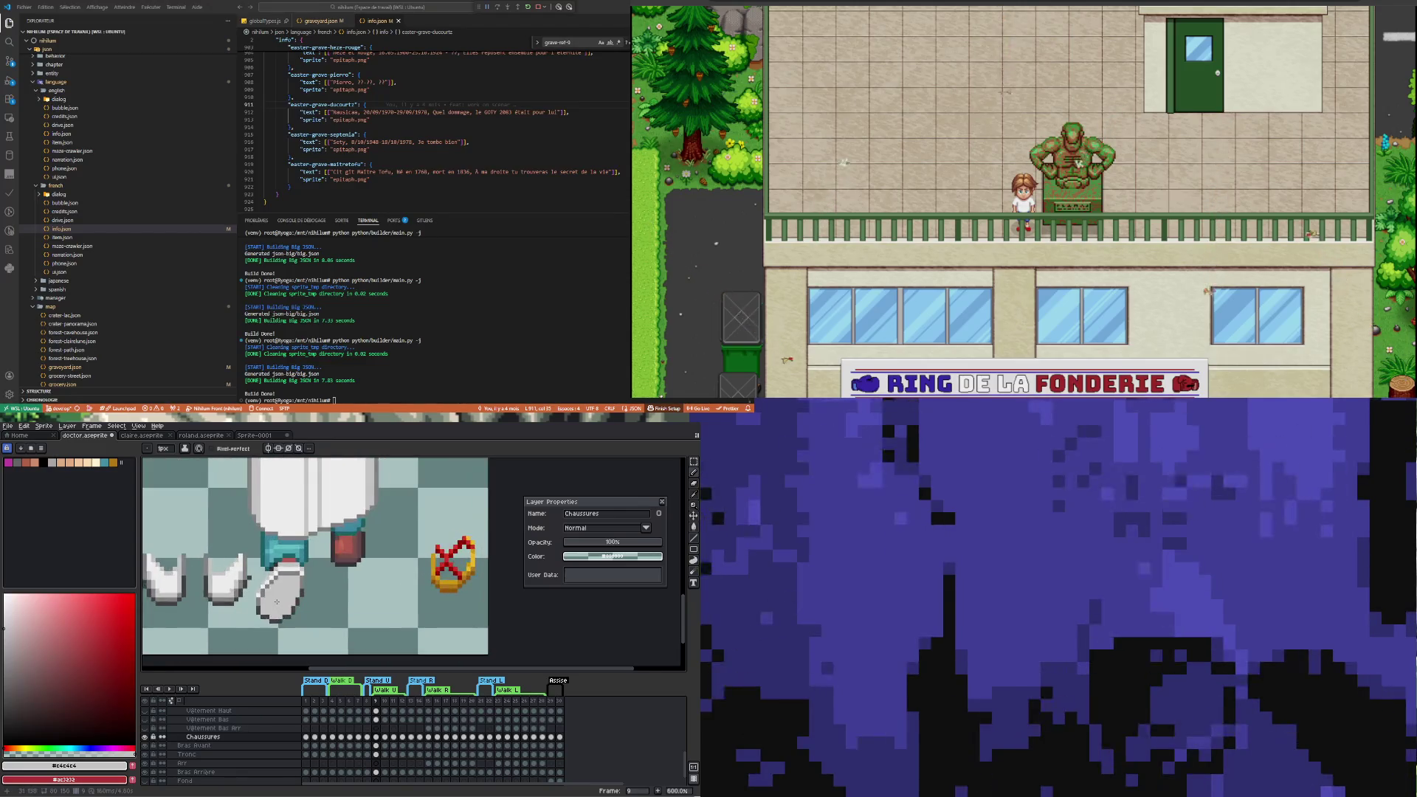
{"action": "scroll", "coordinate": [279, 627], "scroll_direction": "up", "scroll_amount": 2}
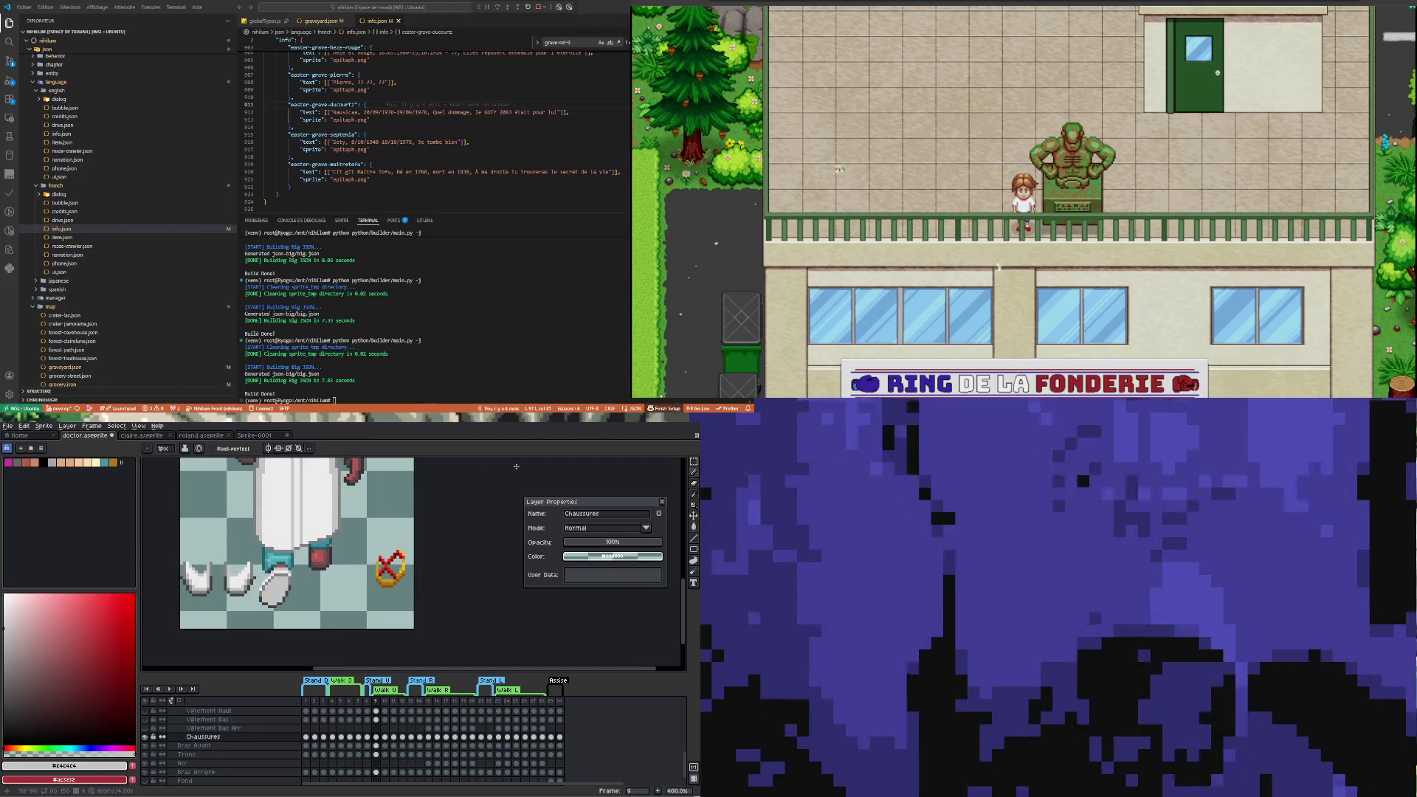
Marquee-select the spare shoe piece and bring it onto the red-shoed foot
{"action": "left_click", "coordinate": [695, 462]}
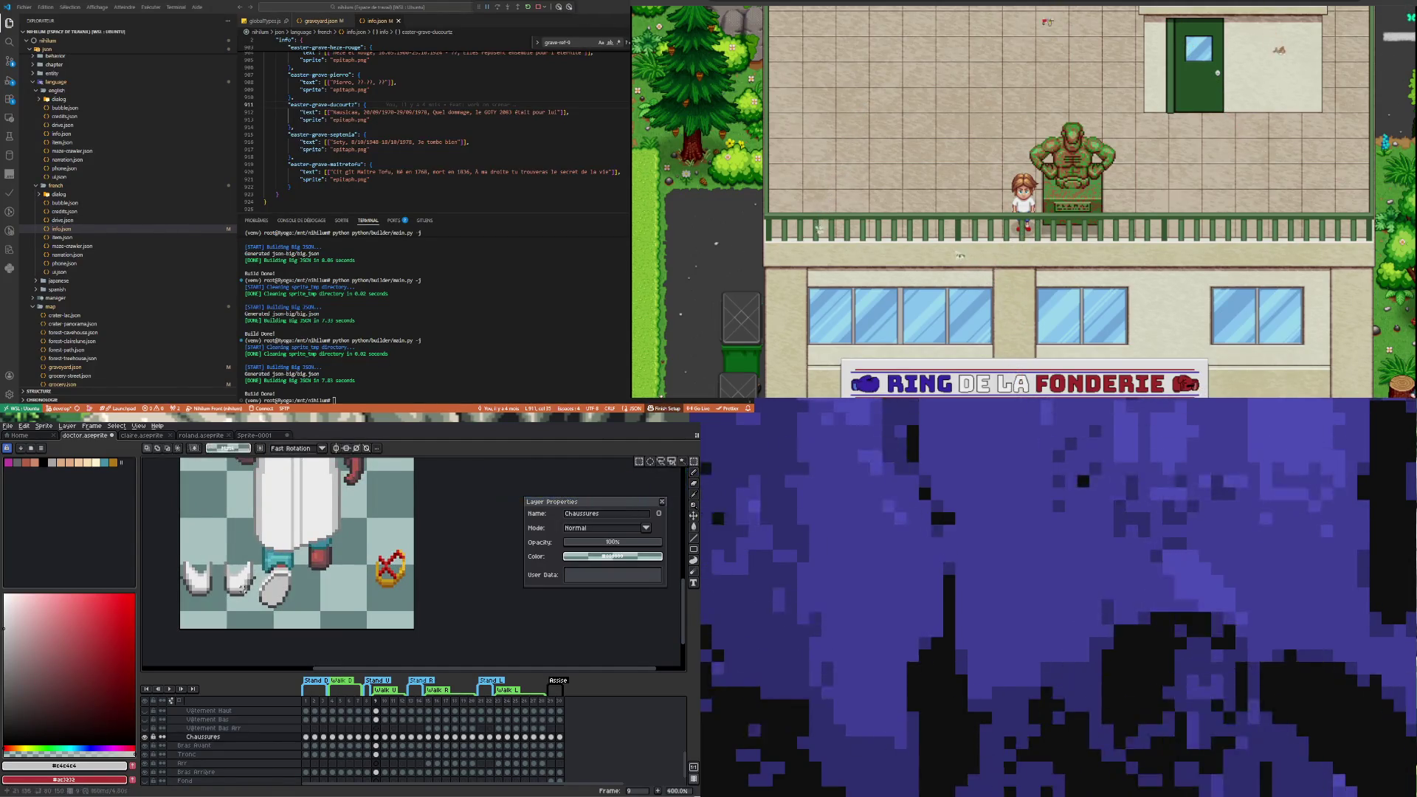
{"action": "scroll", "coordinate": [246, 587], "scroll_direction": "up", "scroll_amount": 2}
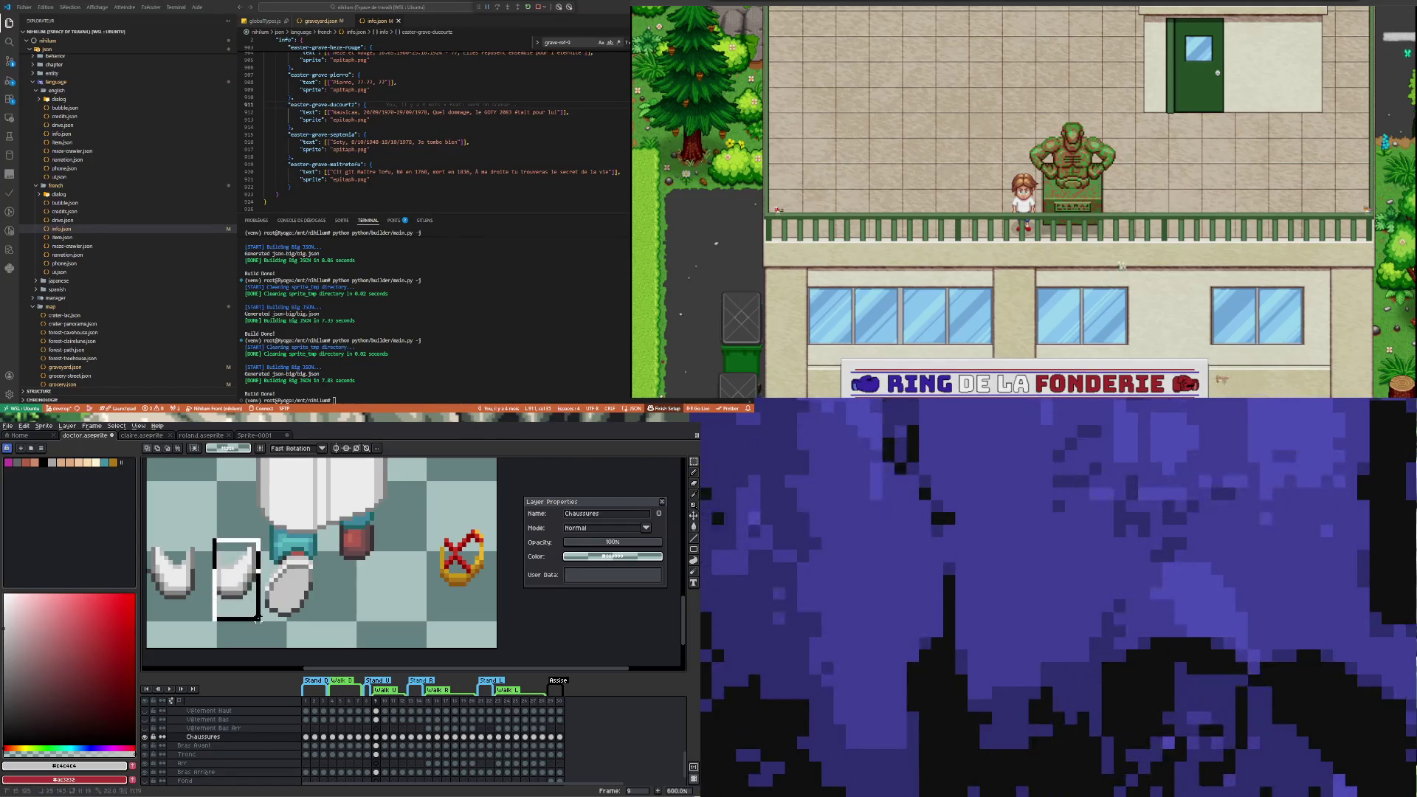
{"action": "left_click_drag", "start_coordinate": [238, 589], "coordinate": [374, 567]}
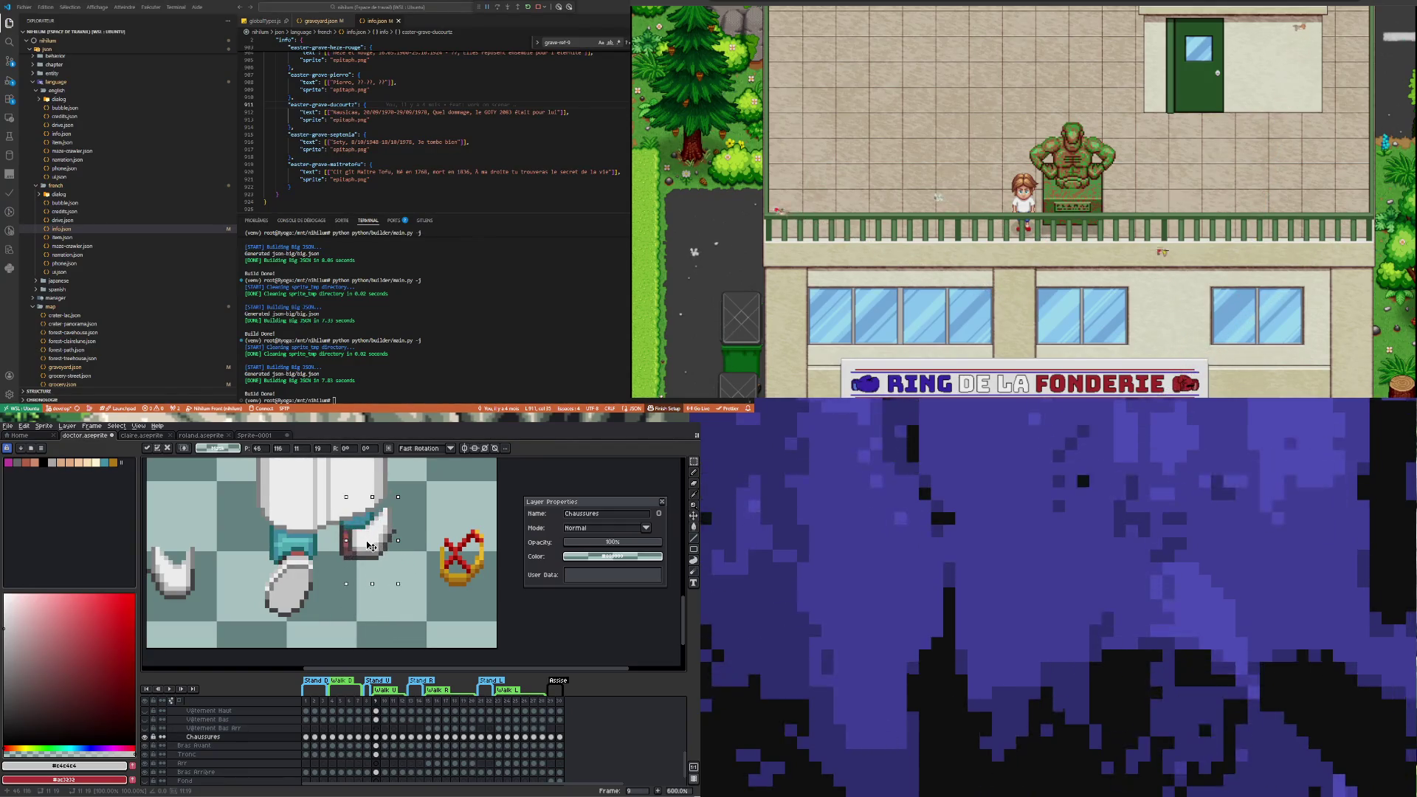
Shrink the spare shoe slightly and nudge it into place, undoing the last drop
{"action": "key", "text": "Left"}
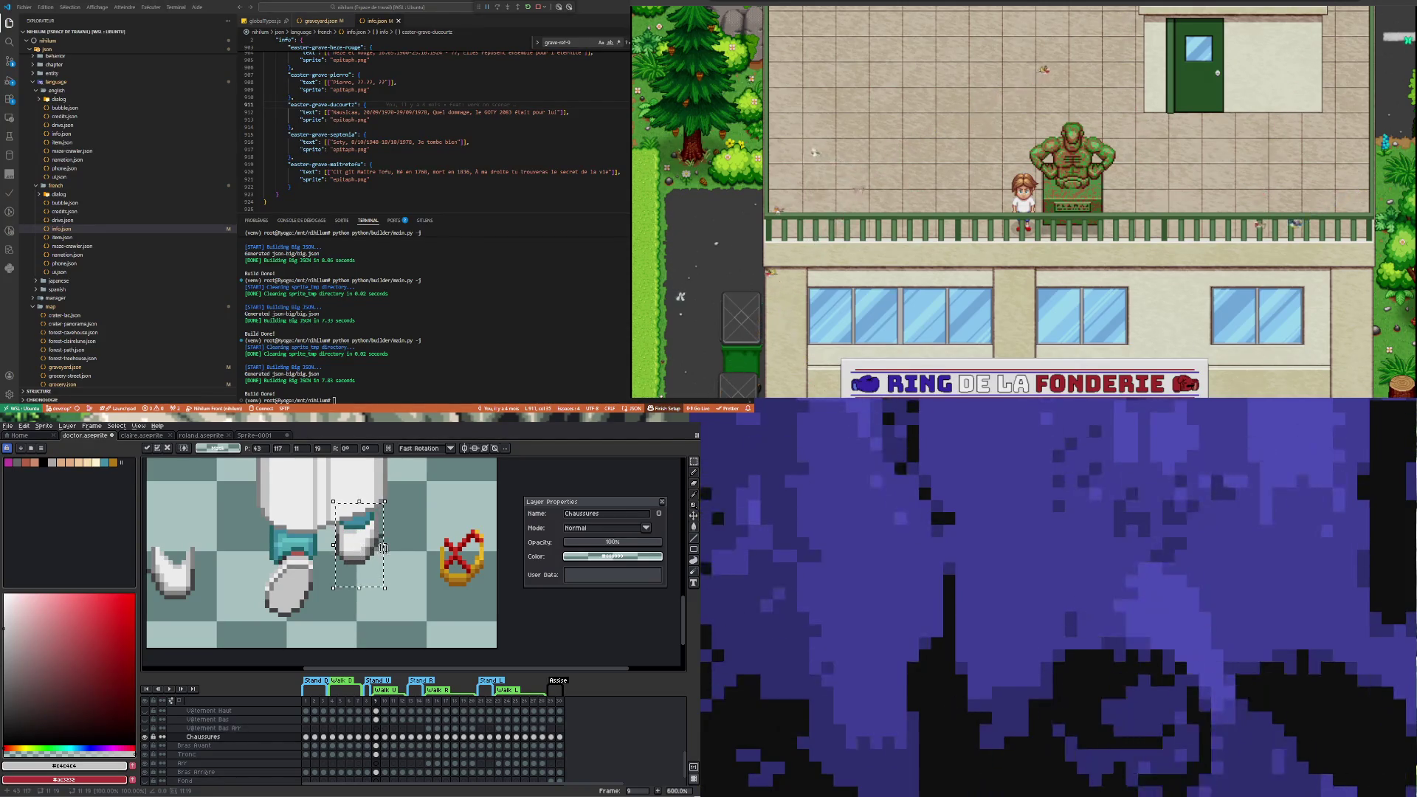
{"action": "left_click_drag", "start_coordinate": [386, 591], "coordinate": [379, 541]}
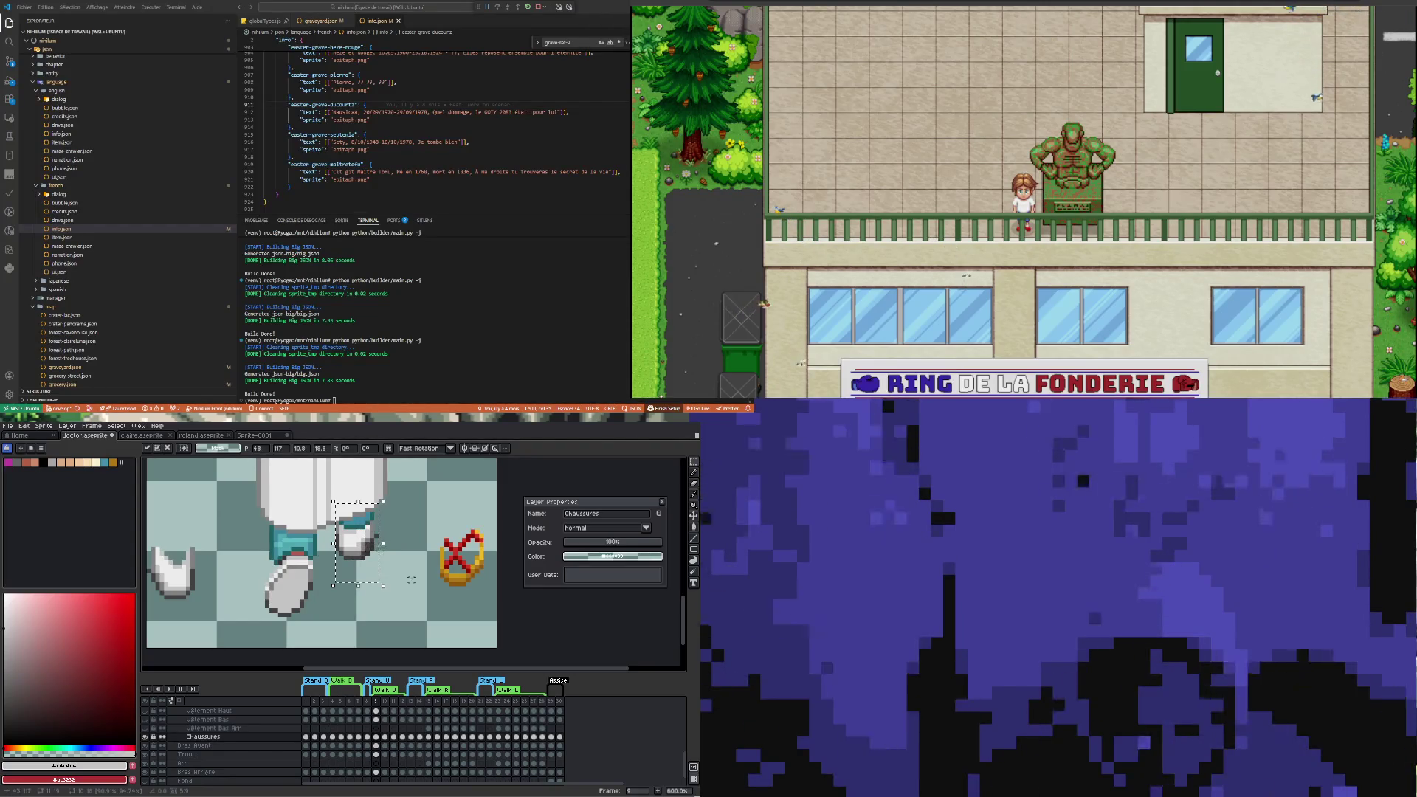
{"action": "key", "text": "Right"}
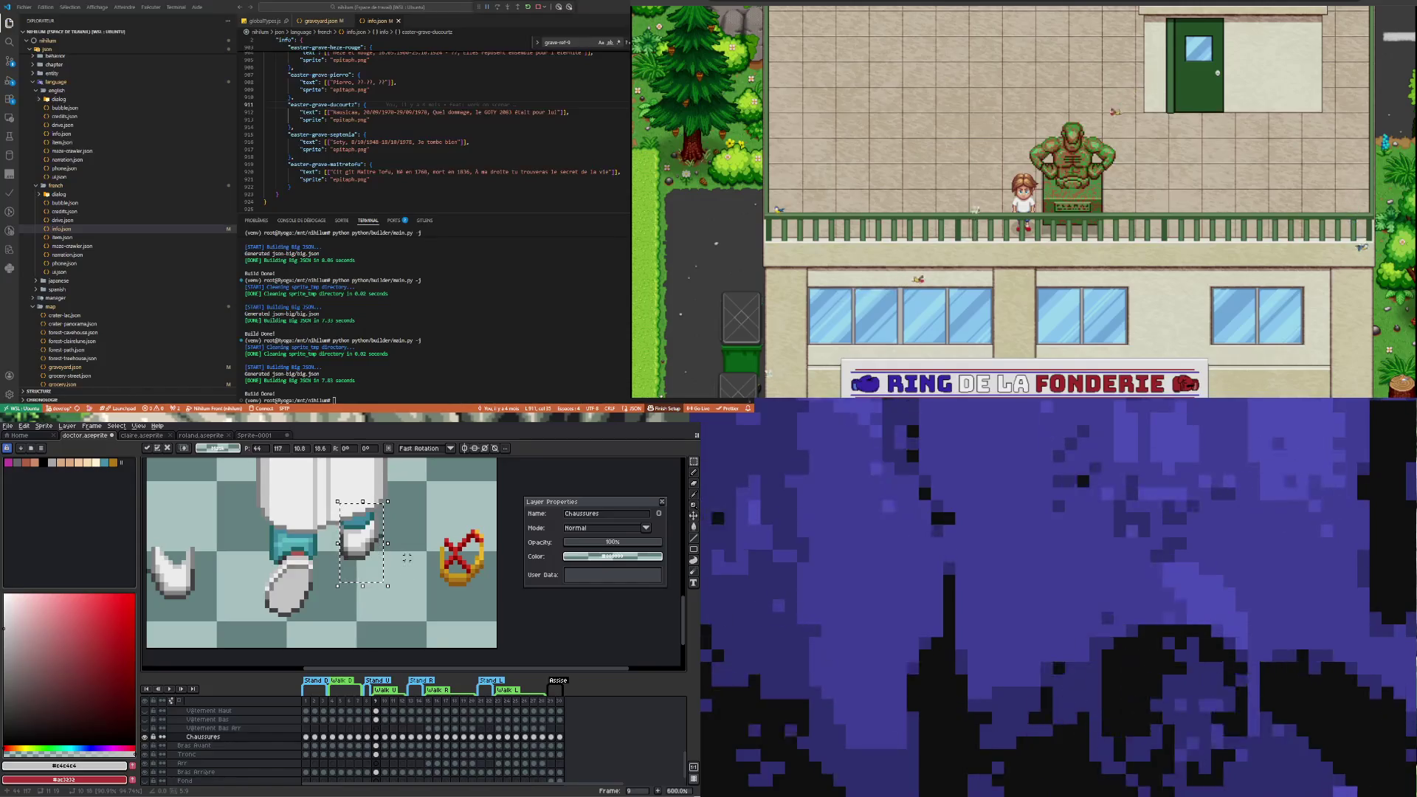
{"action": "key", "text": "Left"}
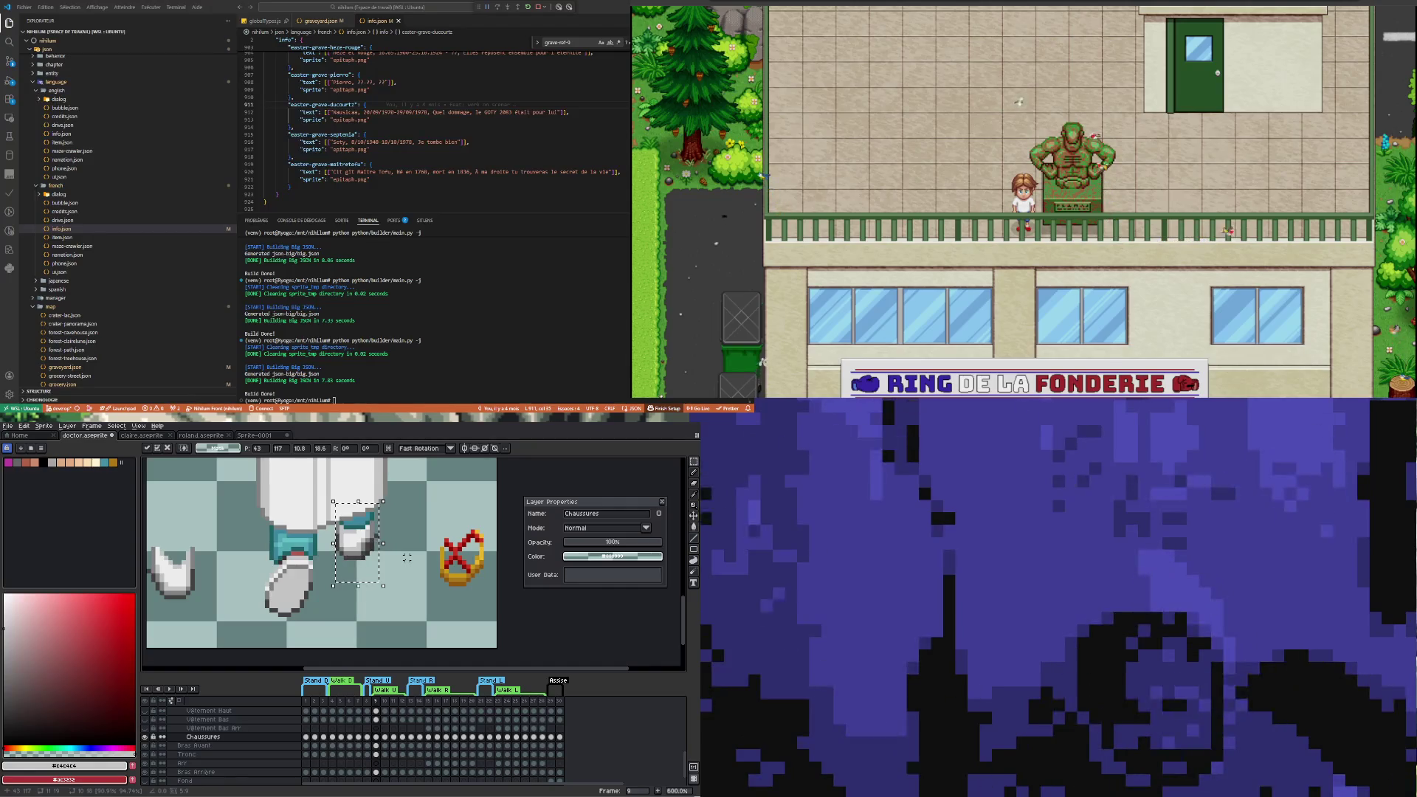
{"action": "key", "text": "Right"}
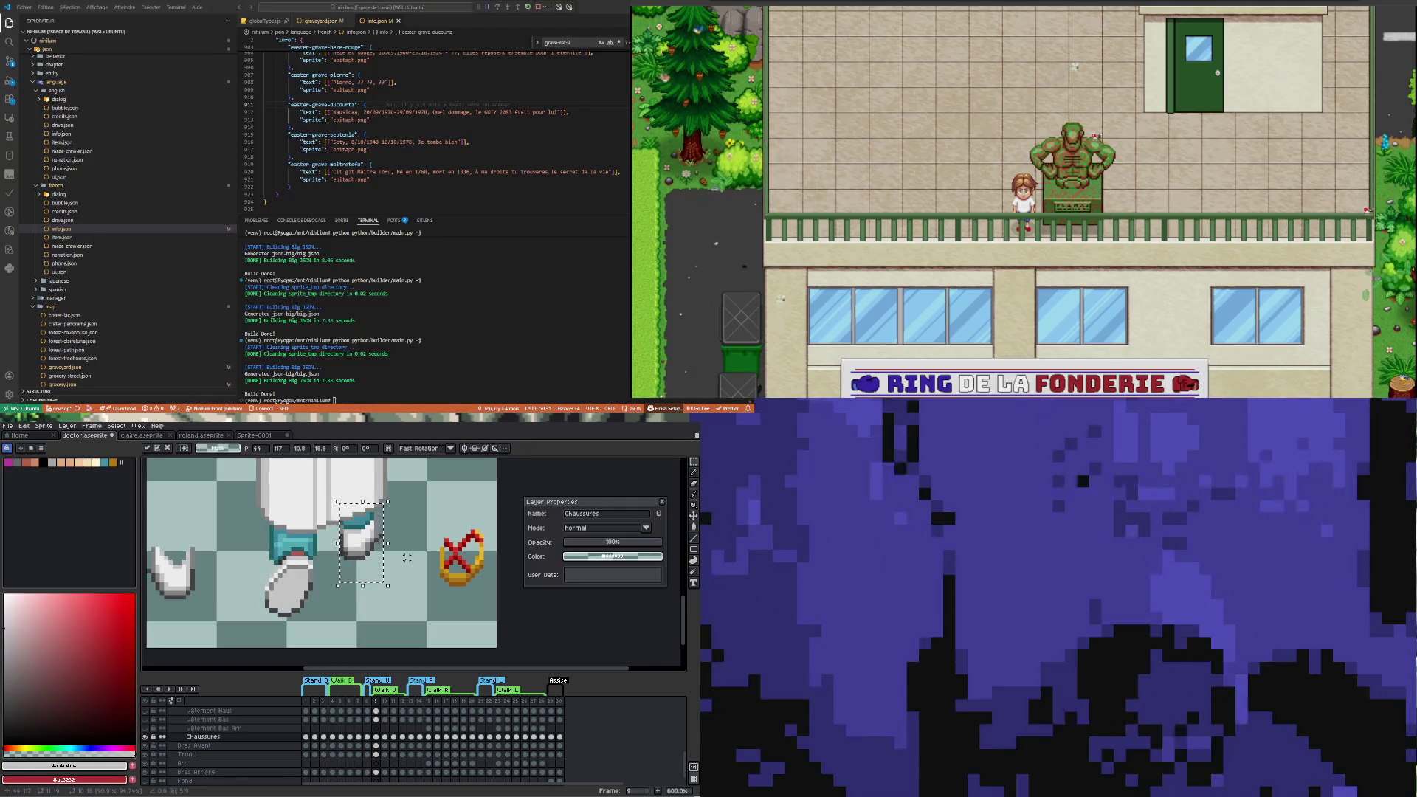
{"action": "key", "text": "Return"}
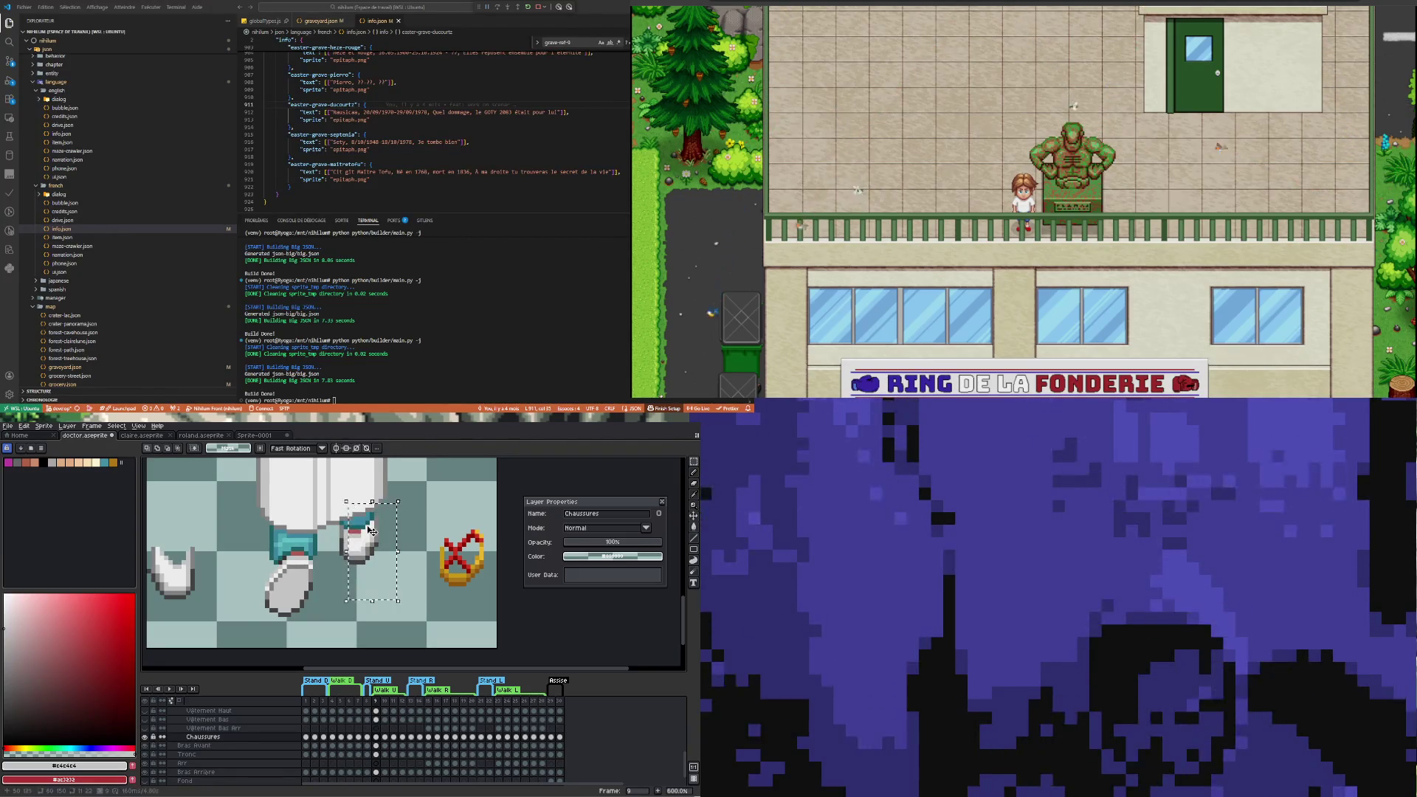
{"action": "key", "text": "Up"}
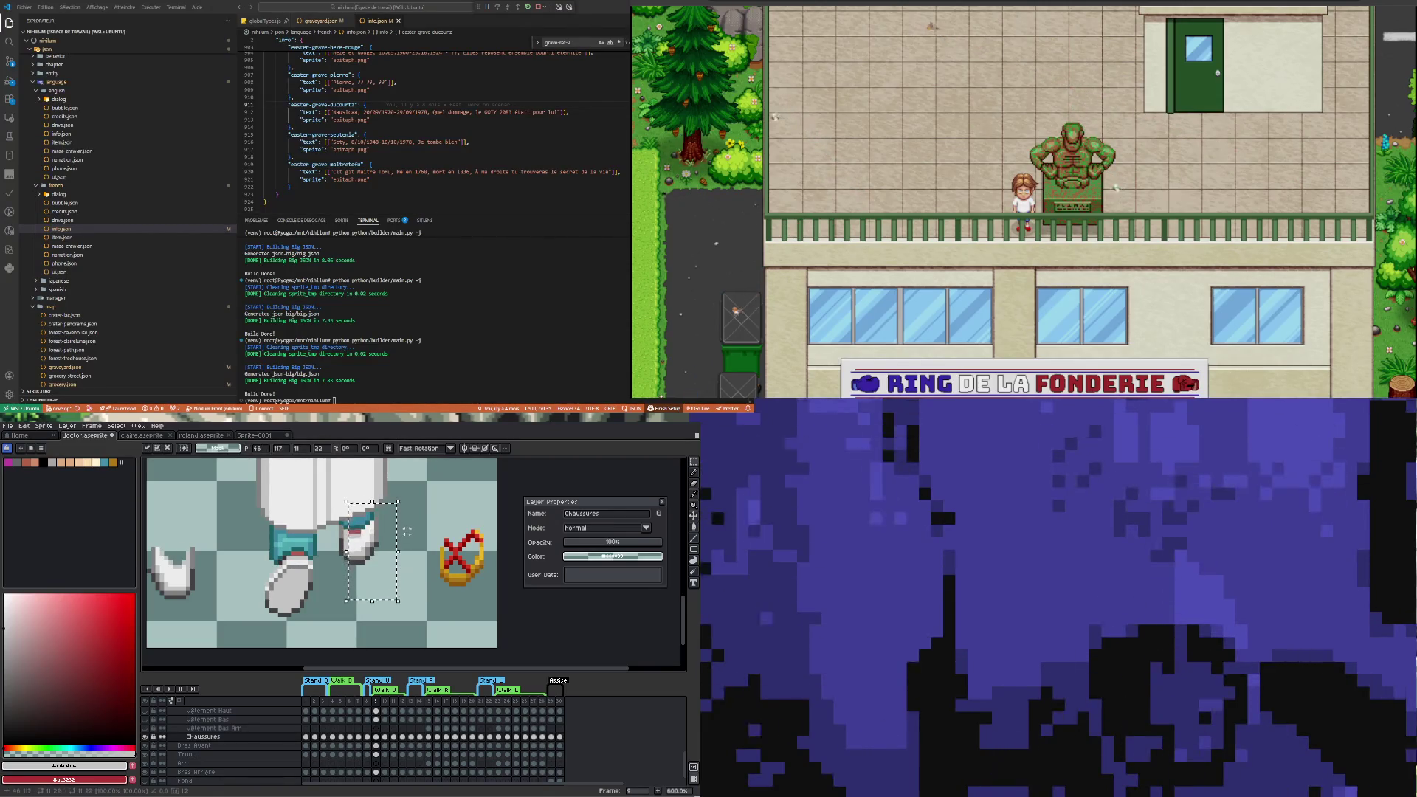
{"action": "key", "text": "ctrl+d"}
{"action": "key", "text": "ctrl+z"}
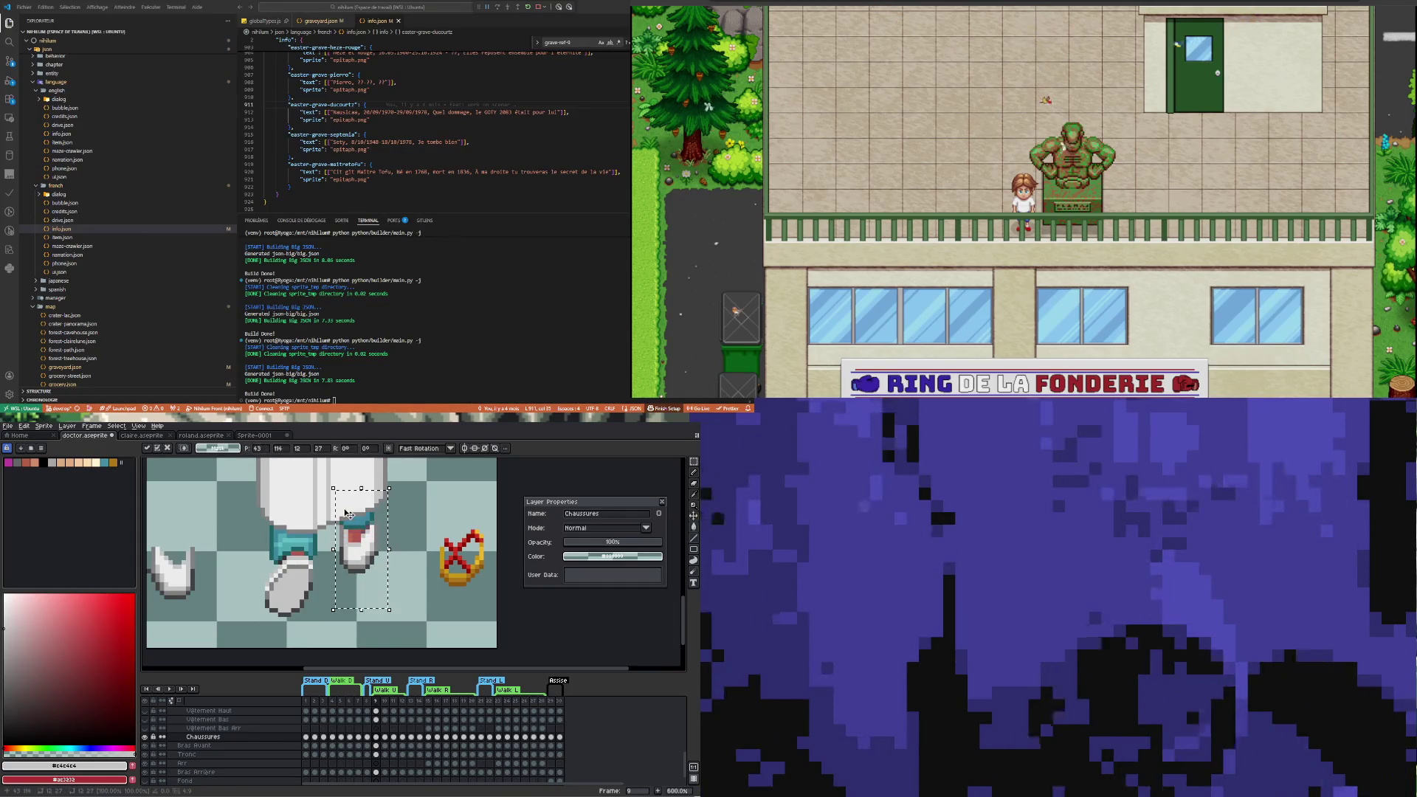
Reselect just the shoe with a tighter box and raise it six pixels
{"action": "left_click_drag", "start_coordinate": [355, 522], "coordinate": [419, 614]}
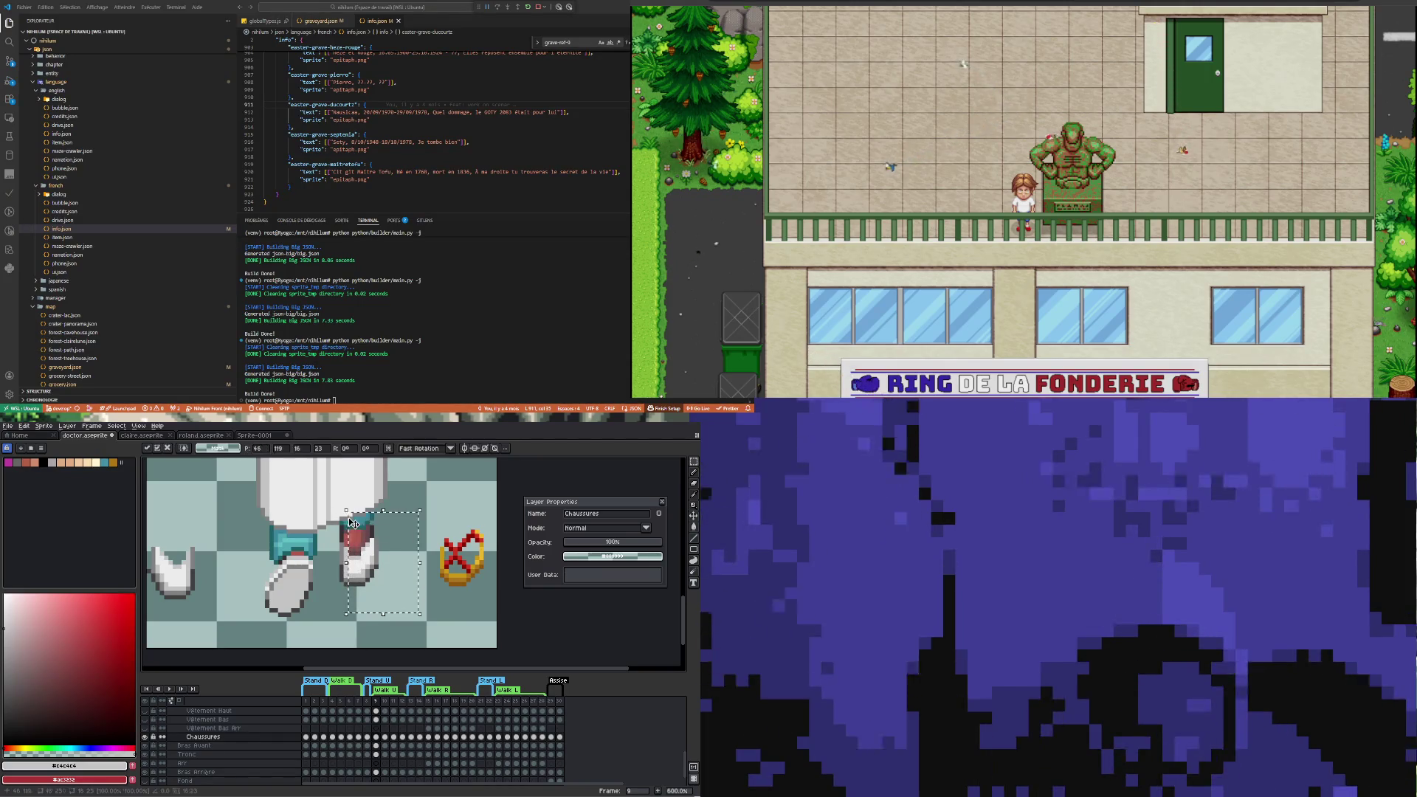
{"action": "left_click", "coordinate": [447, 502]}
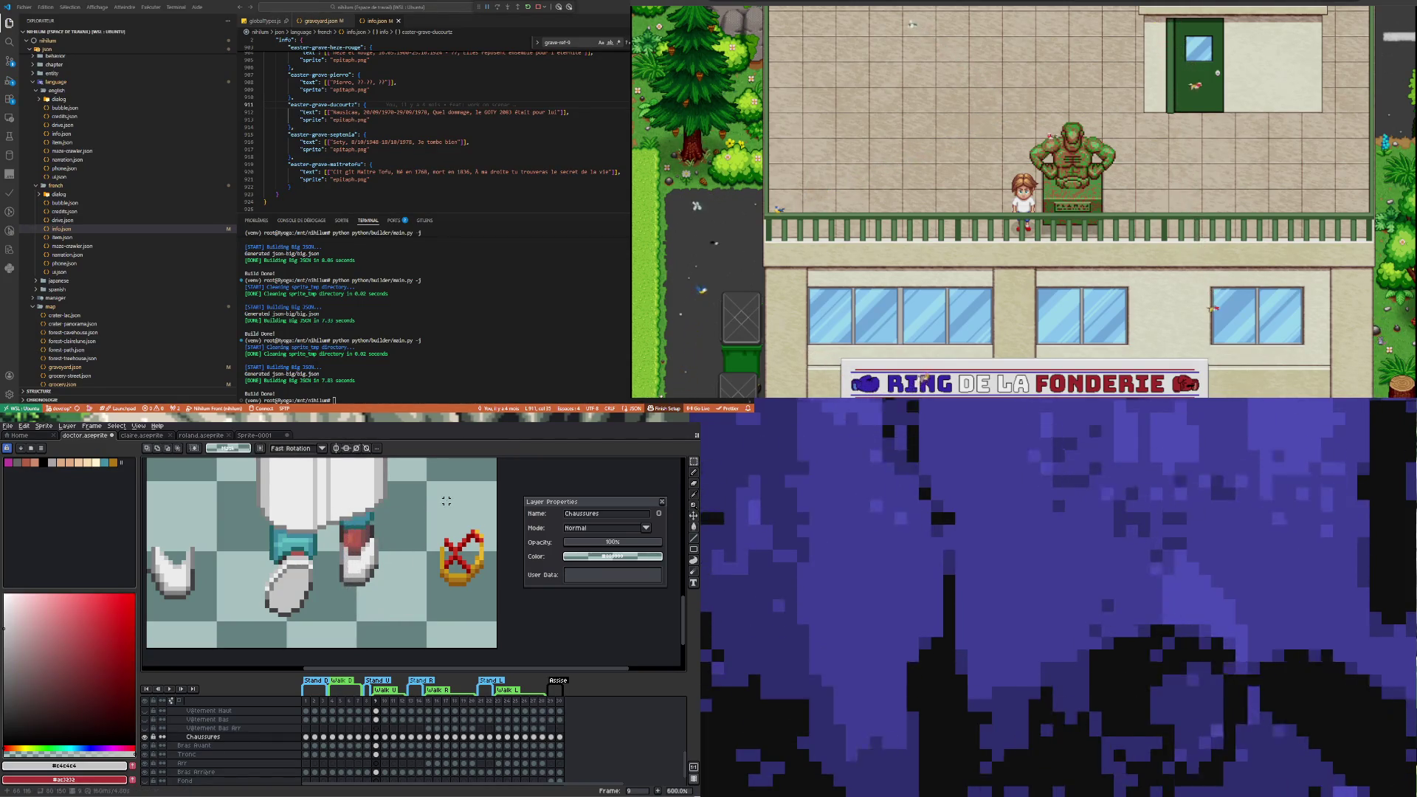
{"action": "left_click_drag", "start_coordinate": [389, 600], "coordinate": [334, 502]}
{"action": "key", "text": "Up"}
{"action": "key", "text": "Up"}
{"action": "key", "text": "Up"}
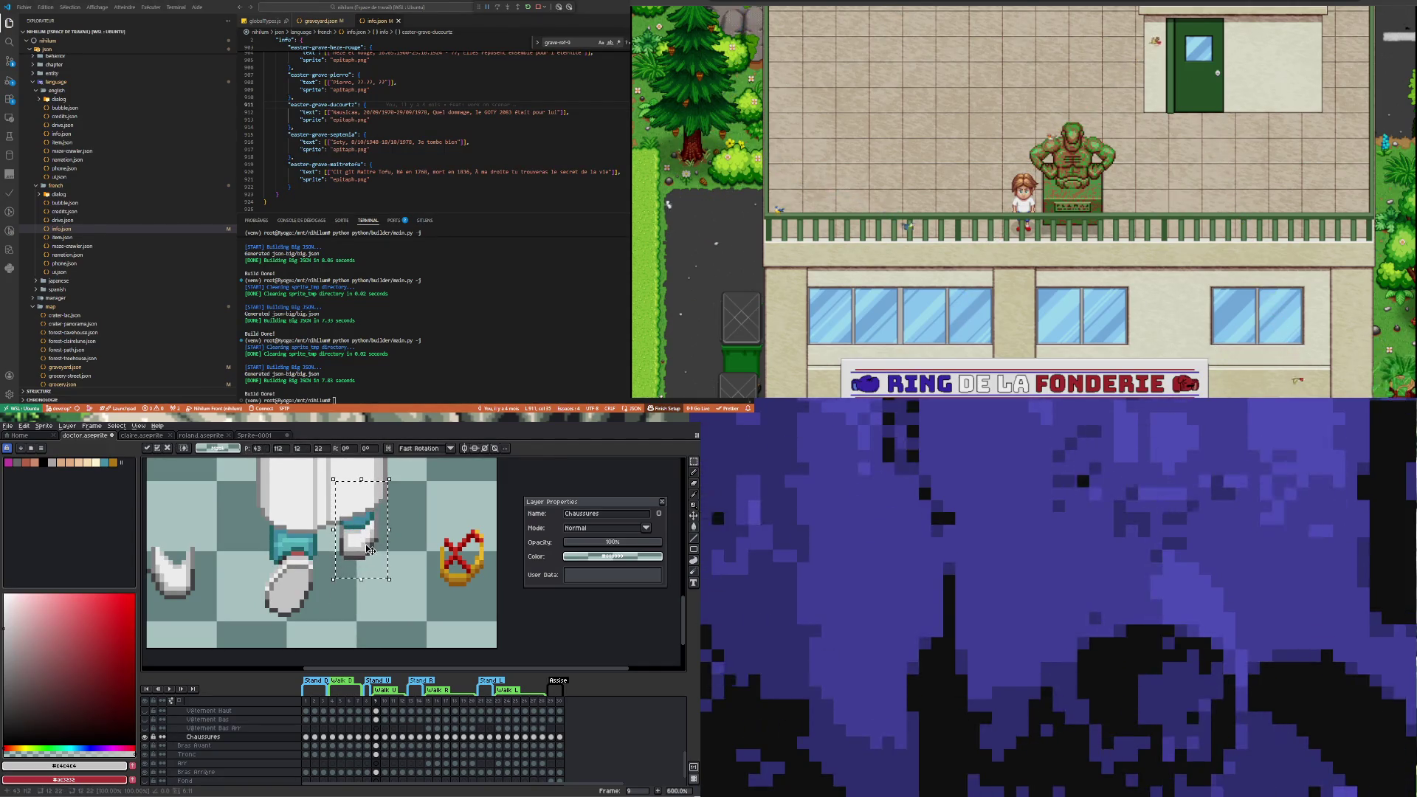
{"action": "left_click", "coordinate": [406, 553]}
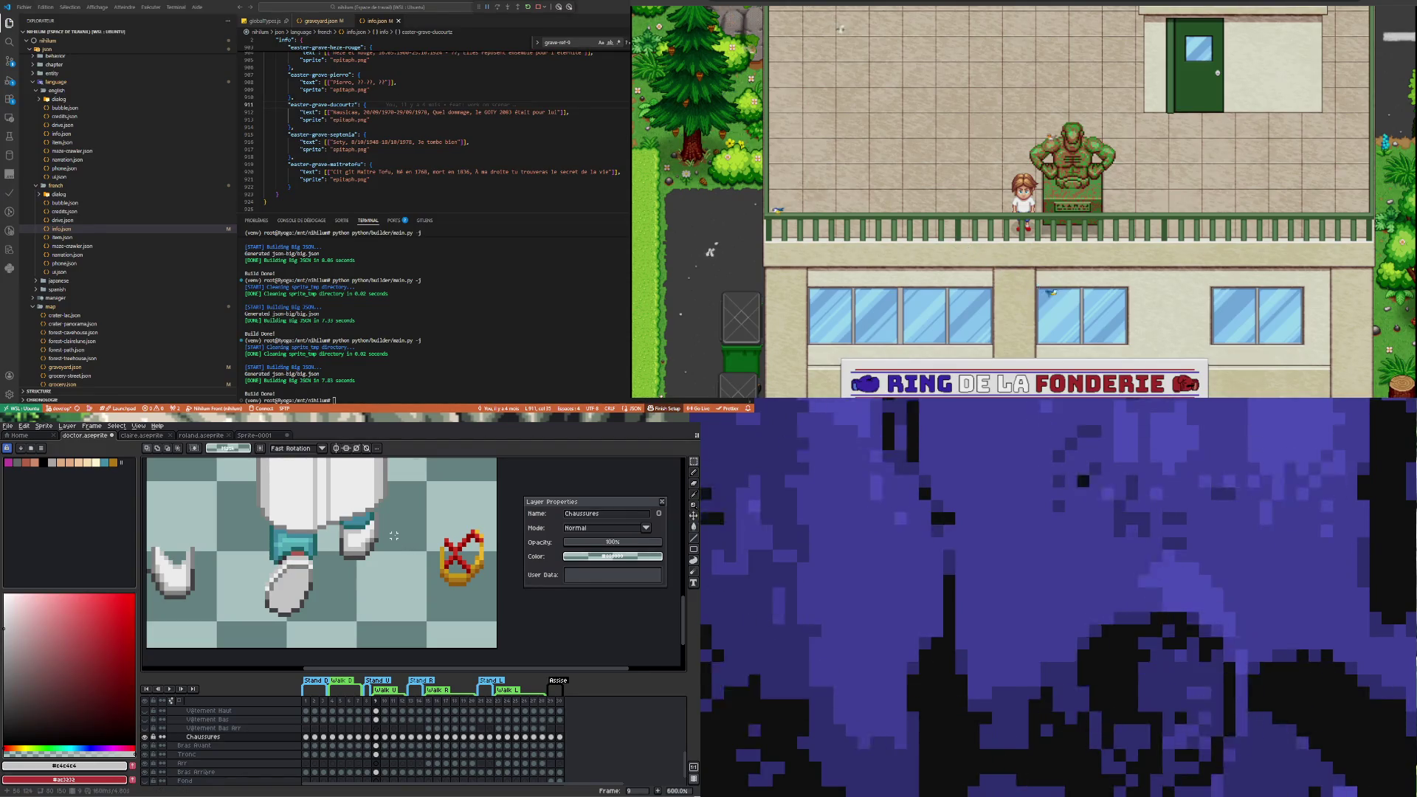
On the Bras Avant layer, select the red X, deselect, then return to Chaussures frame 9
{"action": "key", "text": "Down"}
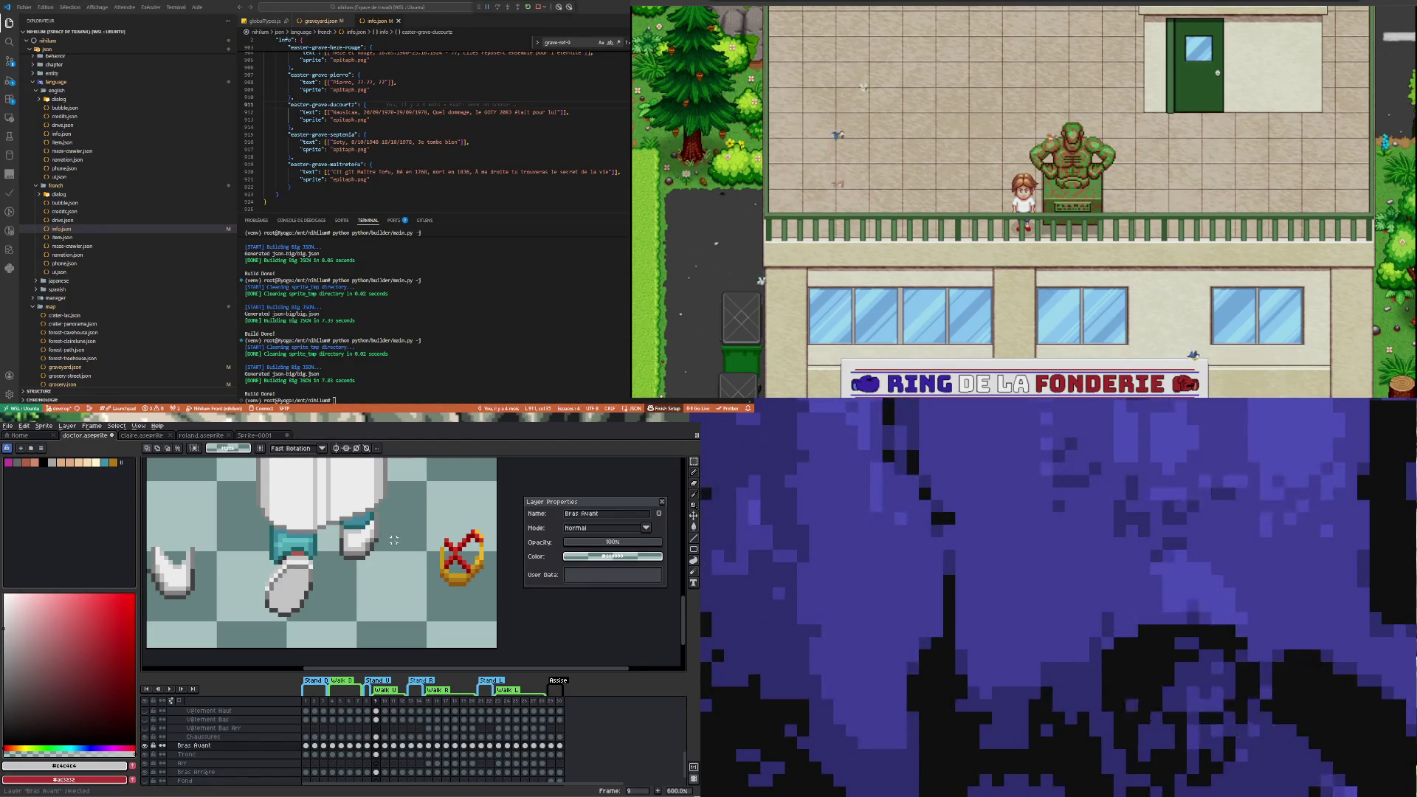
{"action": "left_click_drag", "start_coordinate": [418, 513], "coordinate": [489, 602]}
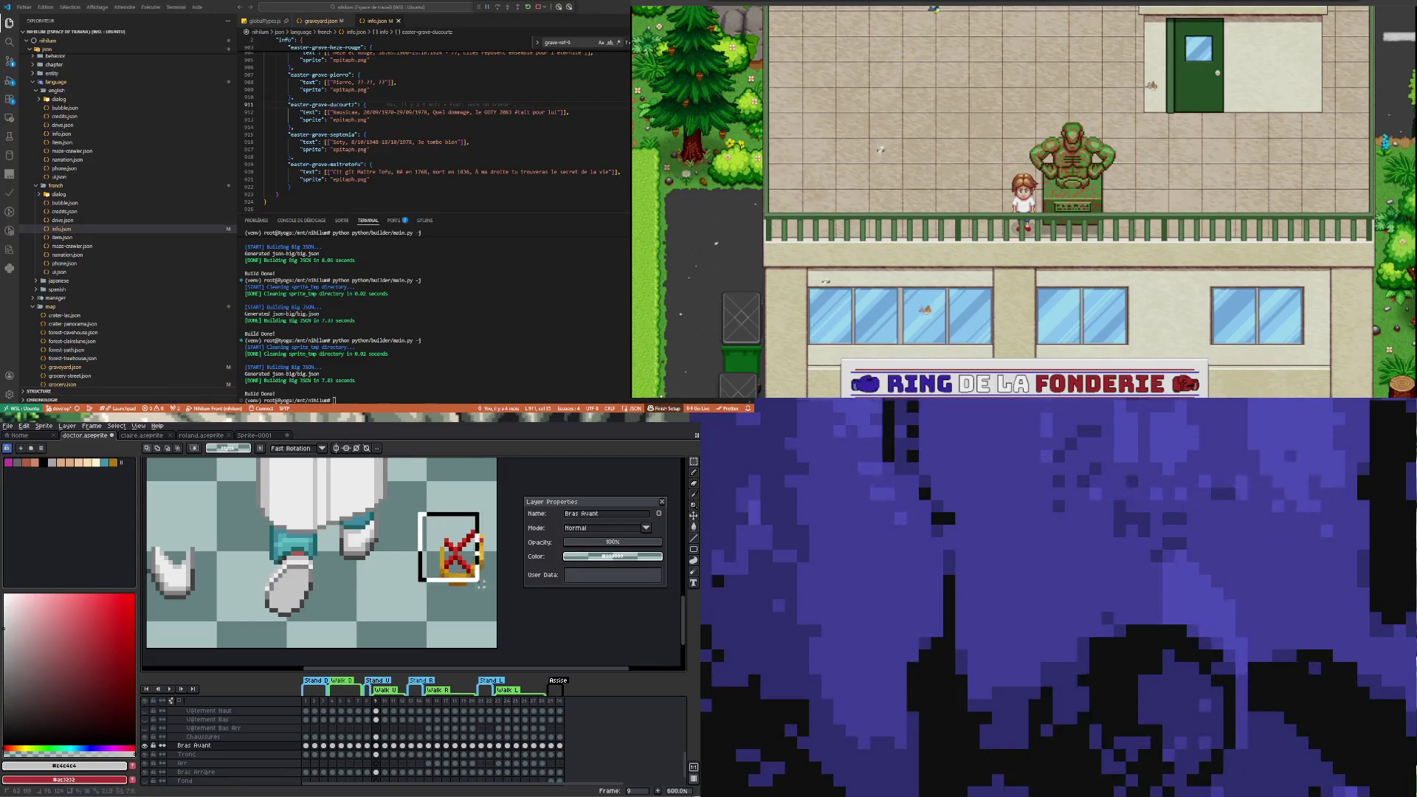
{"action": "key", "text": "ctrl+d"}
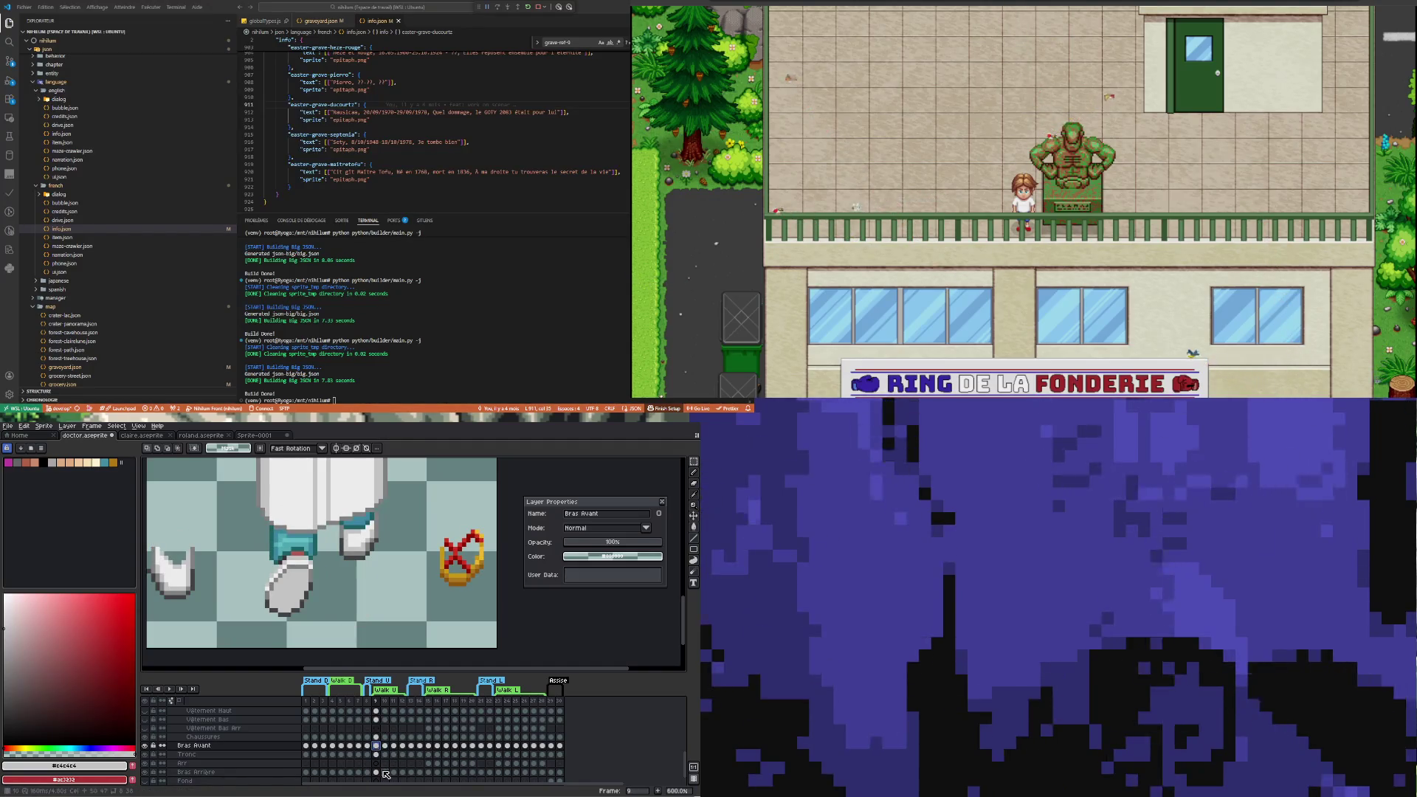
{"action": "left_click", "coordinate": [377, 737]}
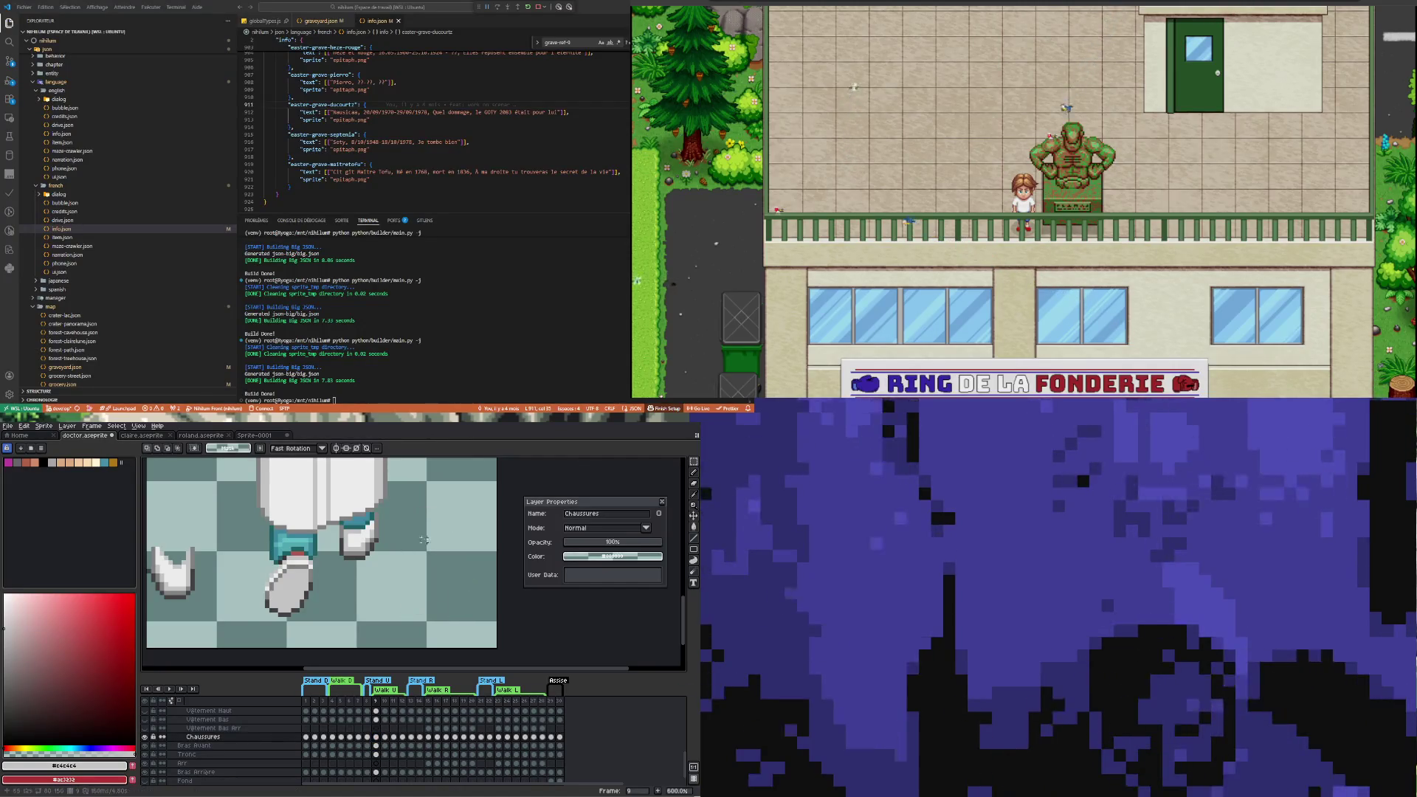
Redraw the rear shoe smaller beneath the coat hem with the Pencil
{"action": "left_click_drag", "start_coordinate": [215, 610], "coordinate": [144, 521]}
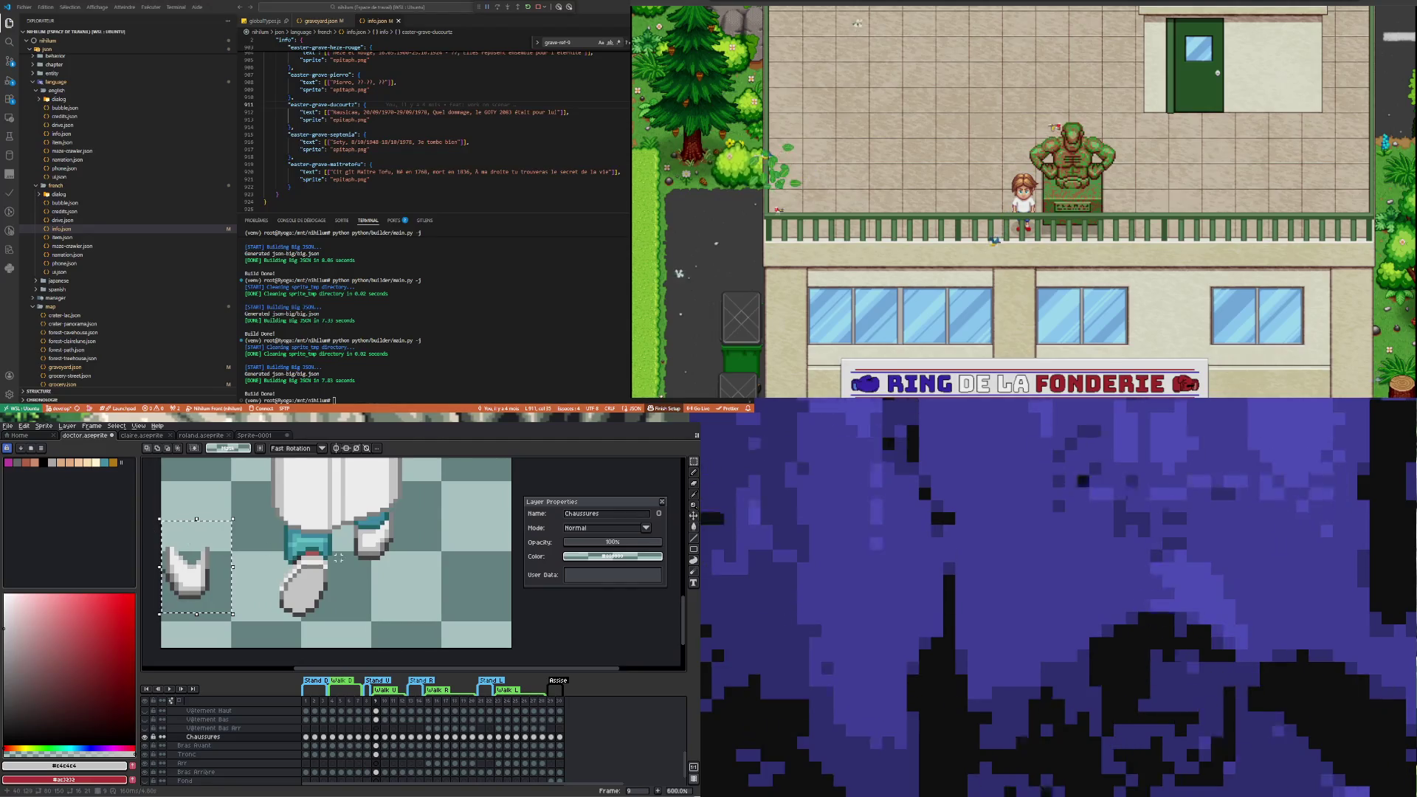
{"action": "scroll", "coordinate": [404, 523], "scroll_direction": "up", "scroll_amount": 3}
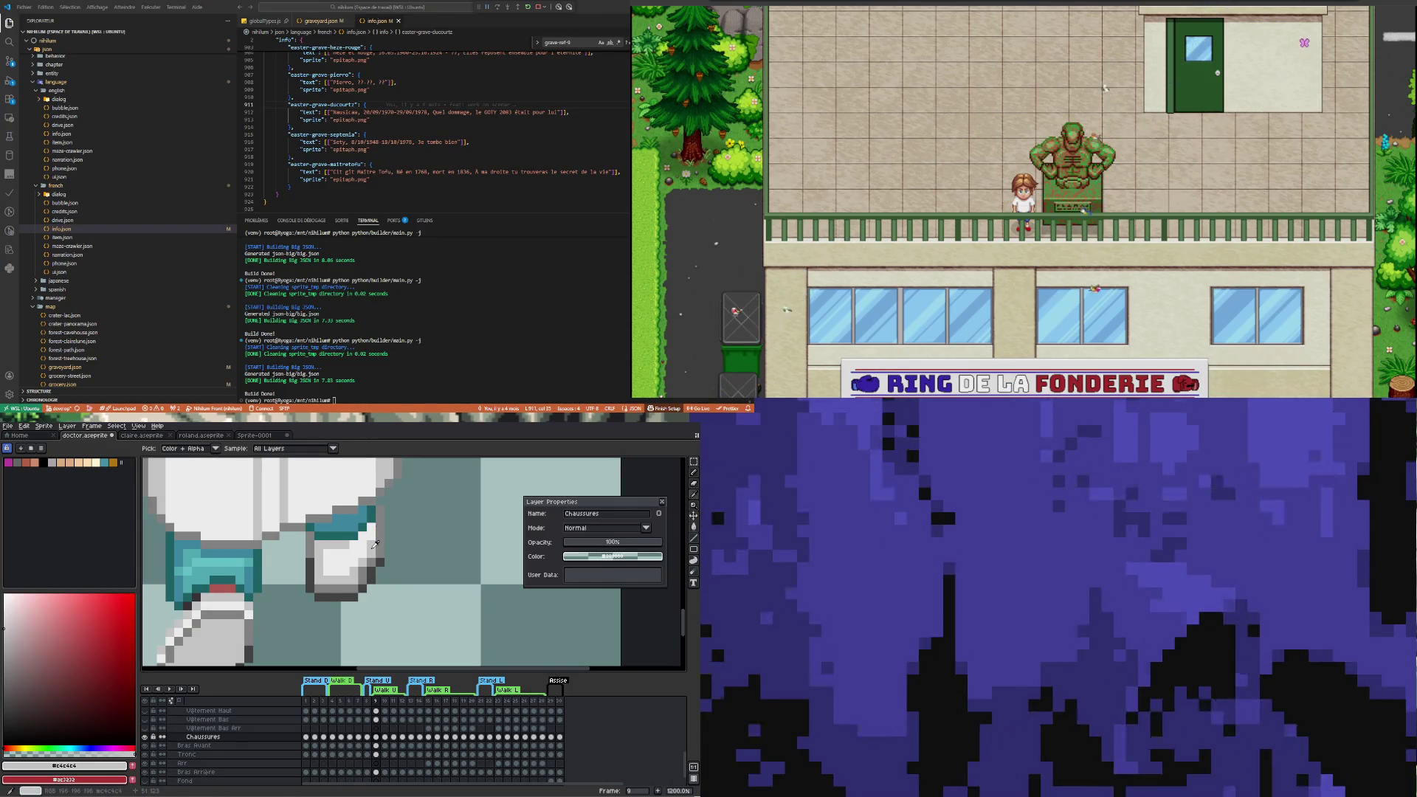
{"action": "key", "text": "b"}
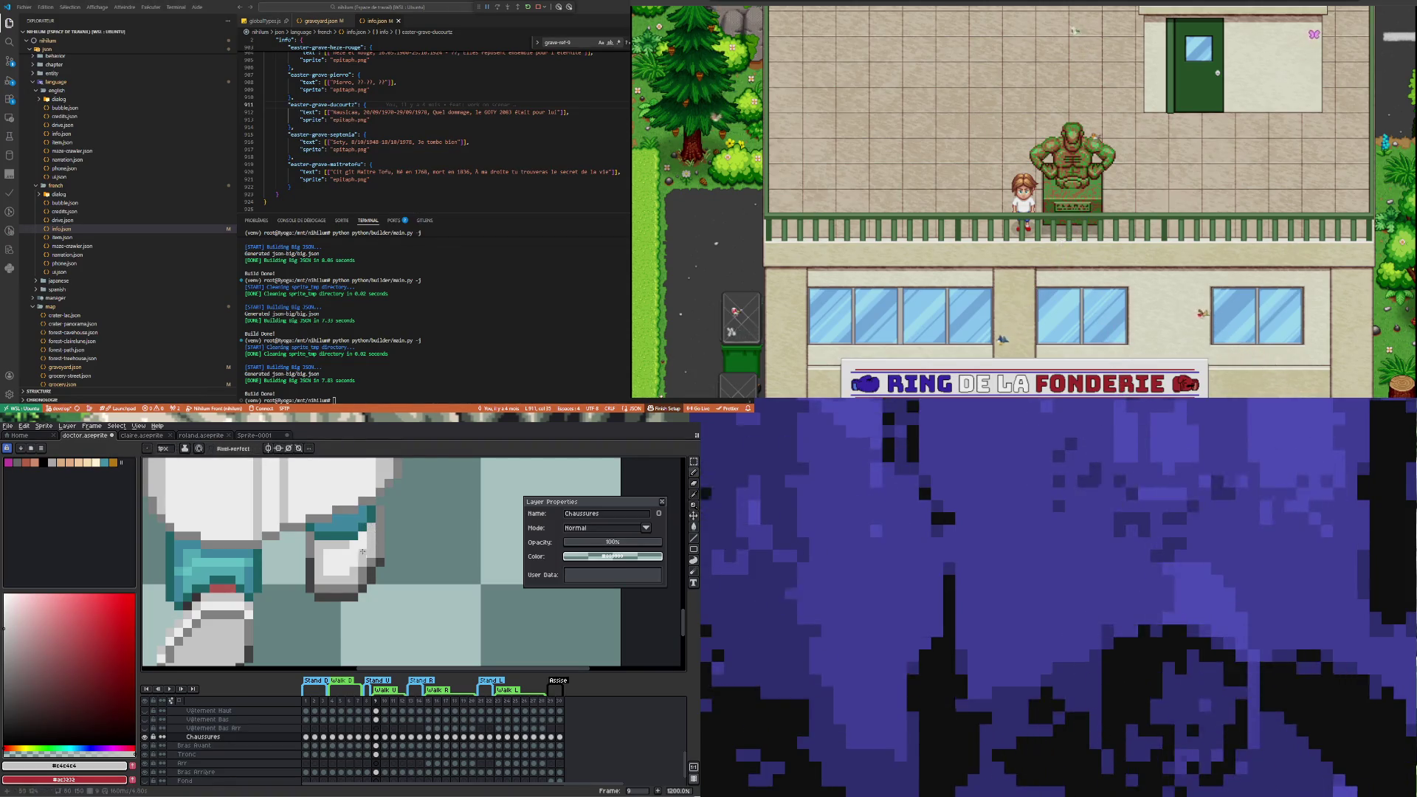
{"action": "scroll", "coordinate": [368, 539], "scroll_direction": "down", "scroll_amount": 2}
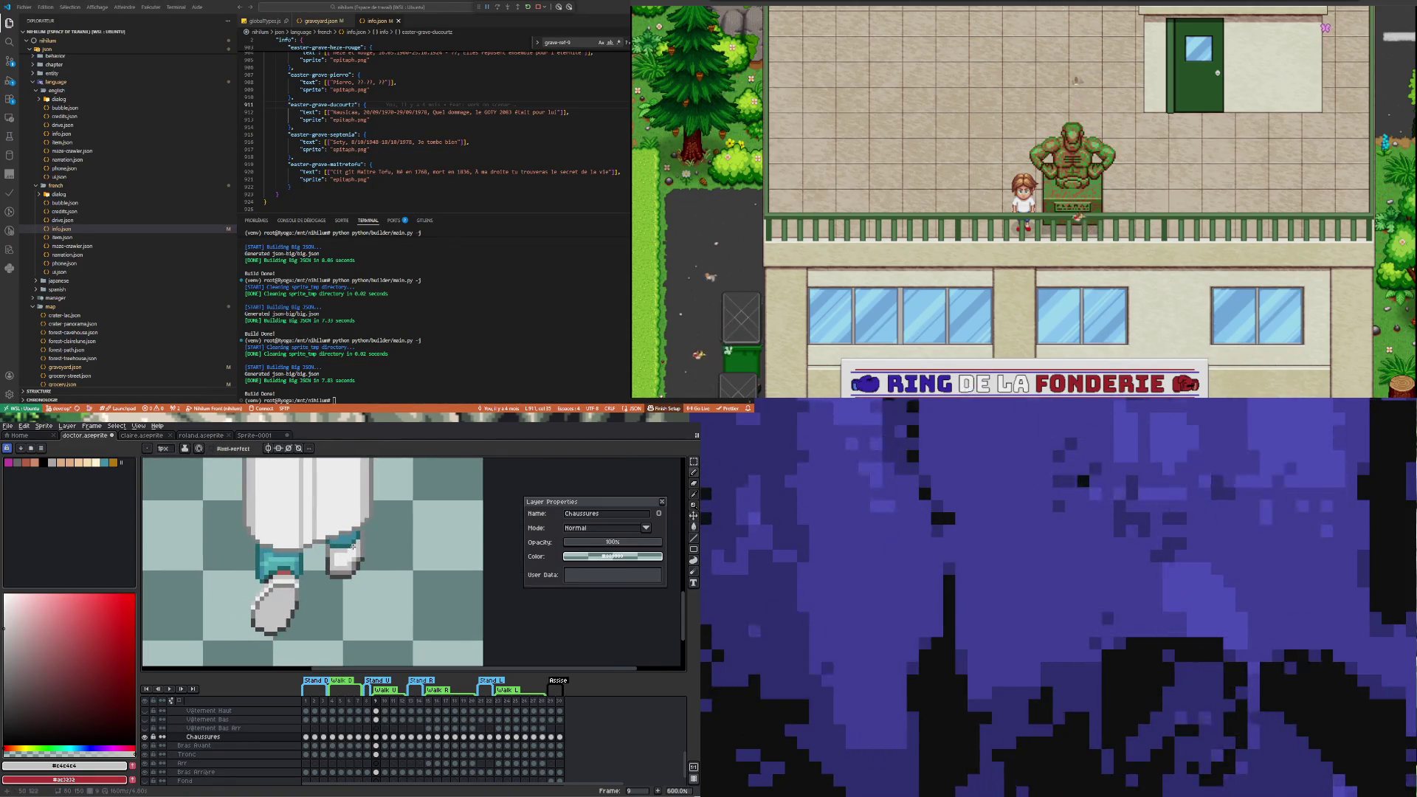
{"action": "scroll", "coordinate": [330, 565], "scroll_direction": "down", "scroll_amount": 2}
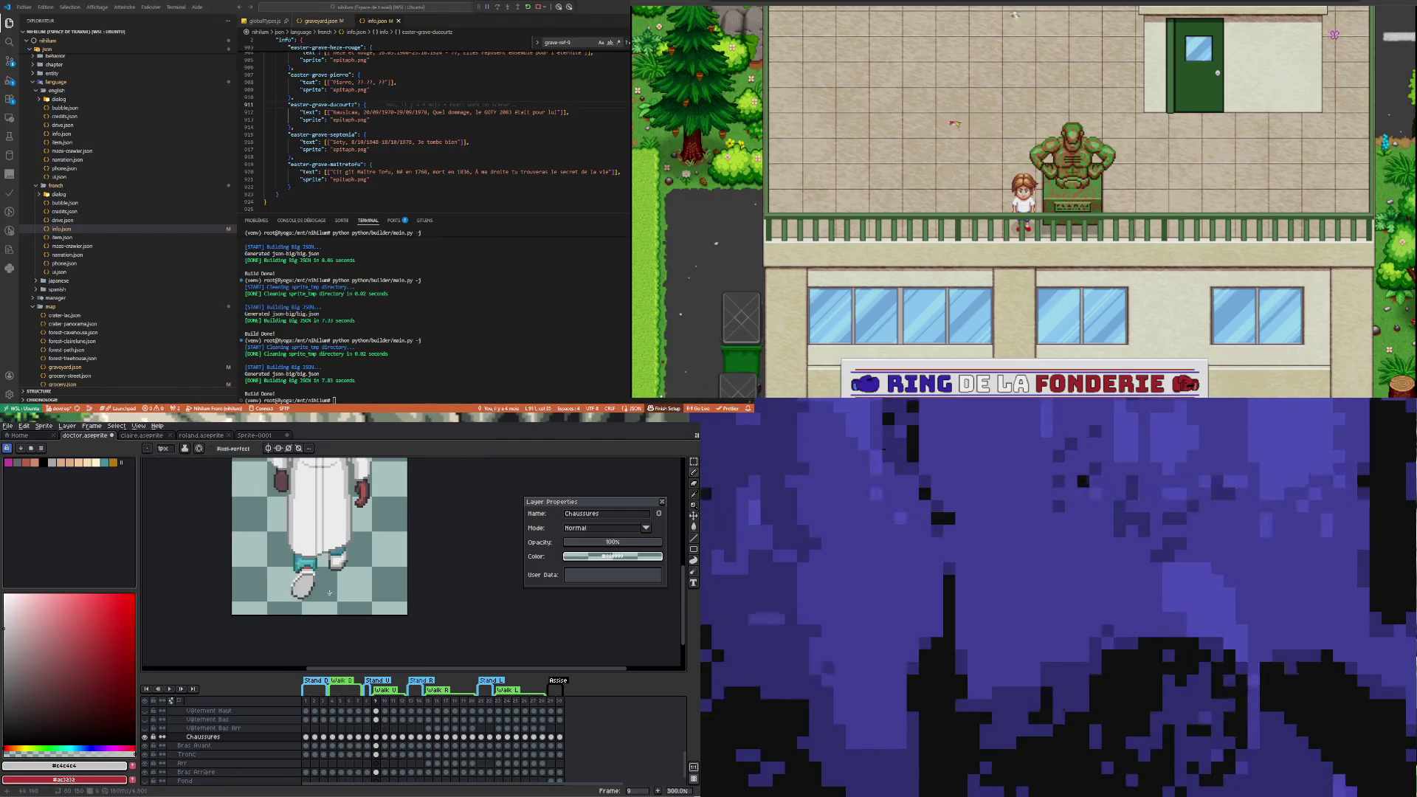
{"action": "scroll", "coordinate": [332, 575], "scroll_direction": "down", "scroll_amount": 1}
{"action": "scroll", "coordinate": [325, 574], "scroll_direction": "up", "scroll_amount": 4}
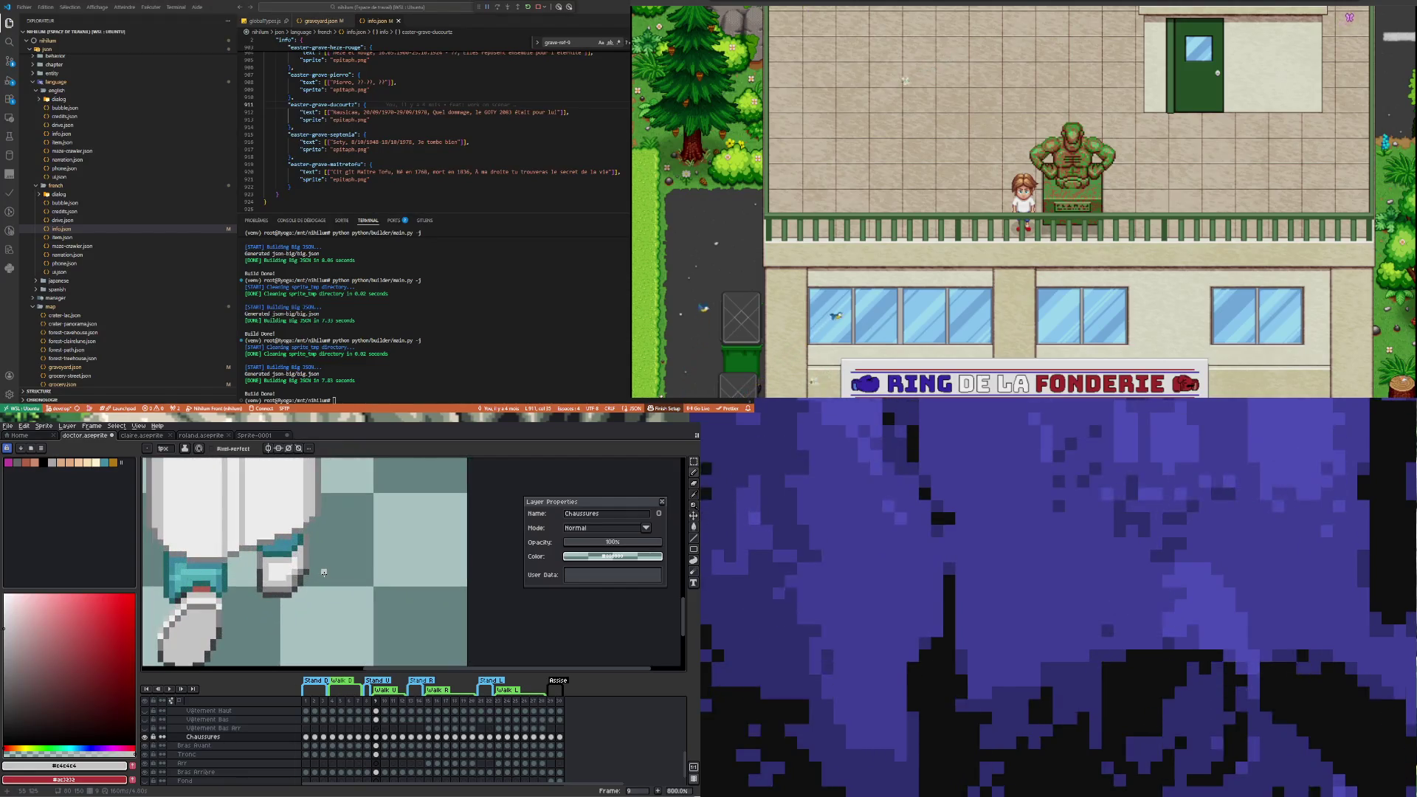
Marquee-select a small patch of shoe pixels to adjust, then deselect
{"action": "key", "text": "m"}
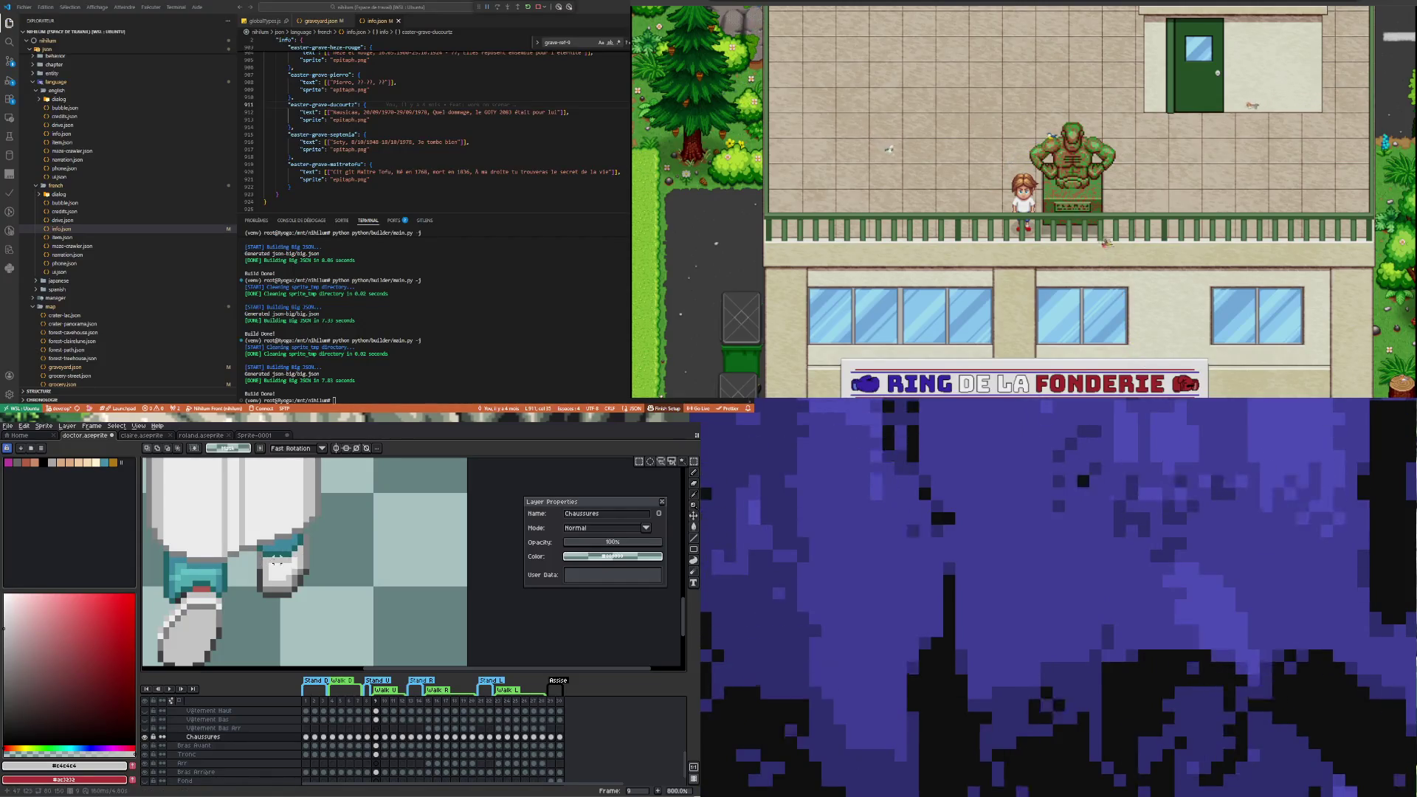
{"action": "left_click_drag", "start_coordinate": [267, 559], "coordinate": [290, 568]}
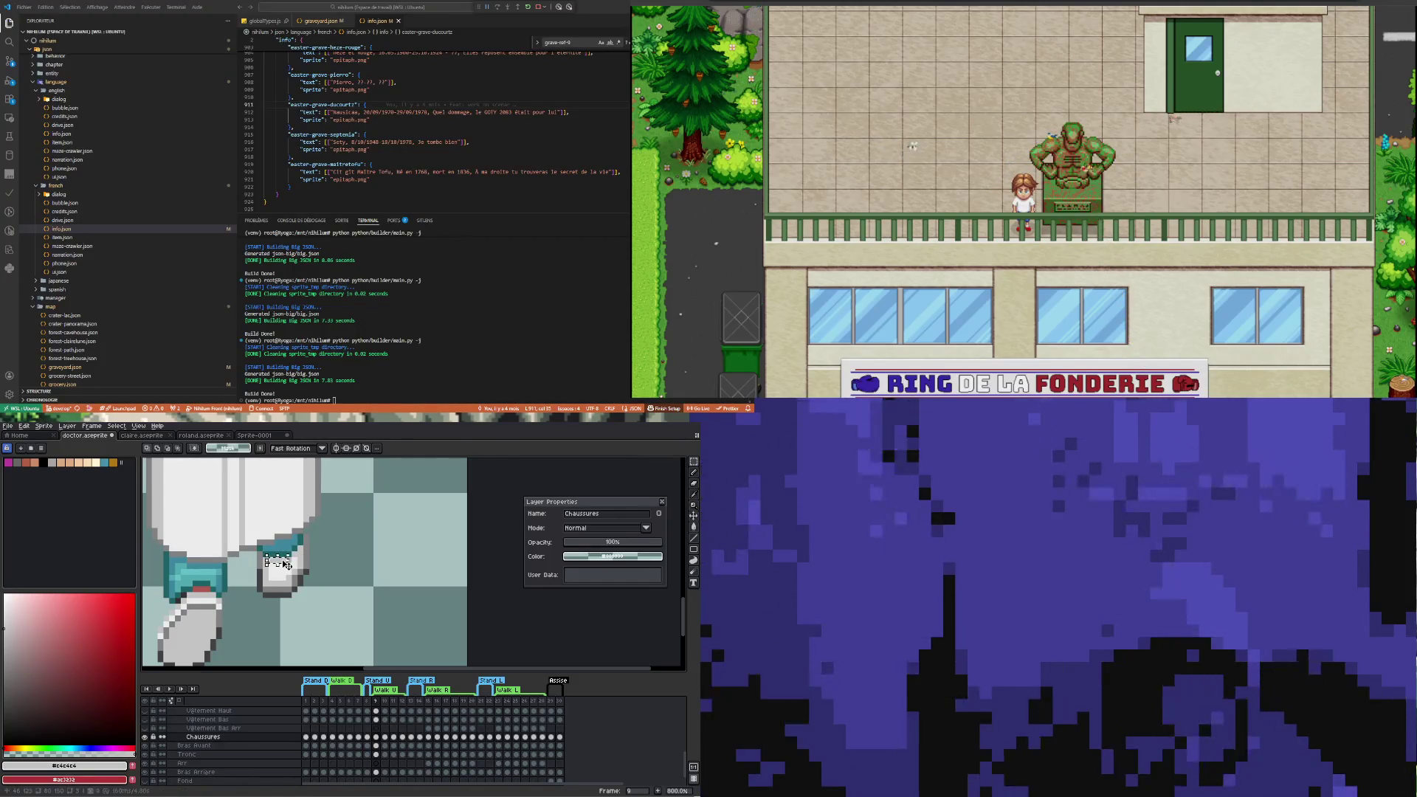
{"action": "left_click", "coordinate": [364, 561]}
{"action": "scroll", "coordinate": [350, 572], "scroll_direction": "down", "scroll_amount": 2}
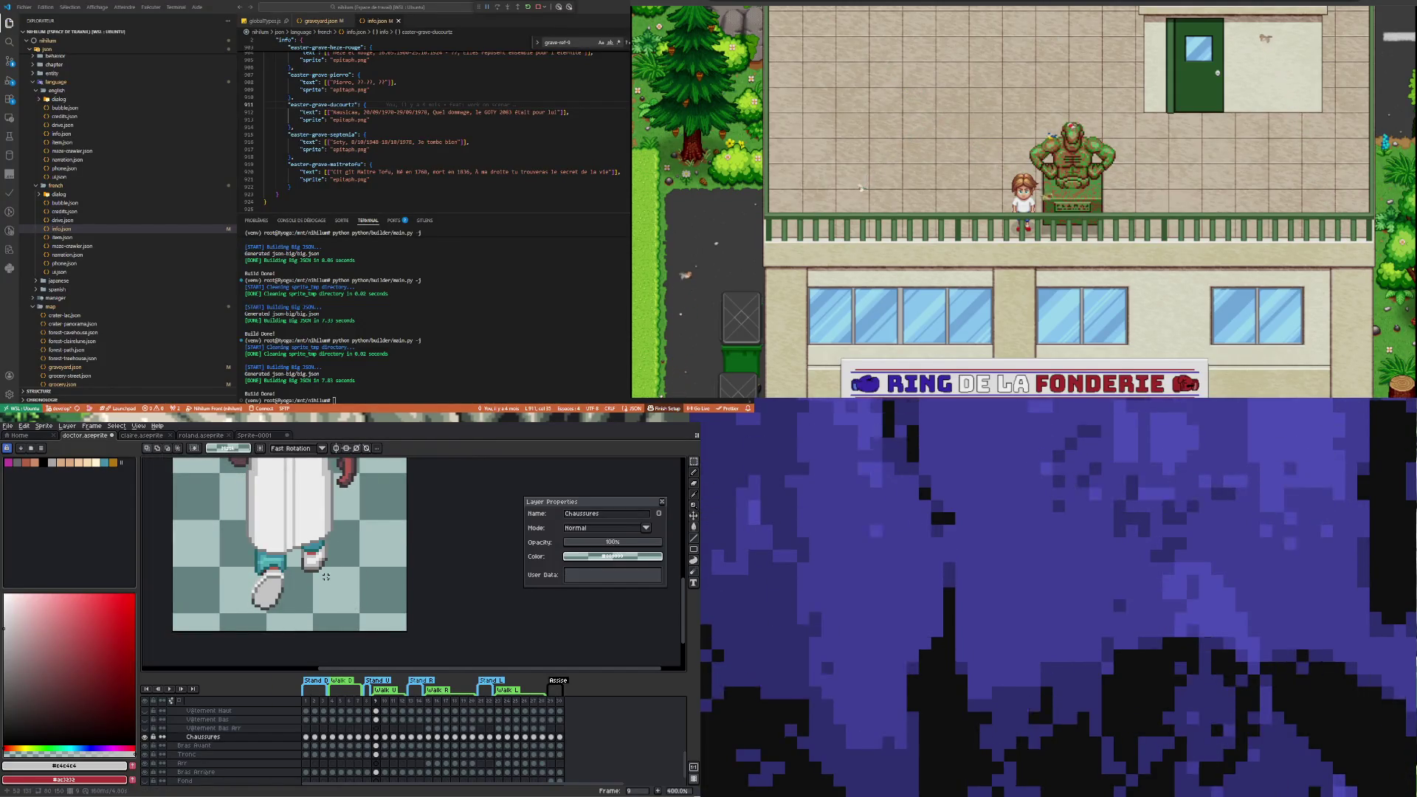
Toggle the Chaussures layer visibility to compare, then clear a small selection beside the shoe
{"action": "left_click", "coordinate": [146, 738]}
{"action": "left_click", "coordinate": [145, 737]}
{"action": "left_click", "coordinate": [146, 738]}
{"action": "left_click", "coordinate": [145, 737]}
{"action": "left_click", "coordinate": [146, 738]}
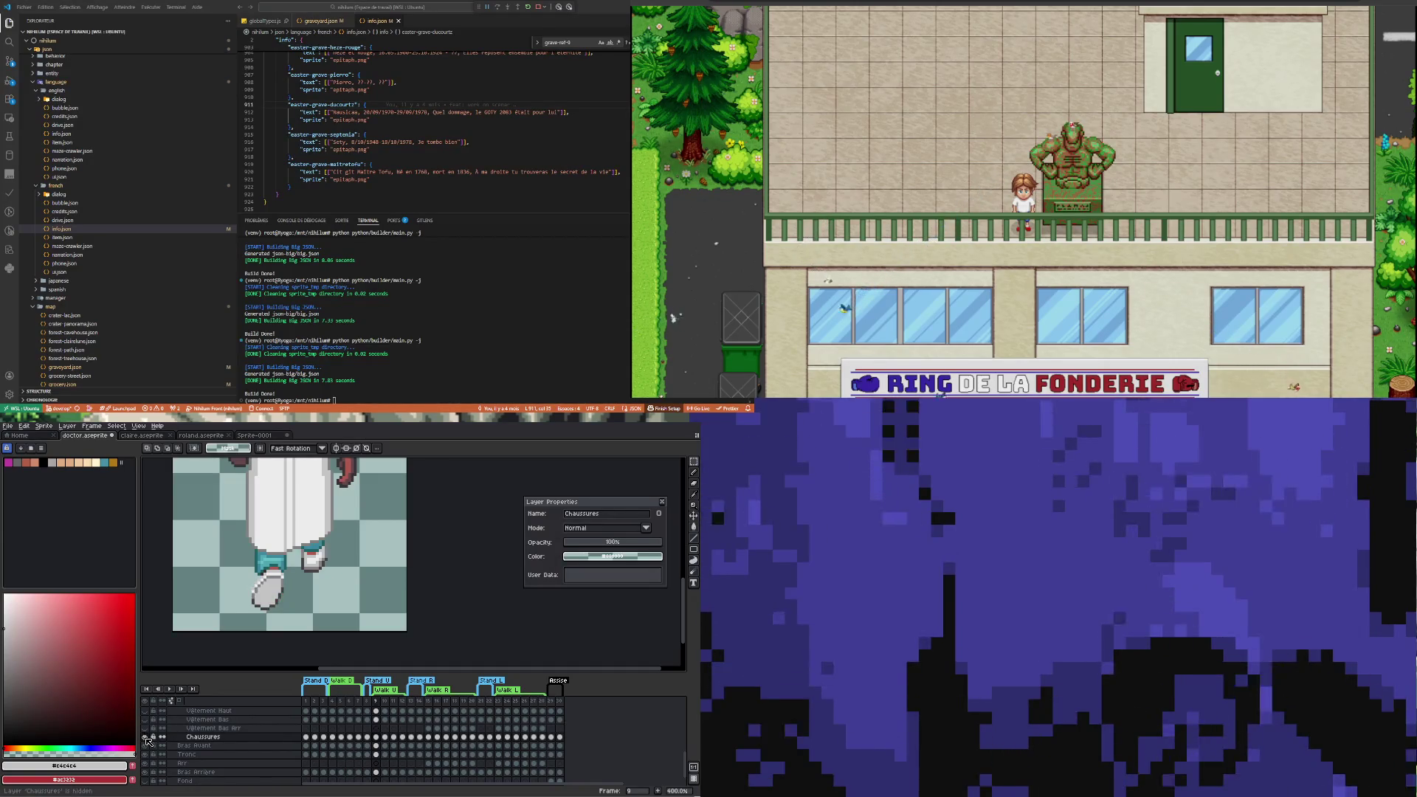
{"action": "left_click", "coordinate": [145, 738]}
{"action": "scroll", "coordinate": [232, 612], "scroll_direction": "down", "scroll_amount": 2}
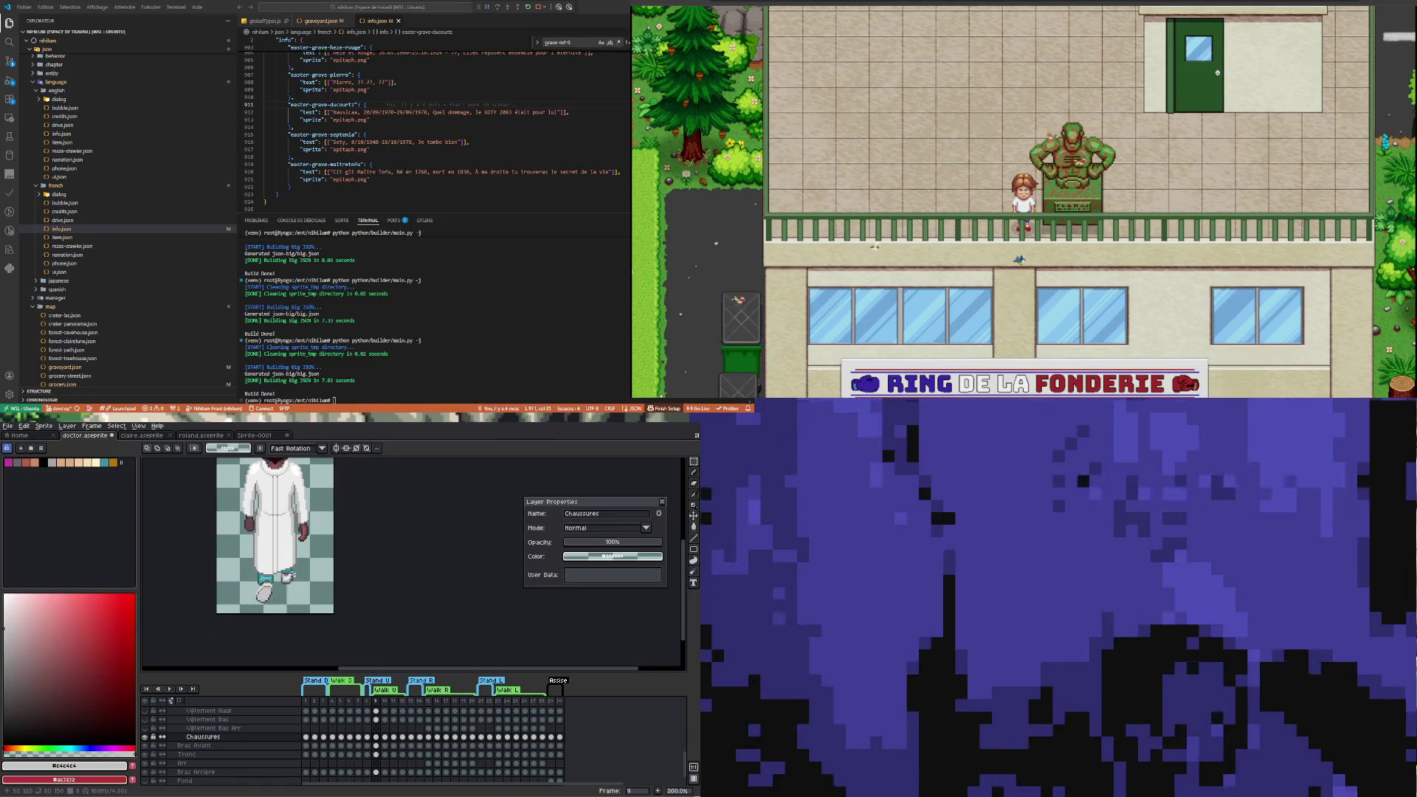
{"action": "scroll", "coordinate": [292, 576], "scroll_direction": "up", "scroll_amount": 4}
{"action": "left_click_drag", "start_coordinate": [293, 548], "coordinate": [315, 588]}
{"action": "key", "text": "ctrl+d"}
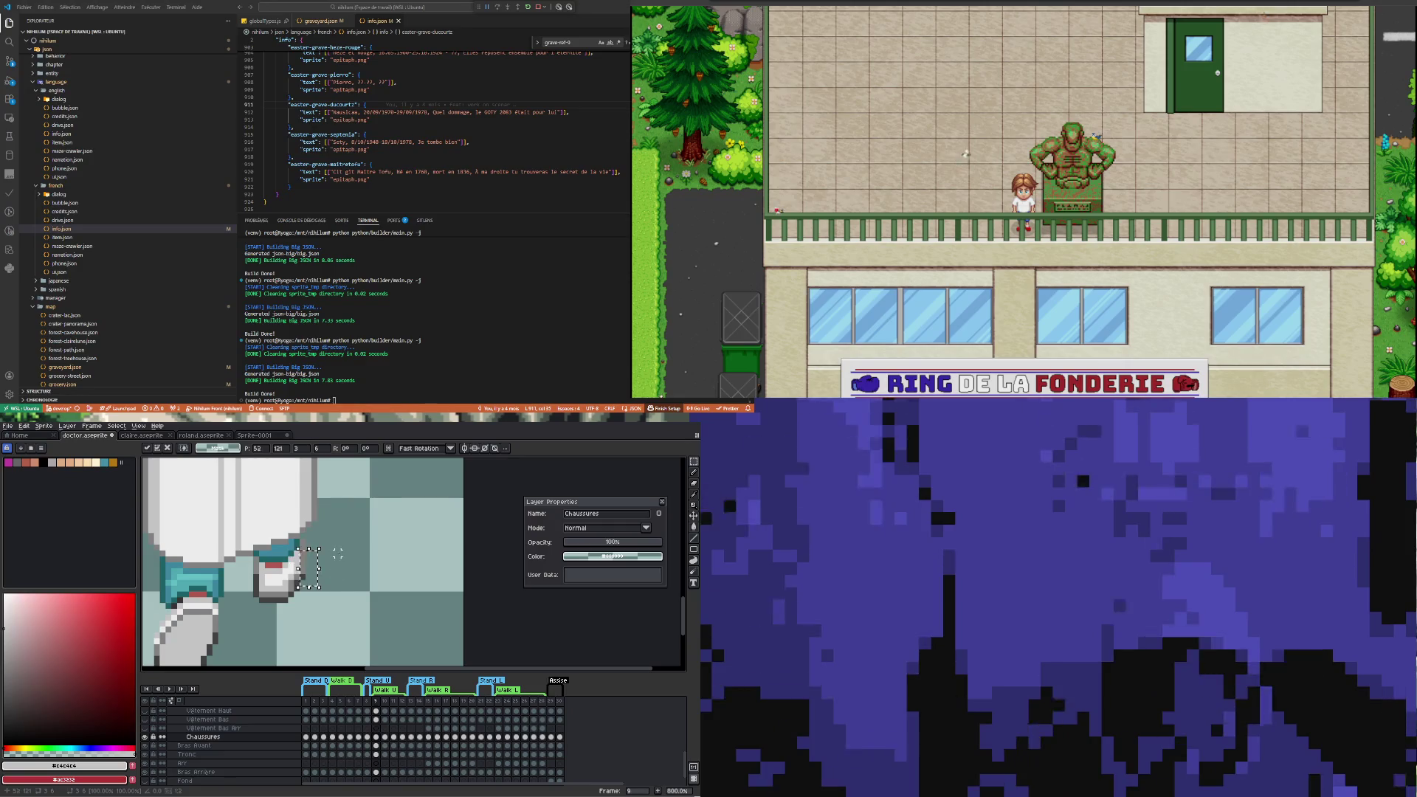
Copy frame 9's grey-shoe Chaussures cel and paste it into frame 11
{"action": "scroll", "coordinate": [320, 547], "scroll_direction": "down", "scroll_amount": 4}
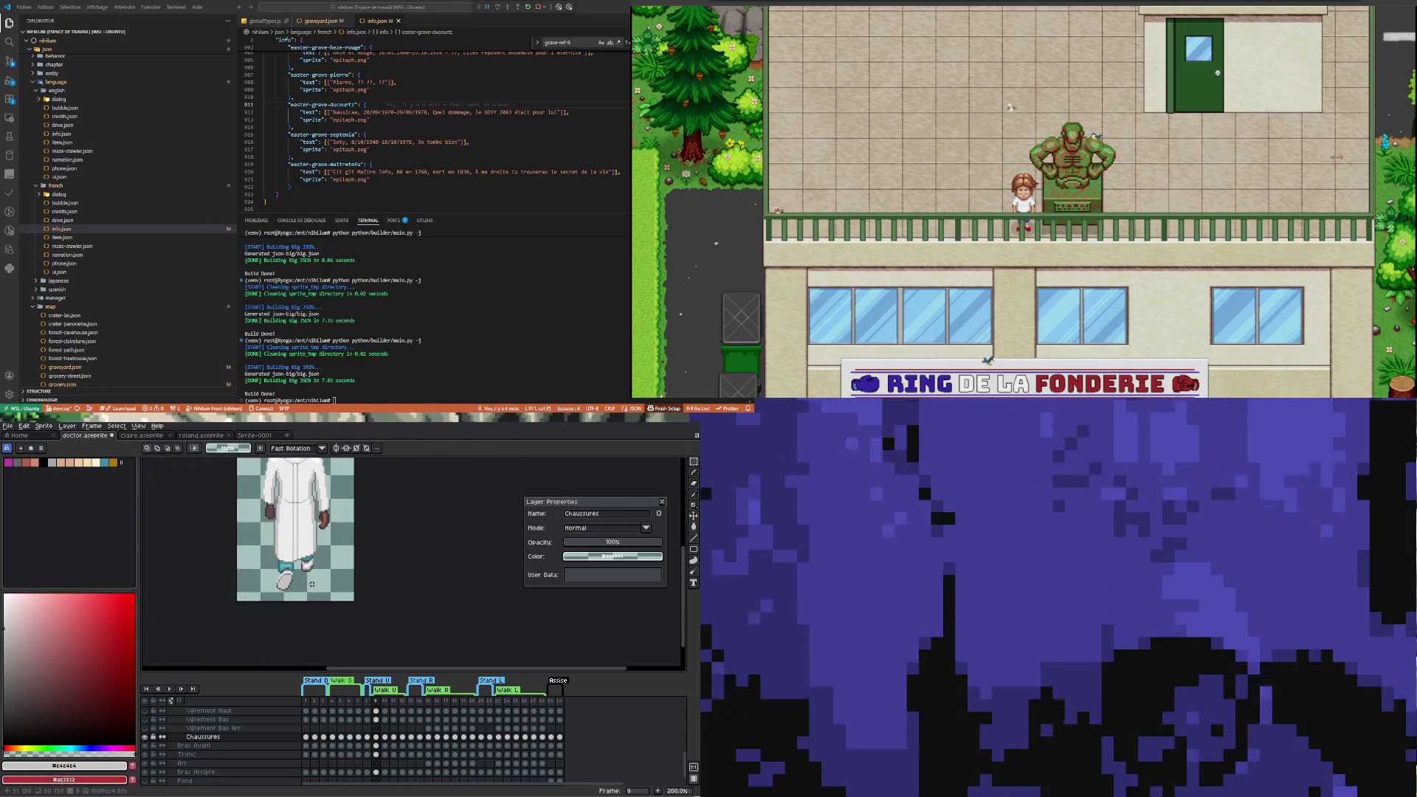
{"action": "left_click", "coordinate": [389, 738]}
{"action": "left_click", "coordinate": [377, 737]}
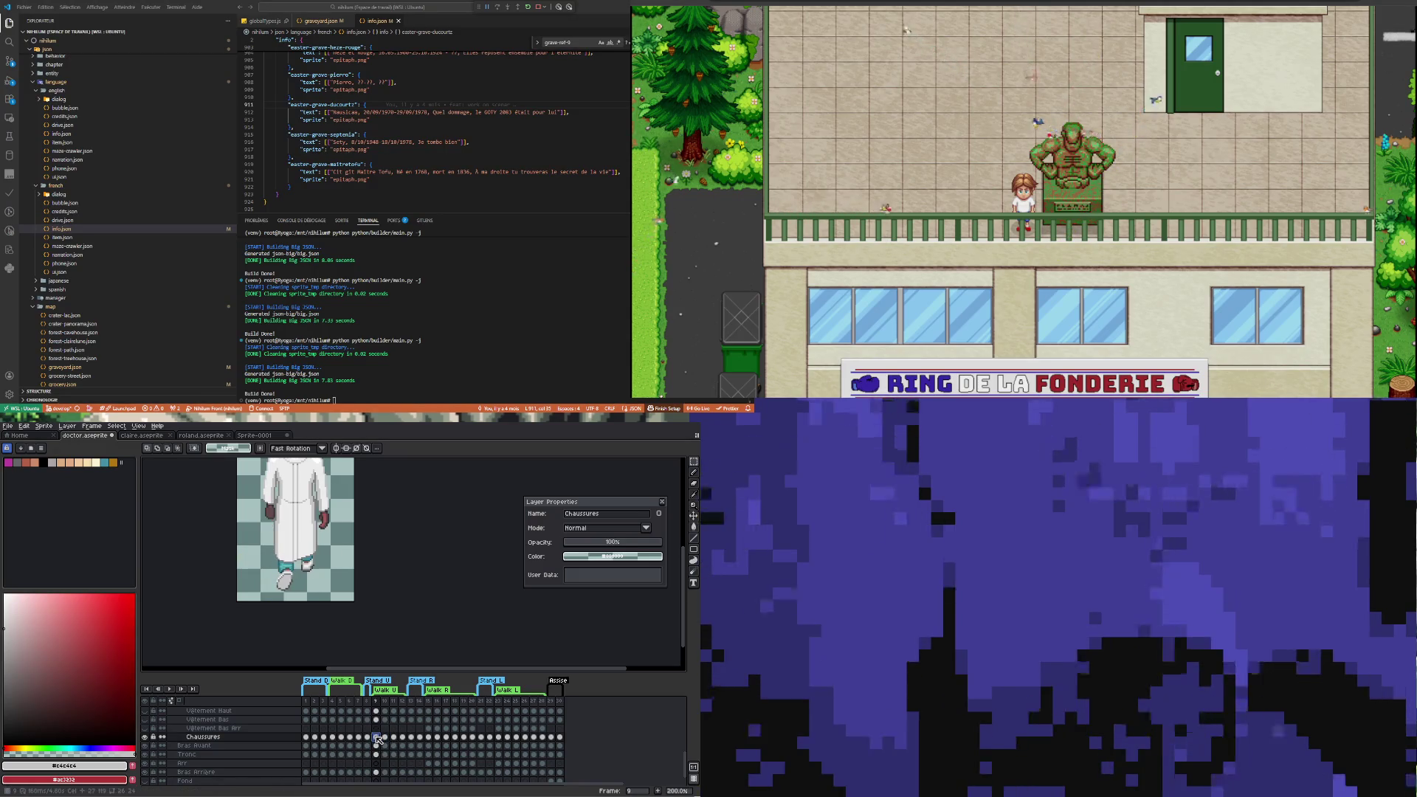
{"action": "key", "text": "ctrl+c"}
{"action": "left_click", "coordinate": [394, 739]}
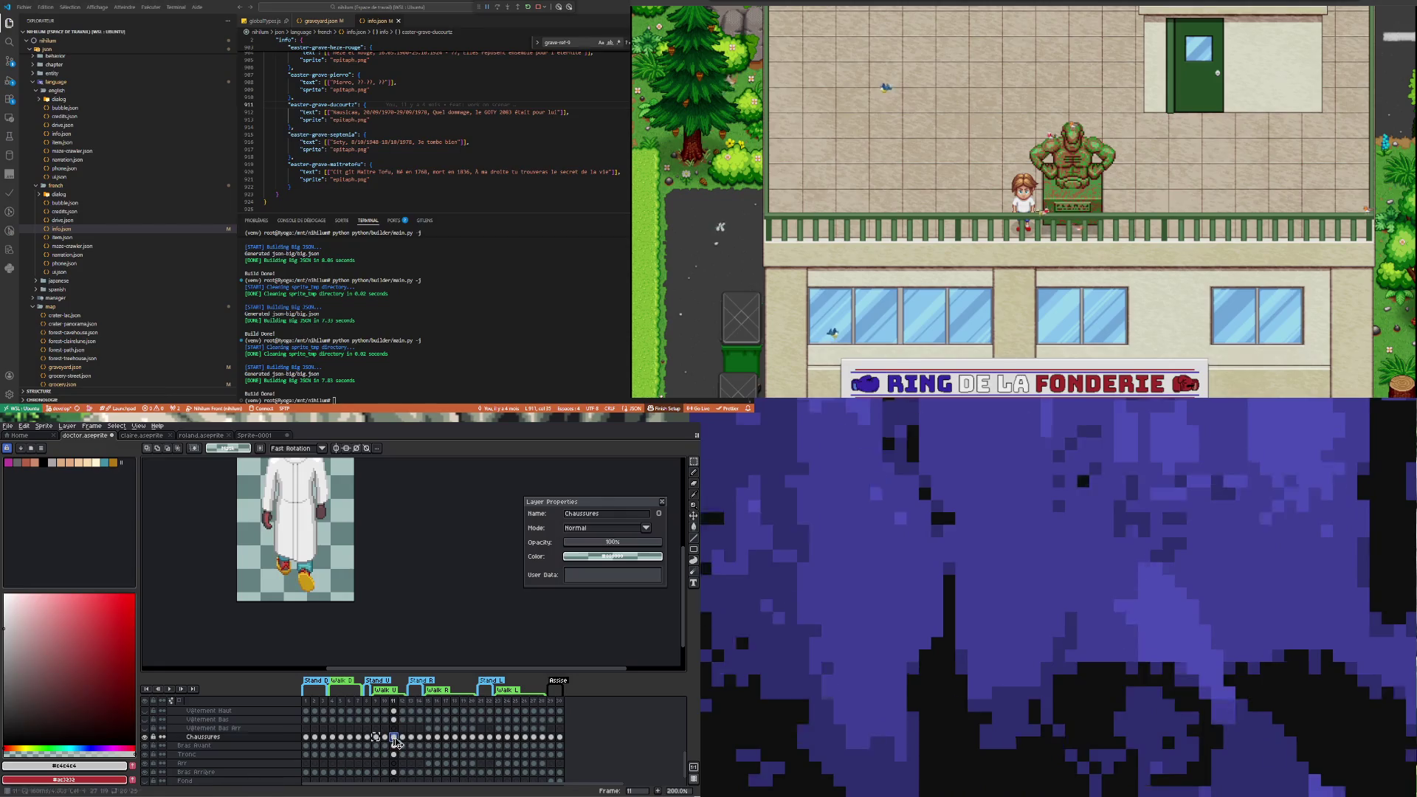
{"action": "key", "text": "ctrl+v"}
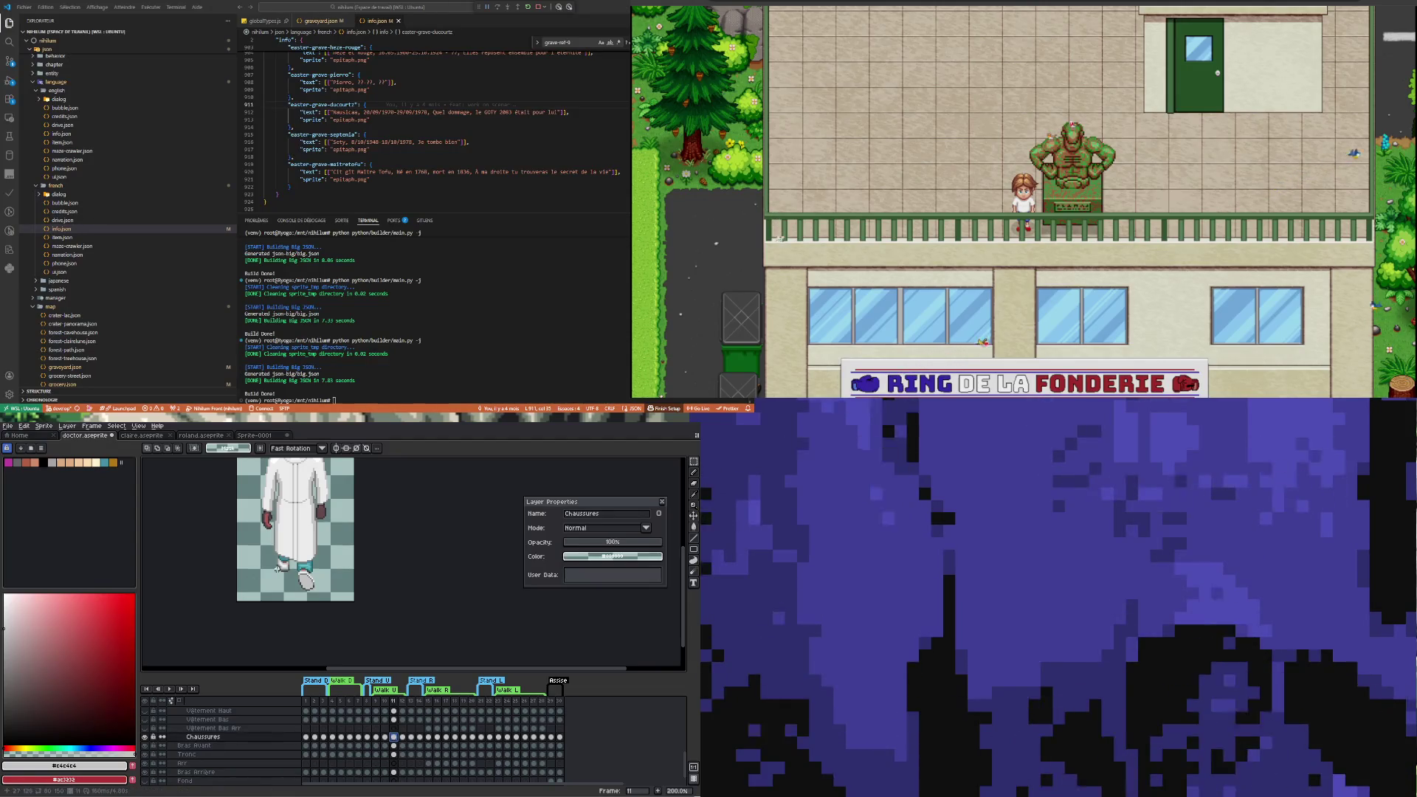
Move from frame 11 to the frame 9 Chaussures cel
{"action": "scroll", "coordinate": [277, 583], "scroll_direction": "up", "scroll_amount": 2}
{"action": "scroll", "coordinate": [278, 583], "scroll_direction": "up", "scroll_amount": 2}
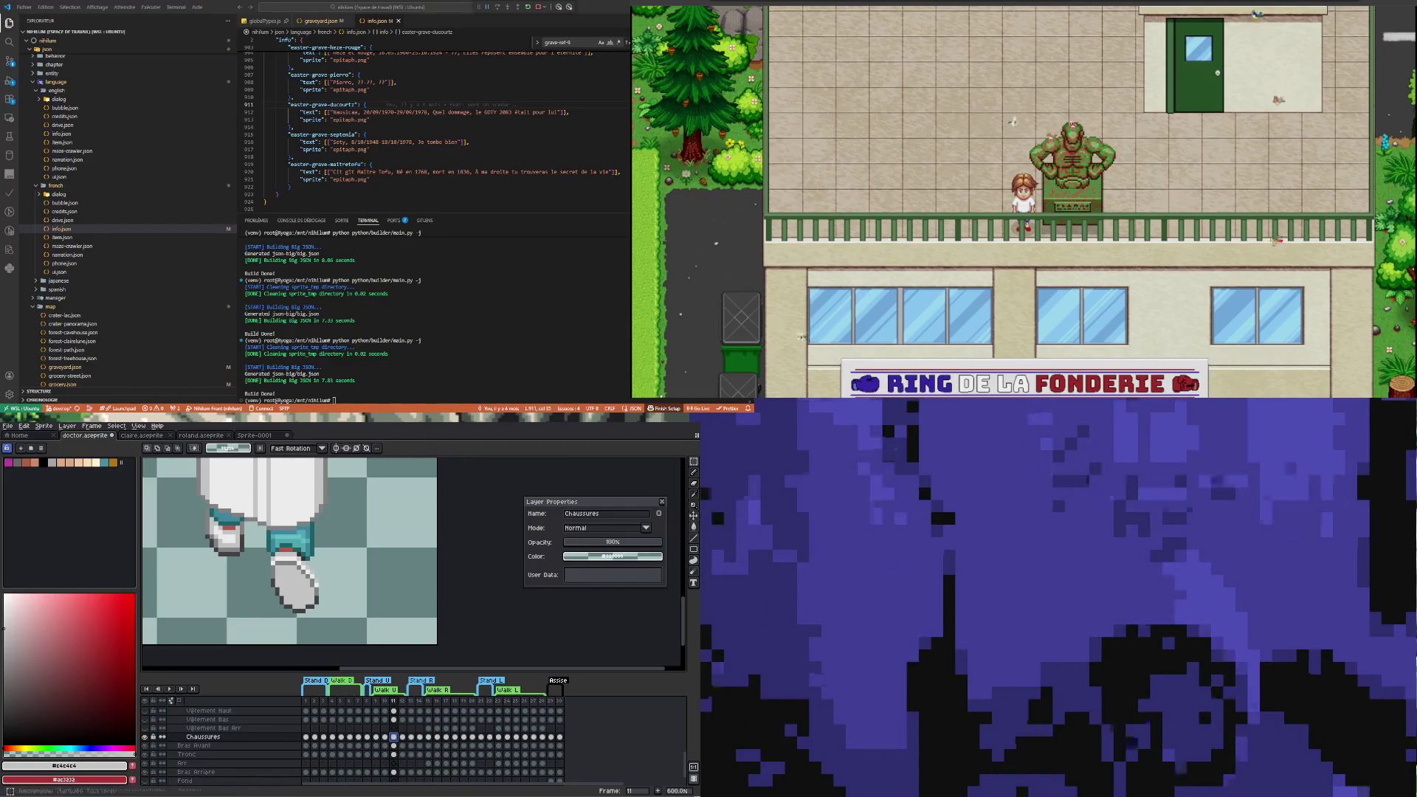
{"action": "scroll", "coordinate": [283, 570], "scroll_direction": "up", "scroll_amount": 1}
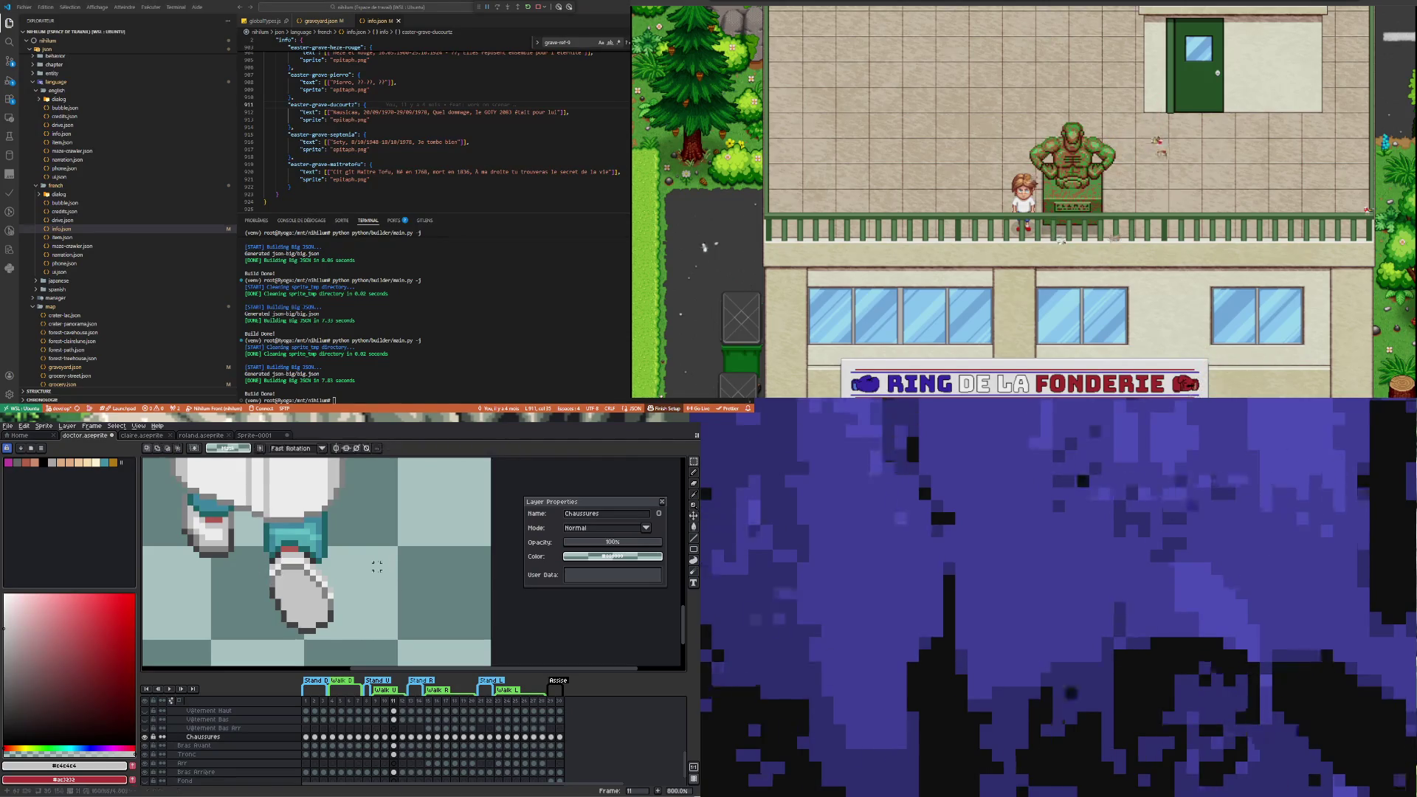
{"action": "scroll", "coordinate": [382, 566], "scroll_direction": "down", "scroll_amount": 4}
{"action": "left_click", "coordinate": [393, 737]}
{"action": "left_click", "coordinate": [376, 737]}
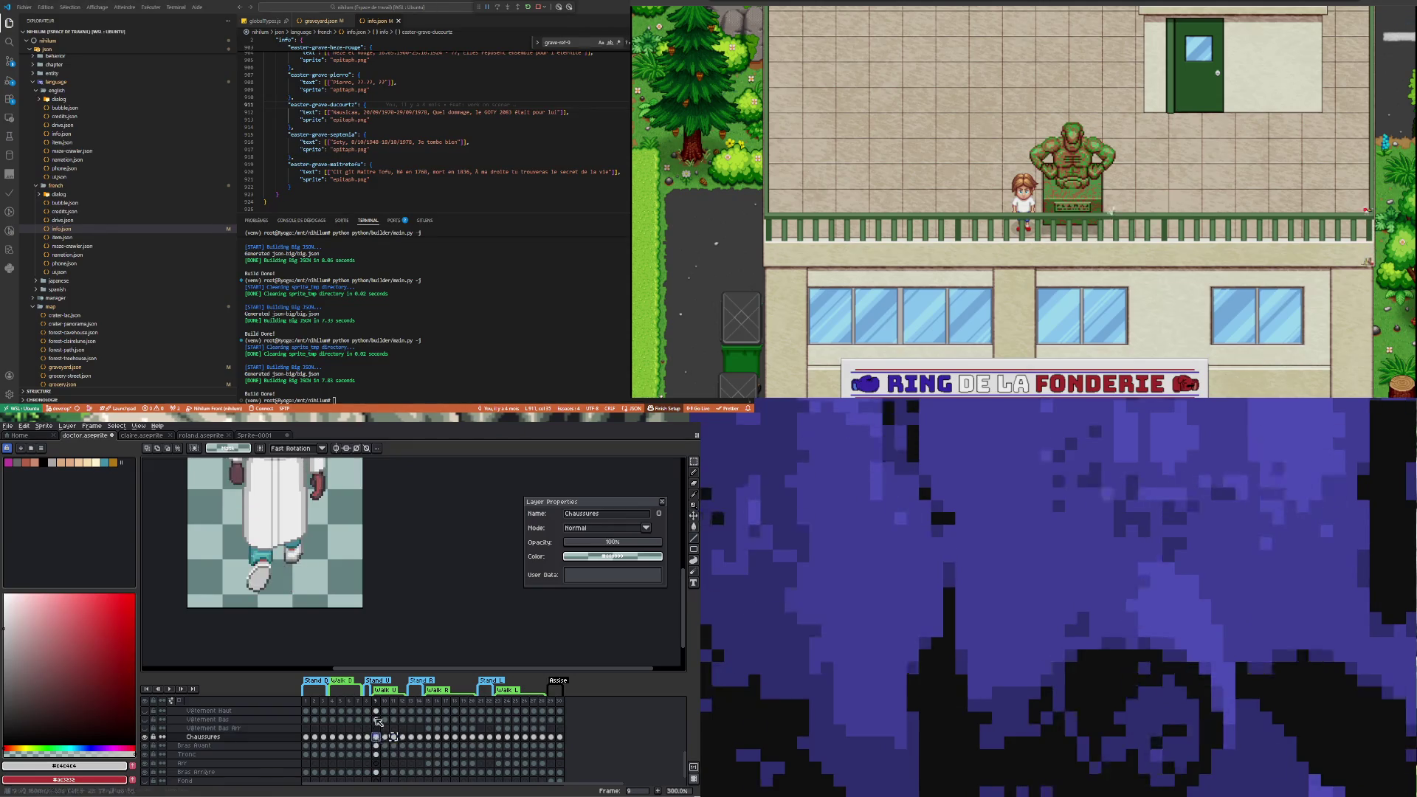
{"action": "key", "text": "shift+h"}
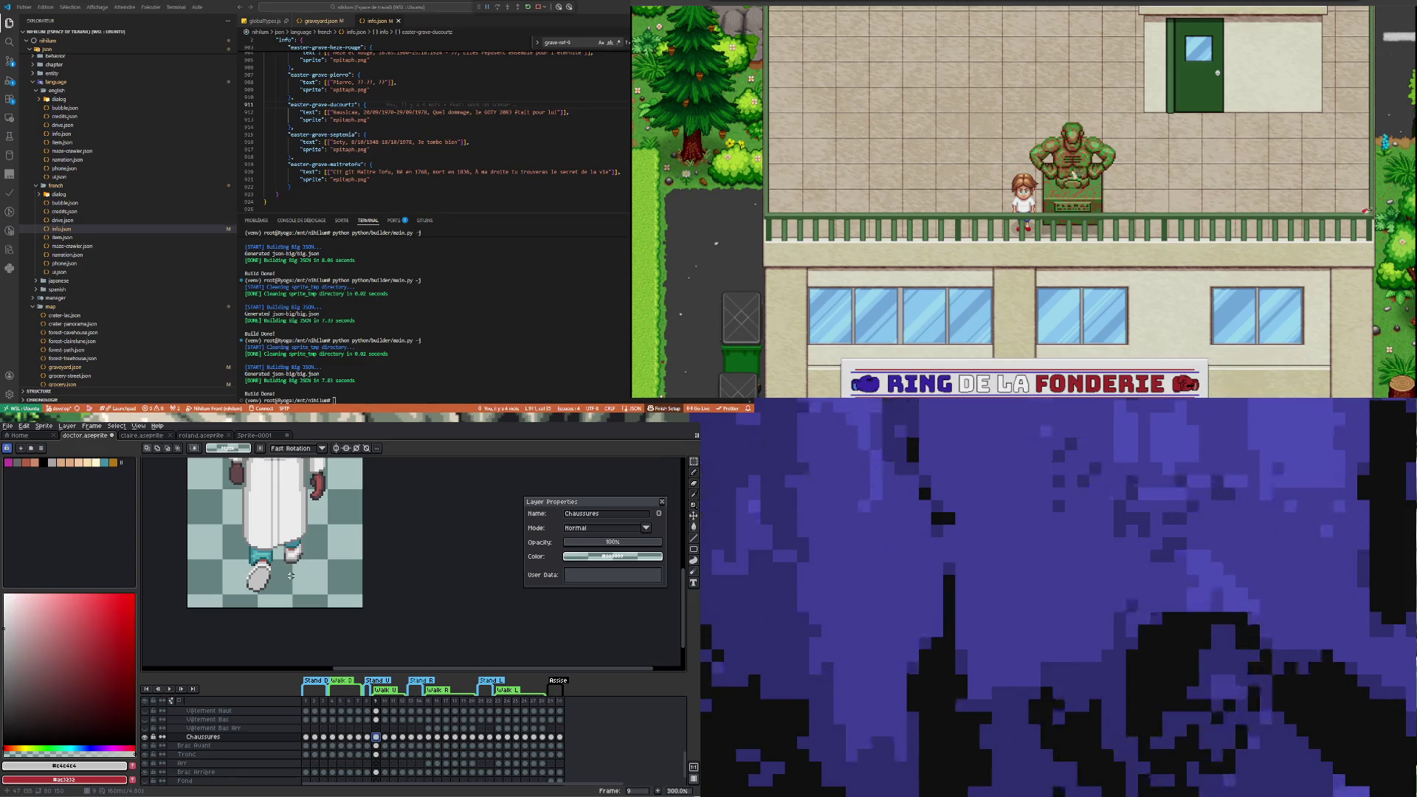
Sample the shoe outline grey #818181 and return to the pencil
{"action": "scroll", "coordinate": [291, 575], "scroll_direction": "down", "scroll_amount": 2}
{"action": "scroll", "coordinate": [290, 576], "scroll_direction": "up", "scroll_amount": 2}
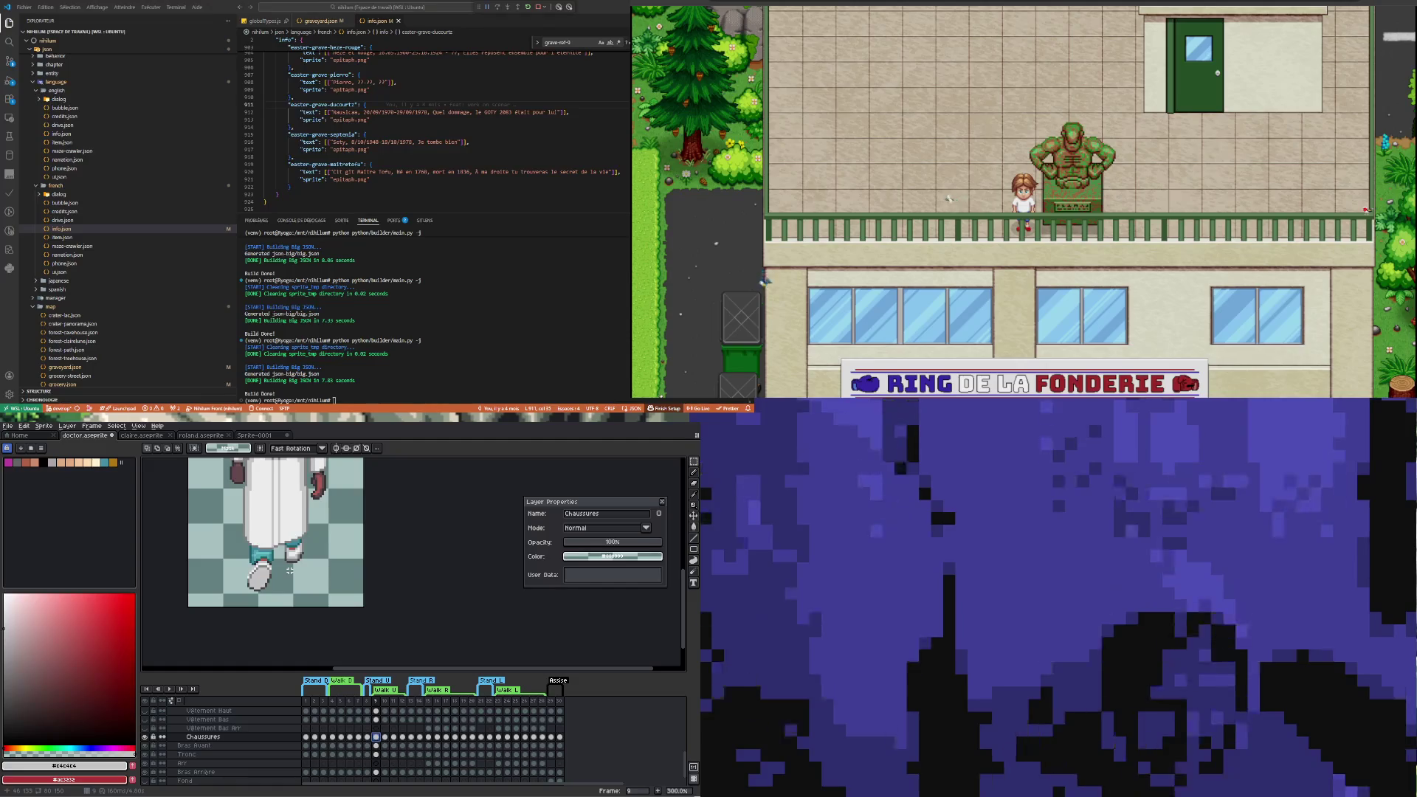
{"action": "scroll", "coordinate": [260, 578], "scroll_direction": "up", "scroll_amount": 4}
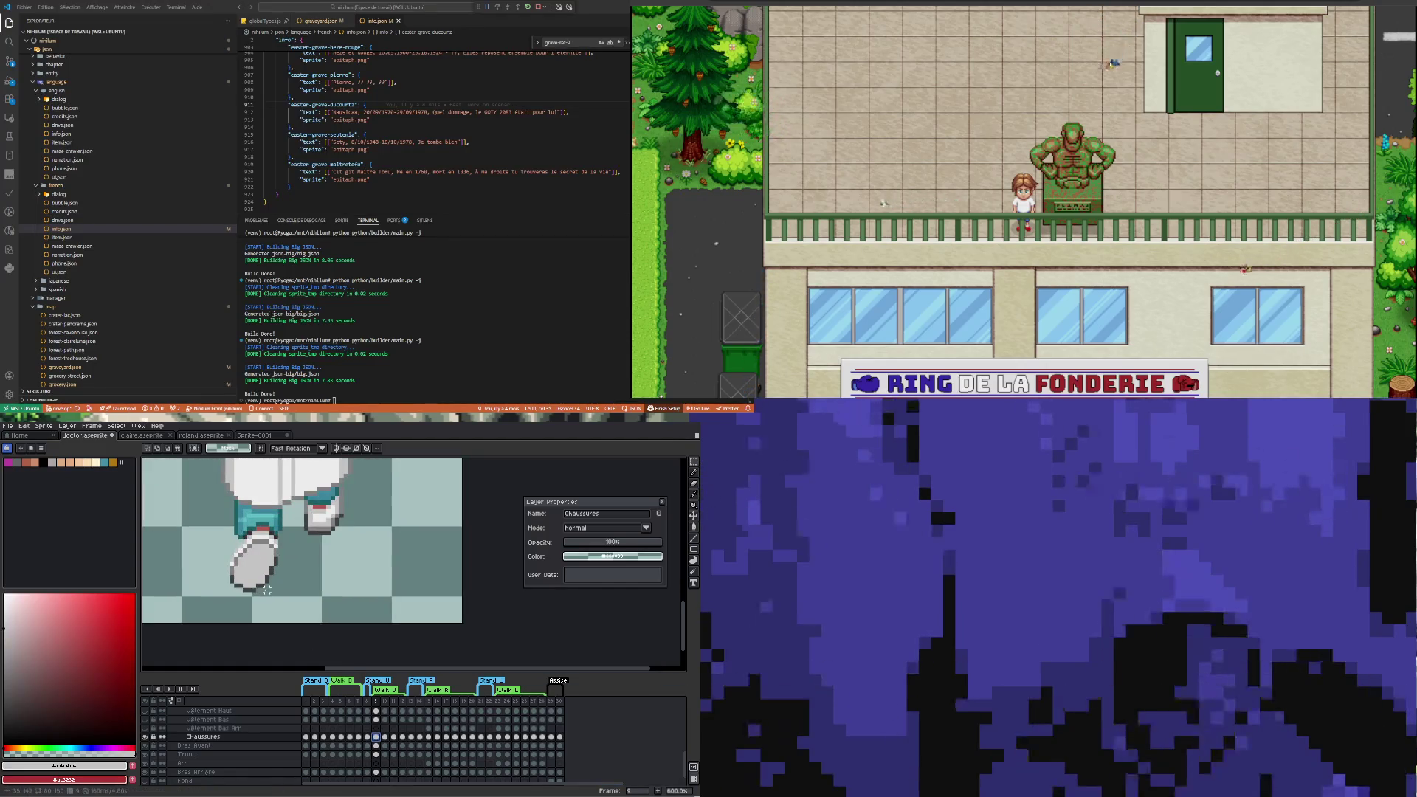
{"action": "key", "text": "i"}
{"action": "left_click", "coordinate": [225, 562]}
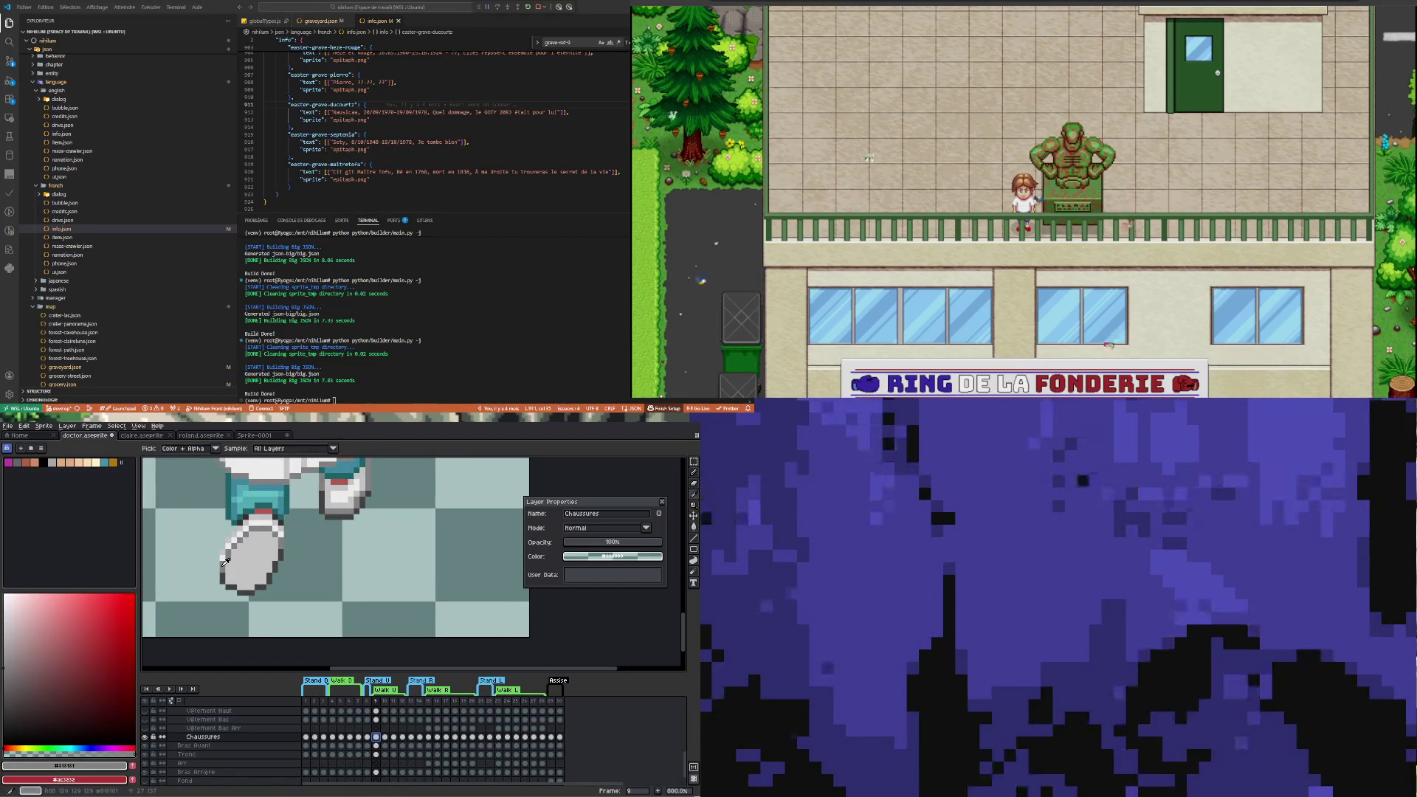
{"action": "key", "text": "b"}
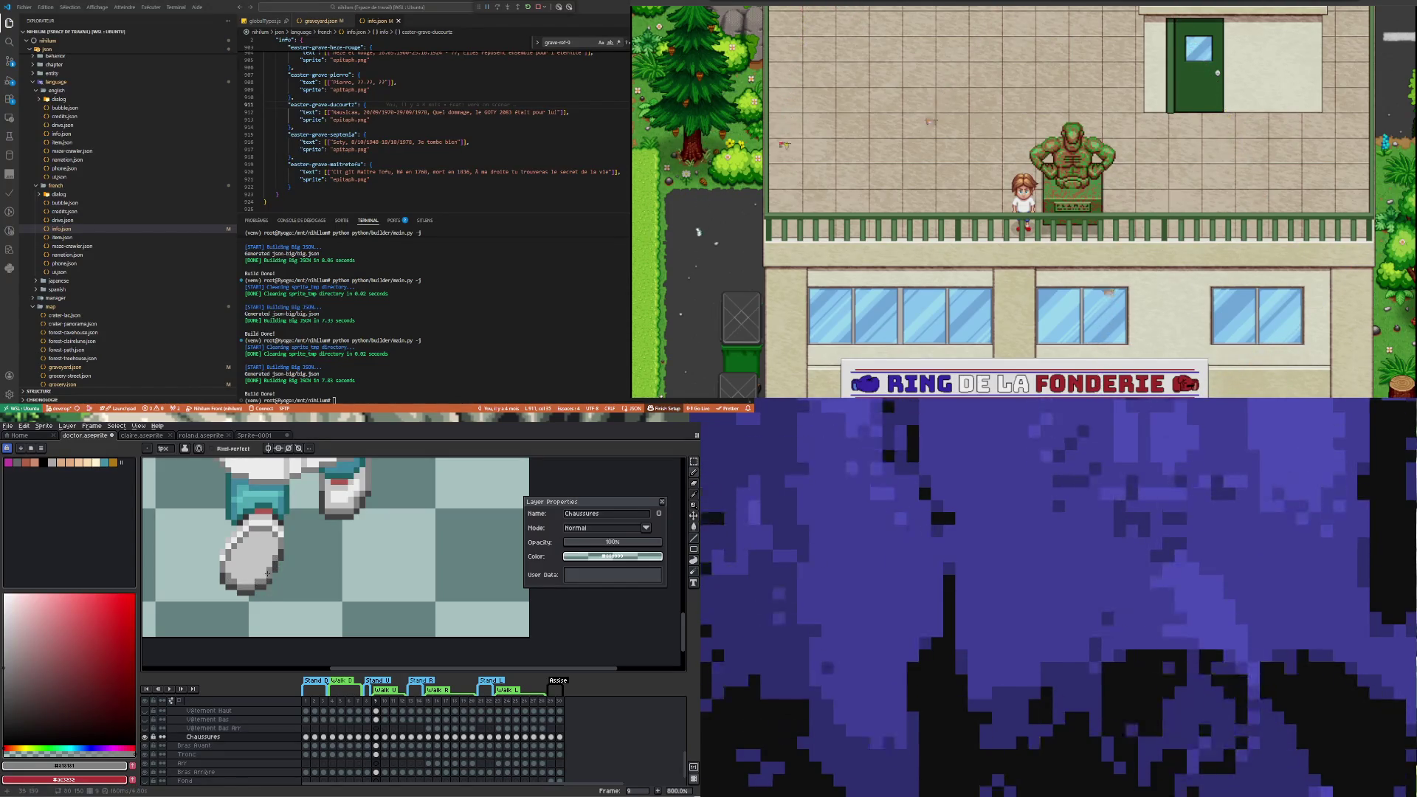
{"action": "scroll", "coordinate": [251, 615], "scroll_direction": "down", "scroll_amount": 3}
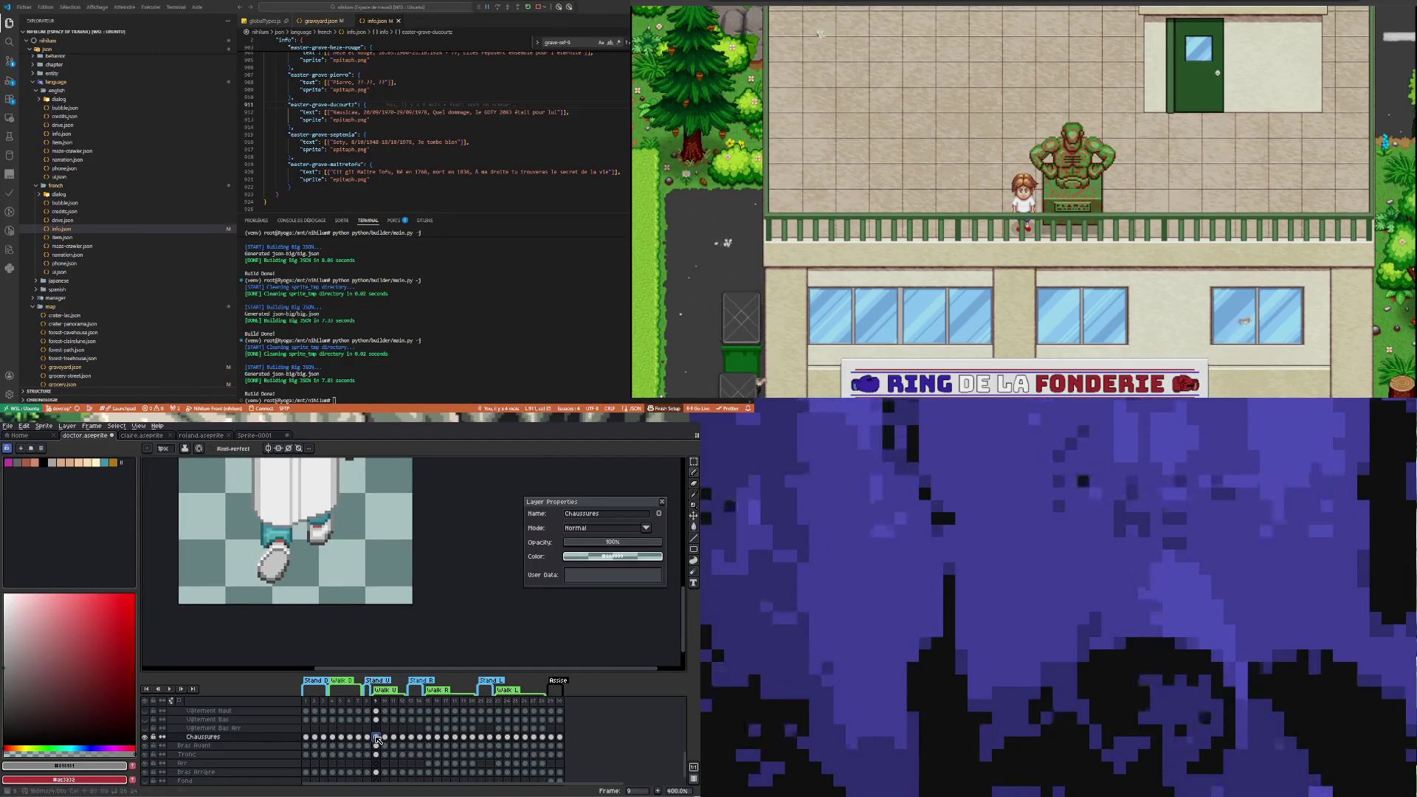
{"action": "scroll", "coordinate": [268, 571], "scroll_direction": "up", "scroll_amount": 2}
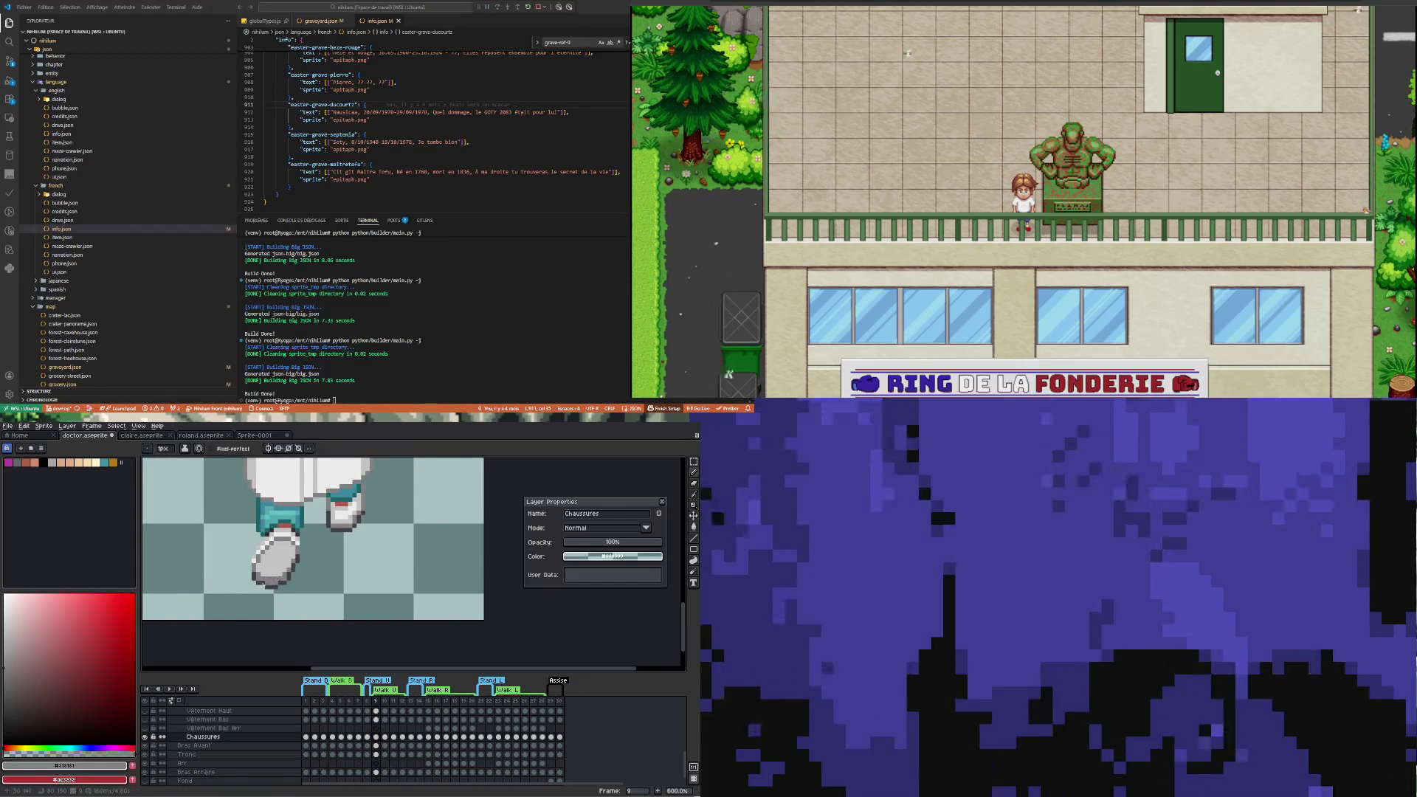
{"action": "scroll", "coordinate": [278, 615], "scroll_direction": "down", "scroll_amount": 3}
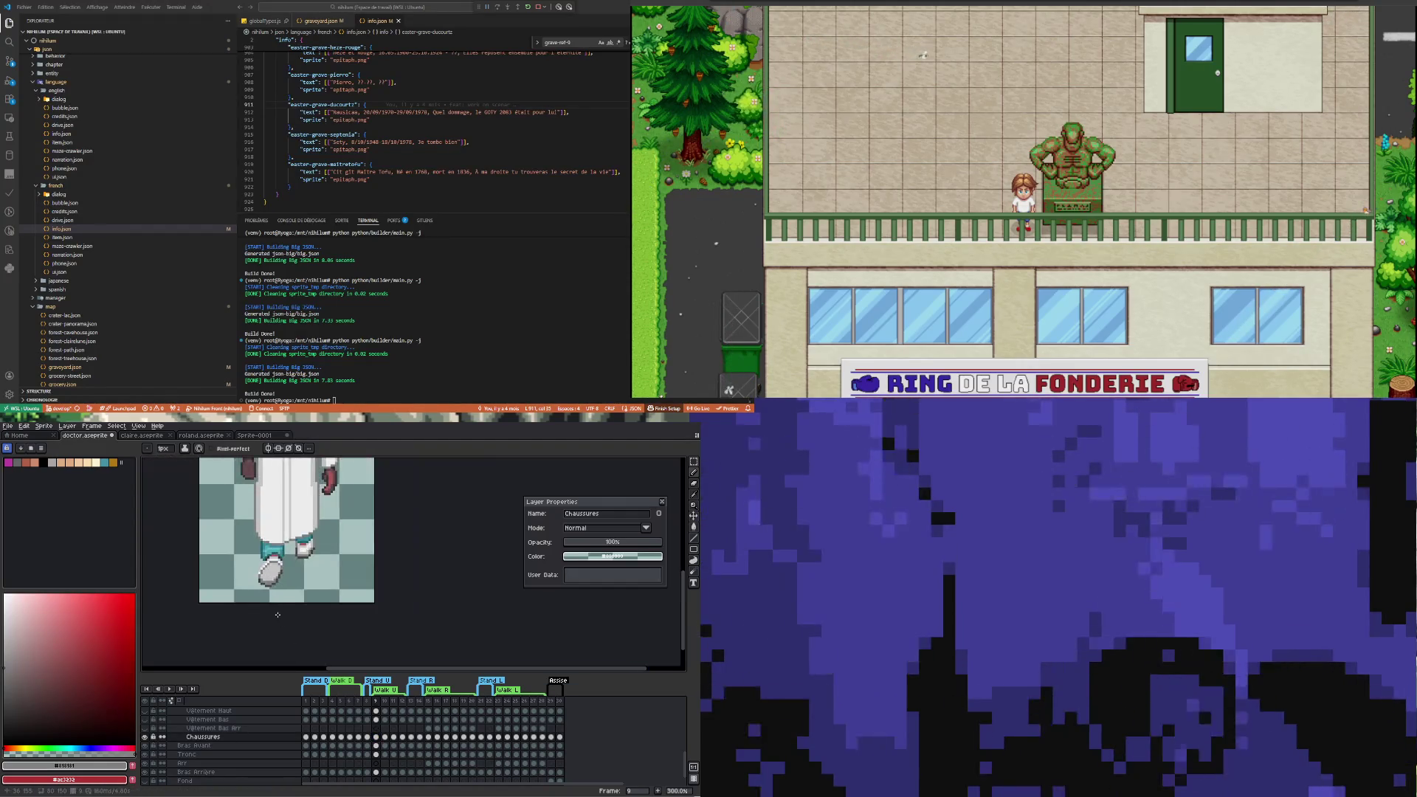
{"action": "left_click", "coordinate": [394, 737]}
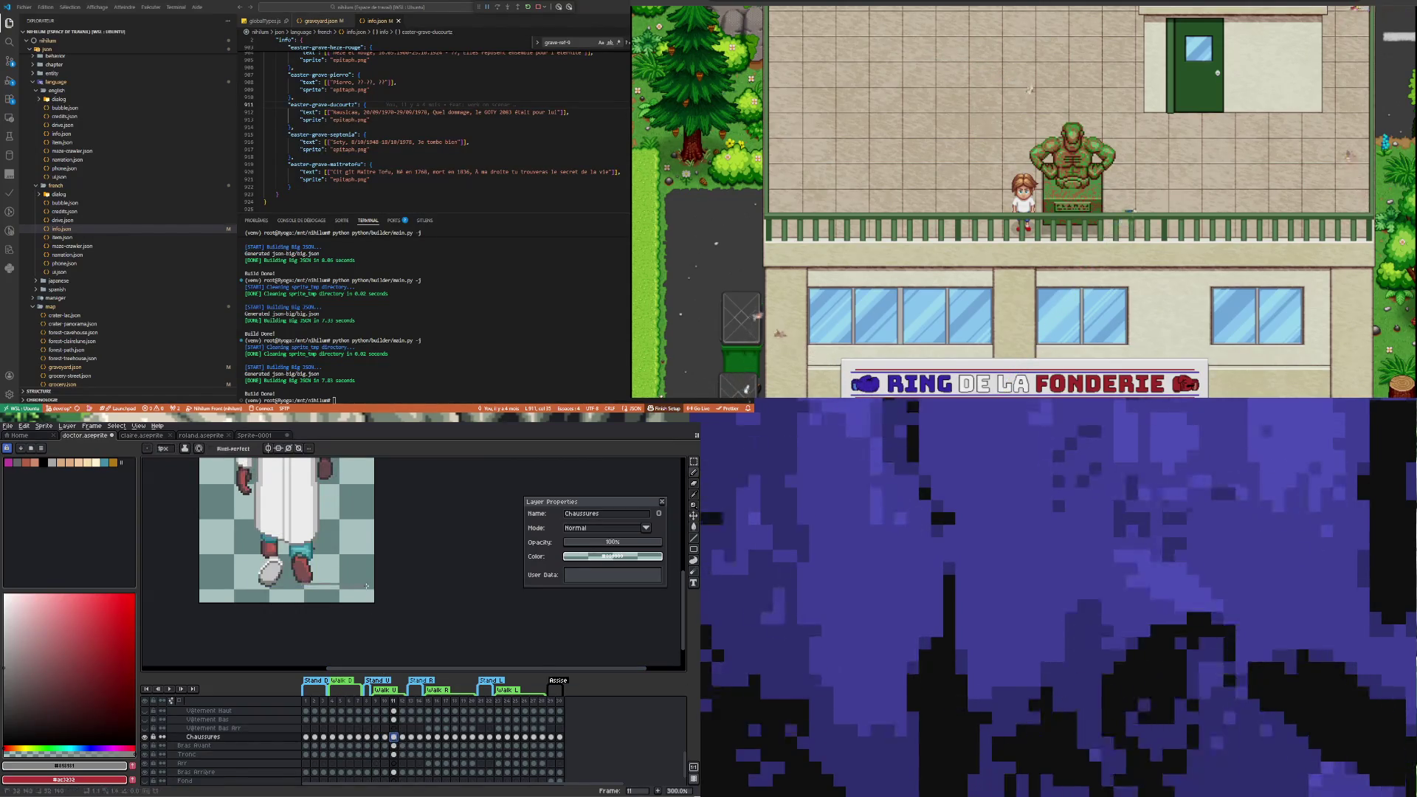
{"action": "scroll", "coordinate": [328, 538], "scroll_direction": "down", "scroll_amount": 2}
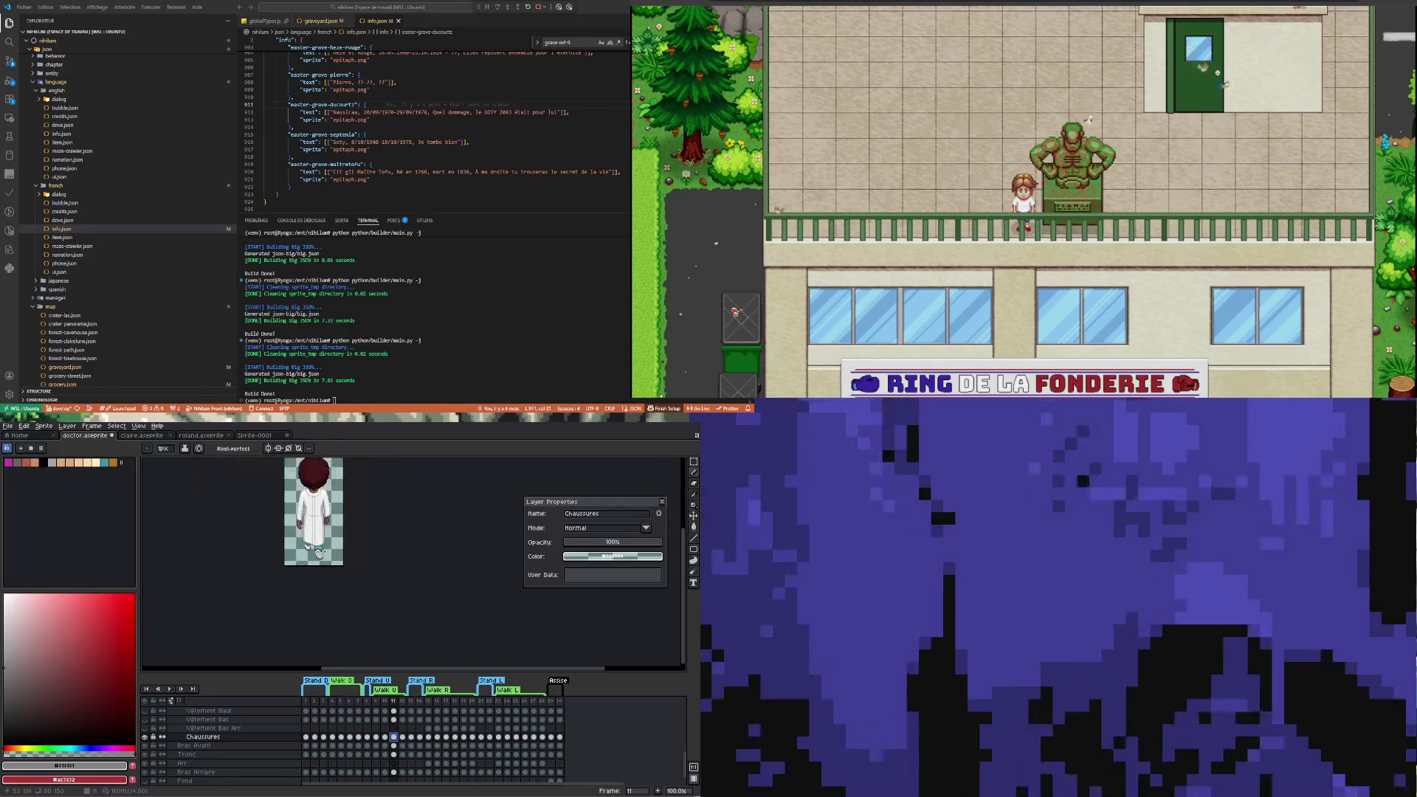
{"action": "scroll", "coordinate": [329, 537], "scroll_direction": "up", "scroll_amount": 5}
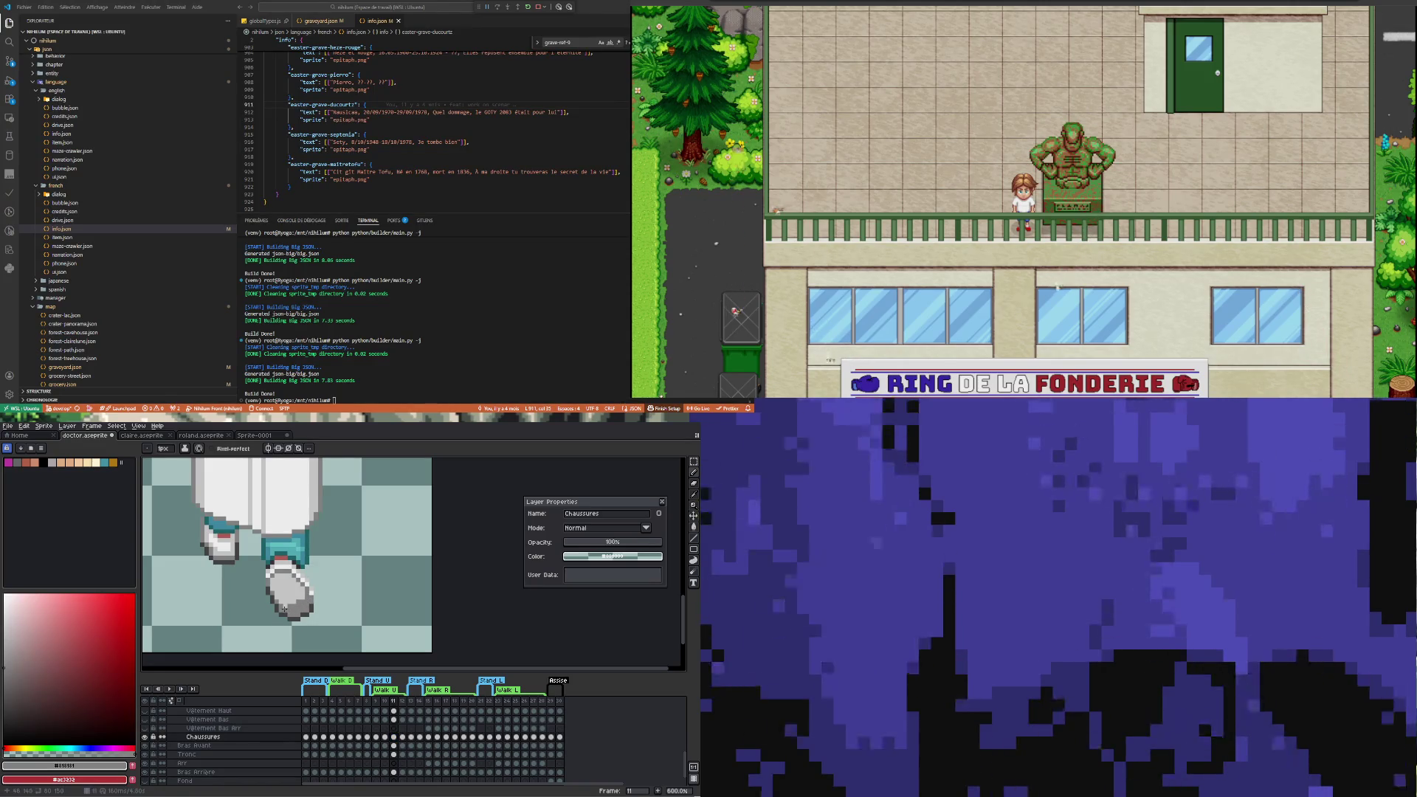
{"action": "scroll", "coordinate": [284, 607], "scroll_direction": "down", "scroll_amount": 3}
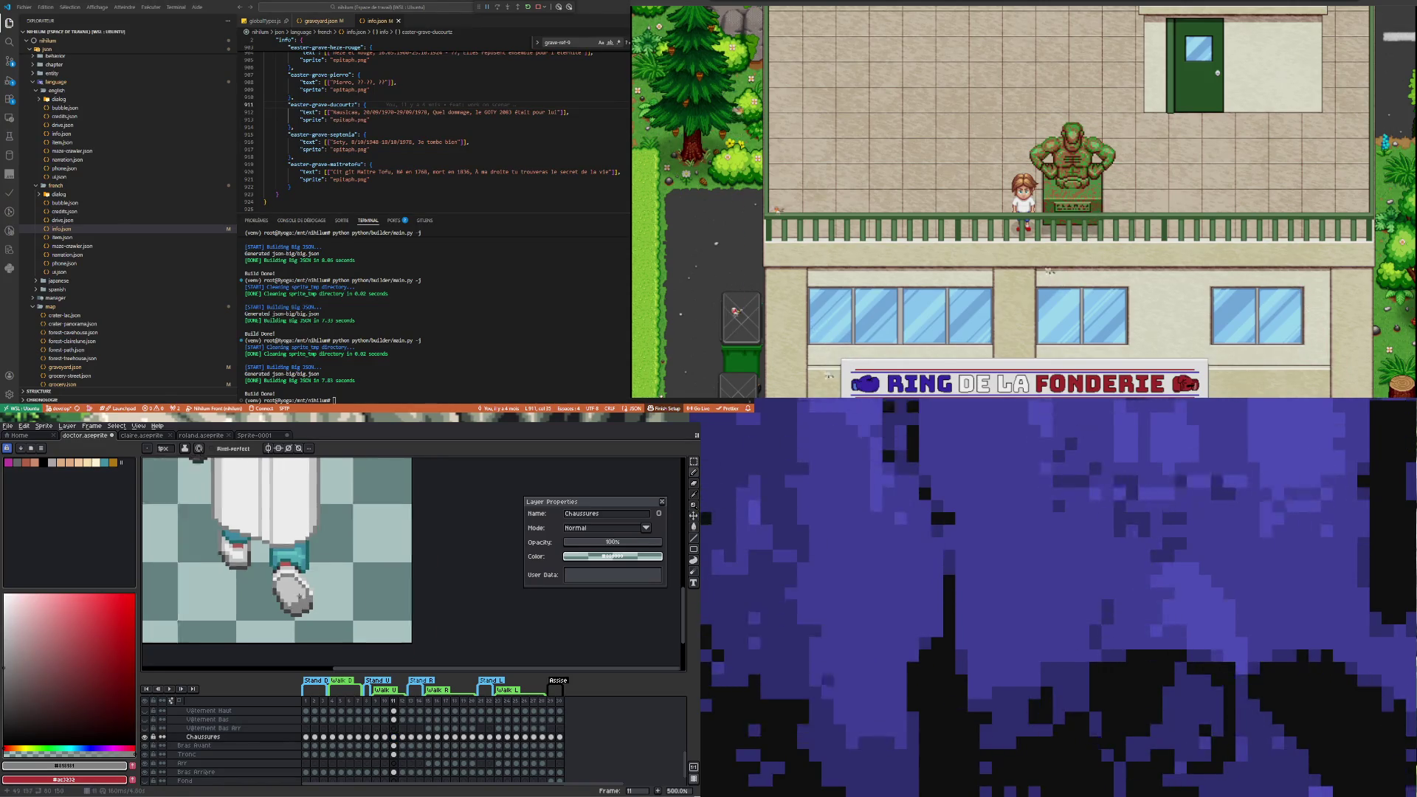
{"action": "left_click", "coordinate": [376, 737]}
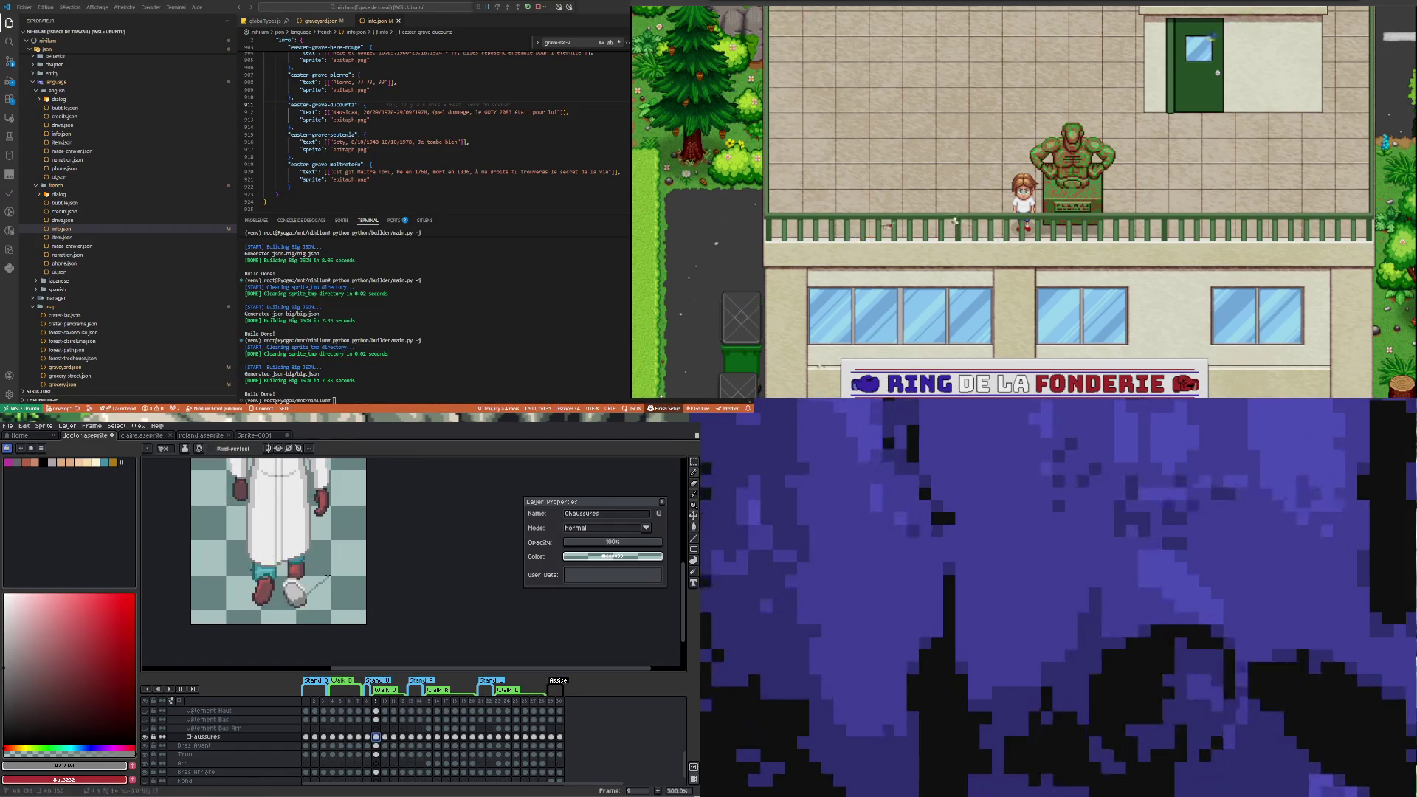
{"action": "scroll", "coordinate": [328, 576], "scroll_direction": "down", "scroll_amount": 2}
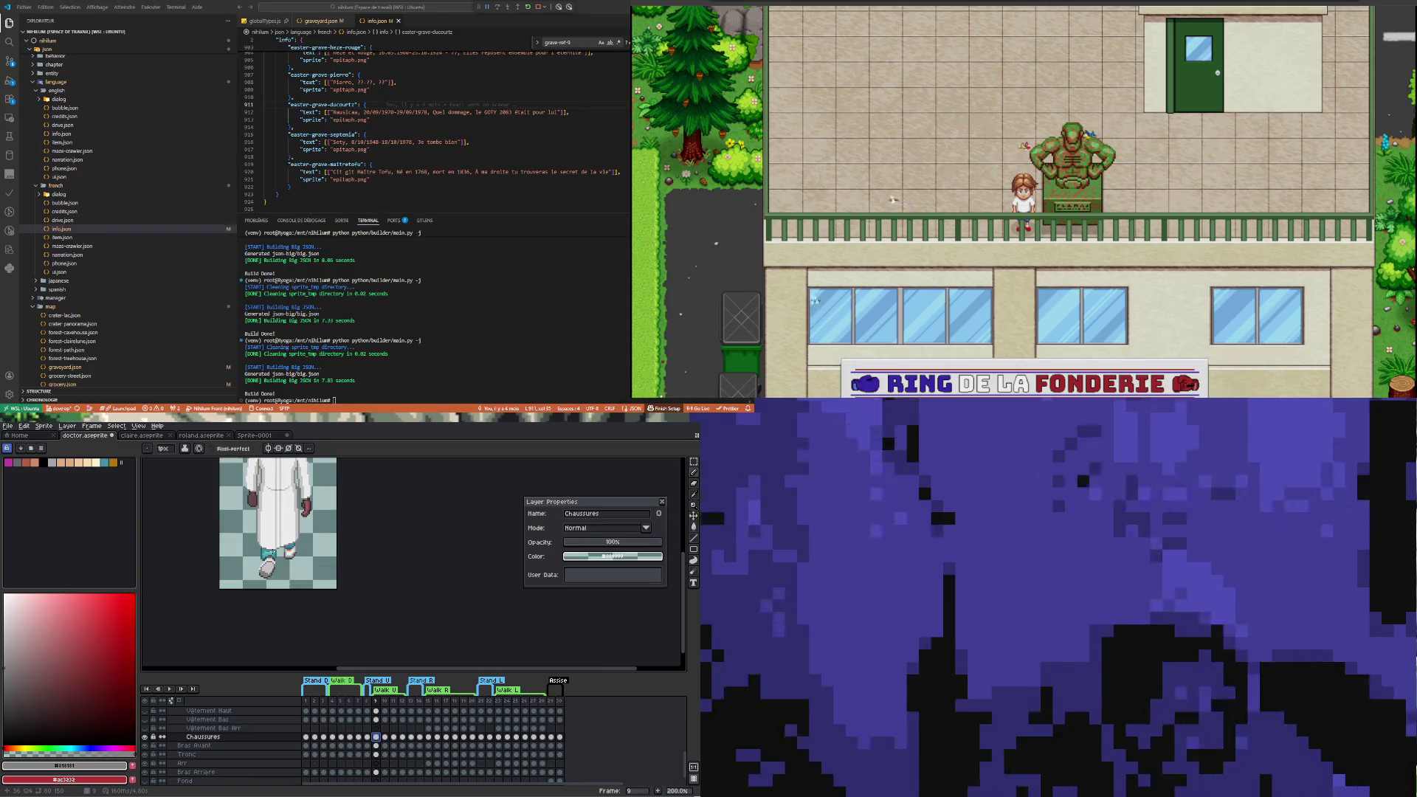
{"action": "scroll", "coordinate": [268, 572], "scroll_direction": "up", "scroll_amount": 4}
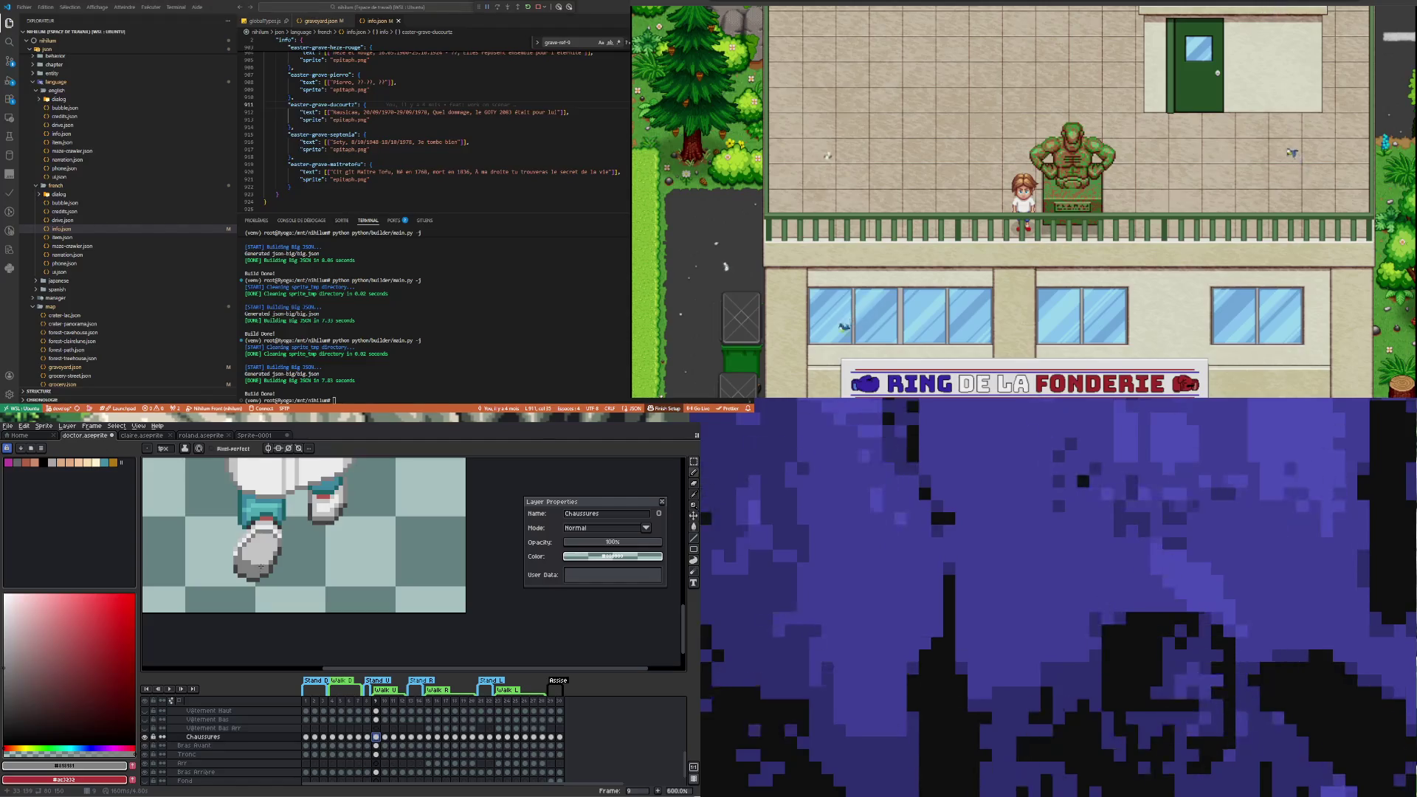
{"action": "left_click", "coordinate": [395, 738]}
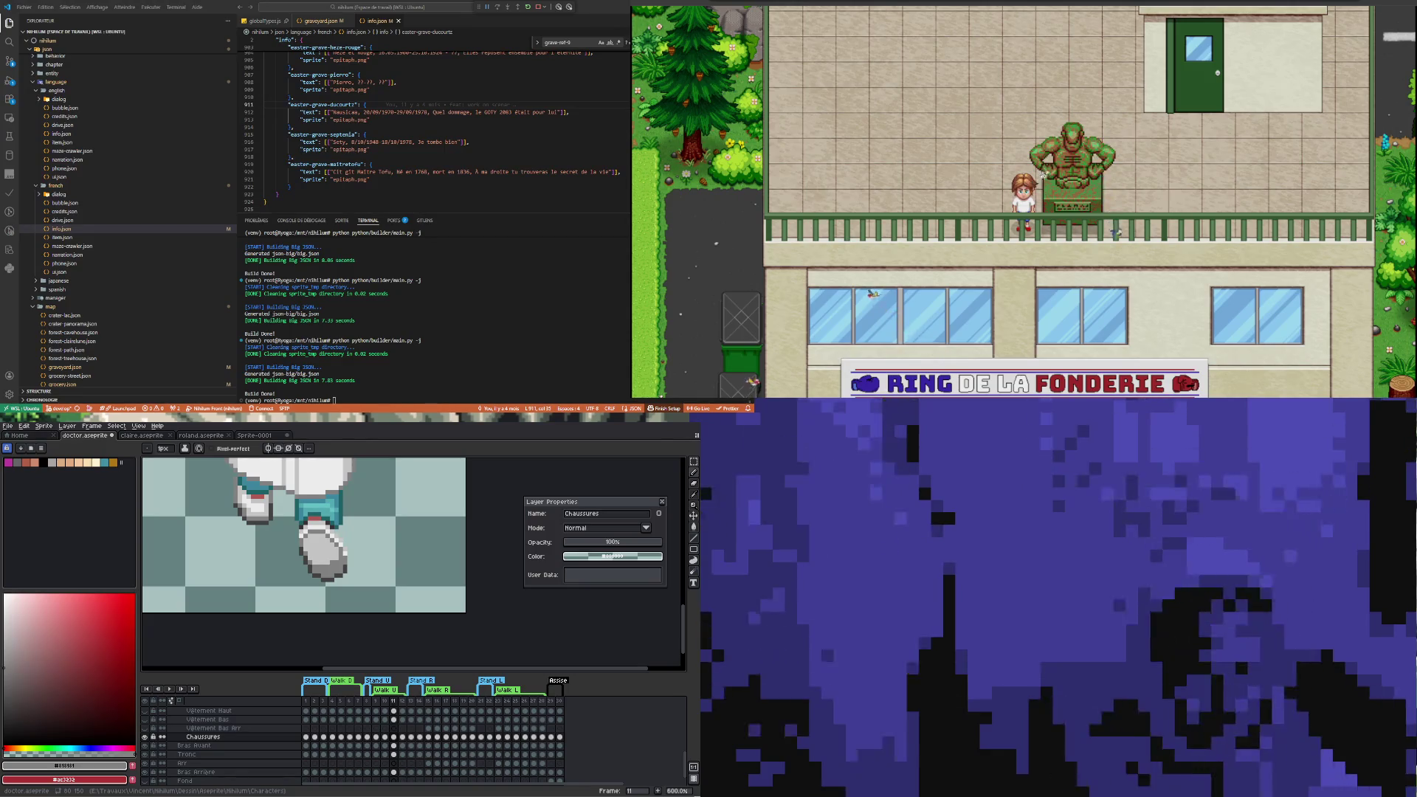
{"action": "scroll", "coordinate": [248, 579], "scroll_direction": "down", "scroll_amount": 5}
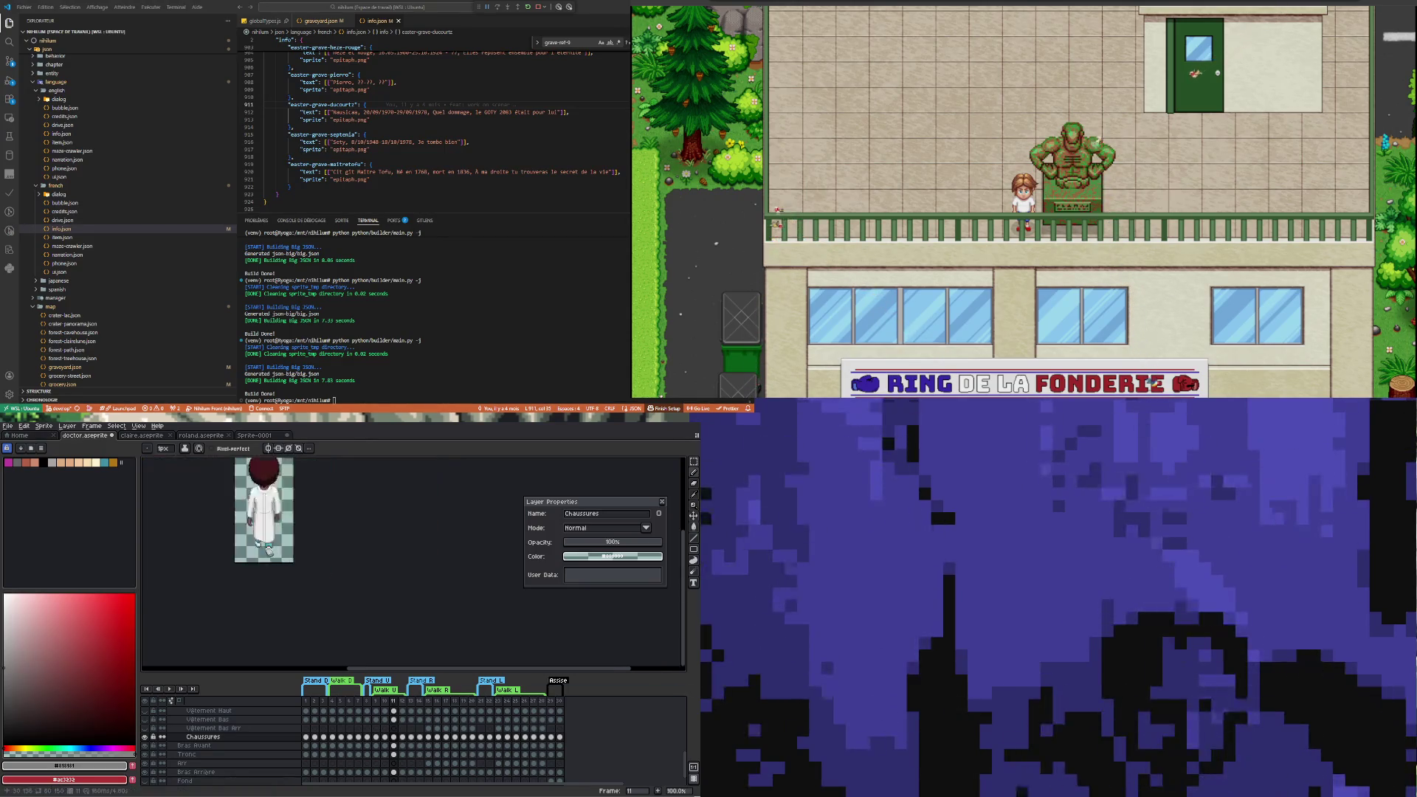
{"action": "left_click", "coordinate": [169, 689]}
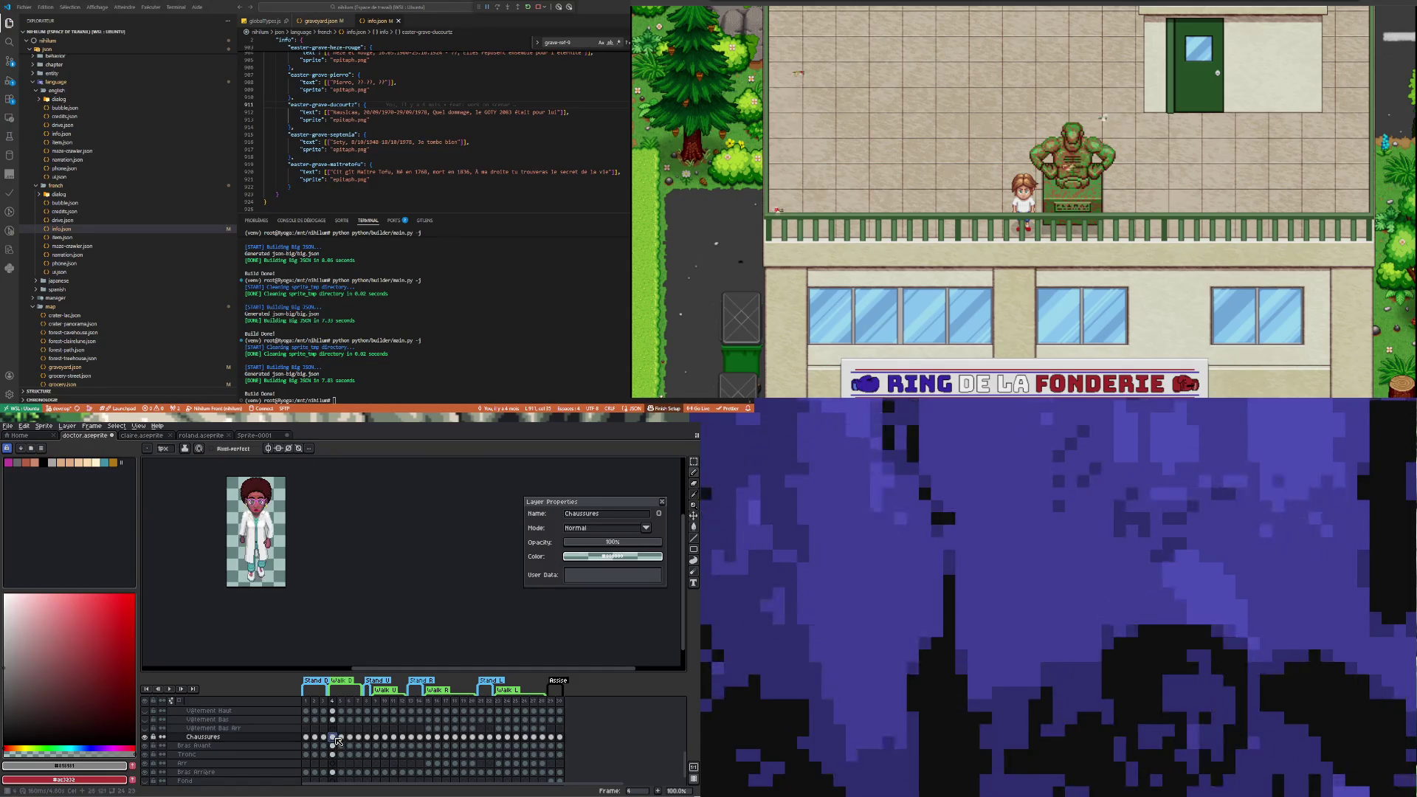
{"action": "left_click", "coordinate": [169, 689]}
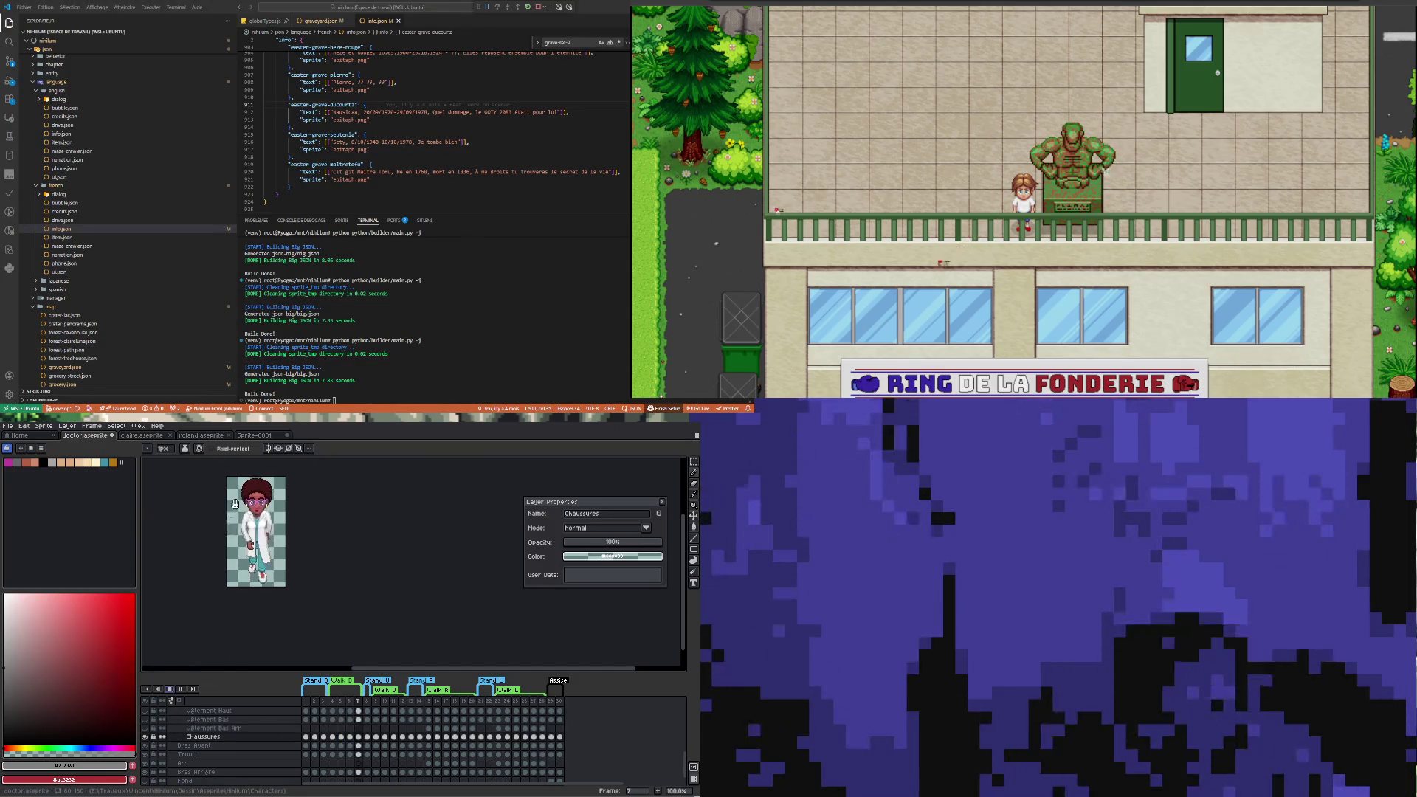
{"action": "scroll", "coordinate": [247, 511], "scroll_direction": "up", "scroll_amount": 1}
{"action": "scroll", "coordinate": [248, 511], "scroll_direction": "down", "scroll_amount": 1}
{"action": "scroll", "coordinate": [248, 510], "scroll_direction": "up", "scroll_amount": 1}
{"action": "scroll", "coordinate": [258, 515], "scroll_direction": "down", "scroll_amount": 1}
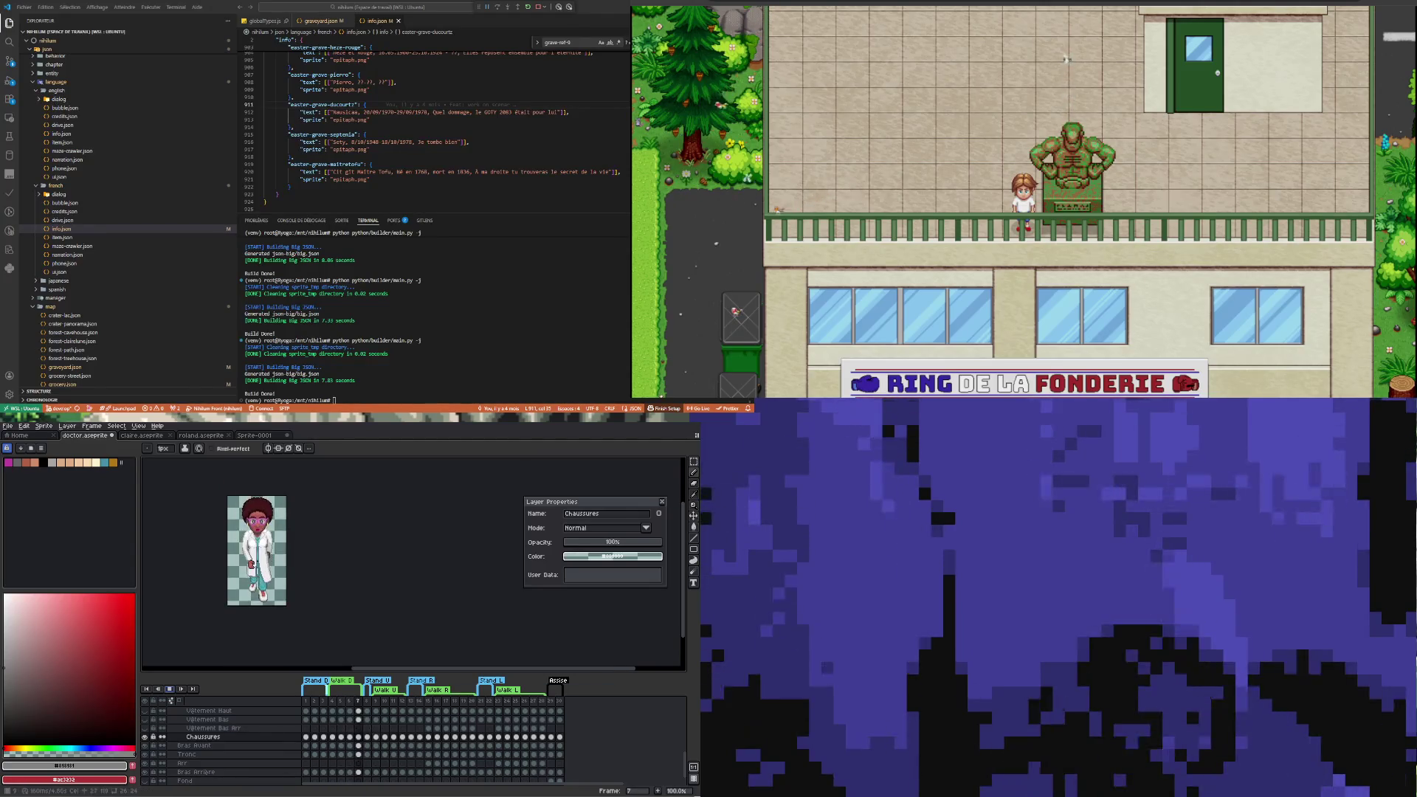
{"action": "left_click", "coordinate": [382, 737]}
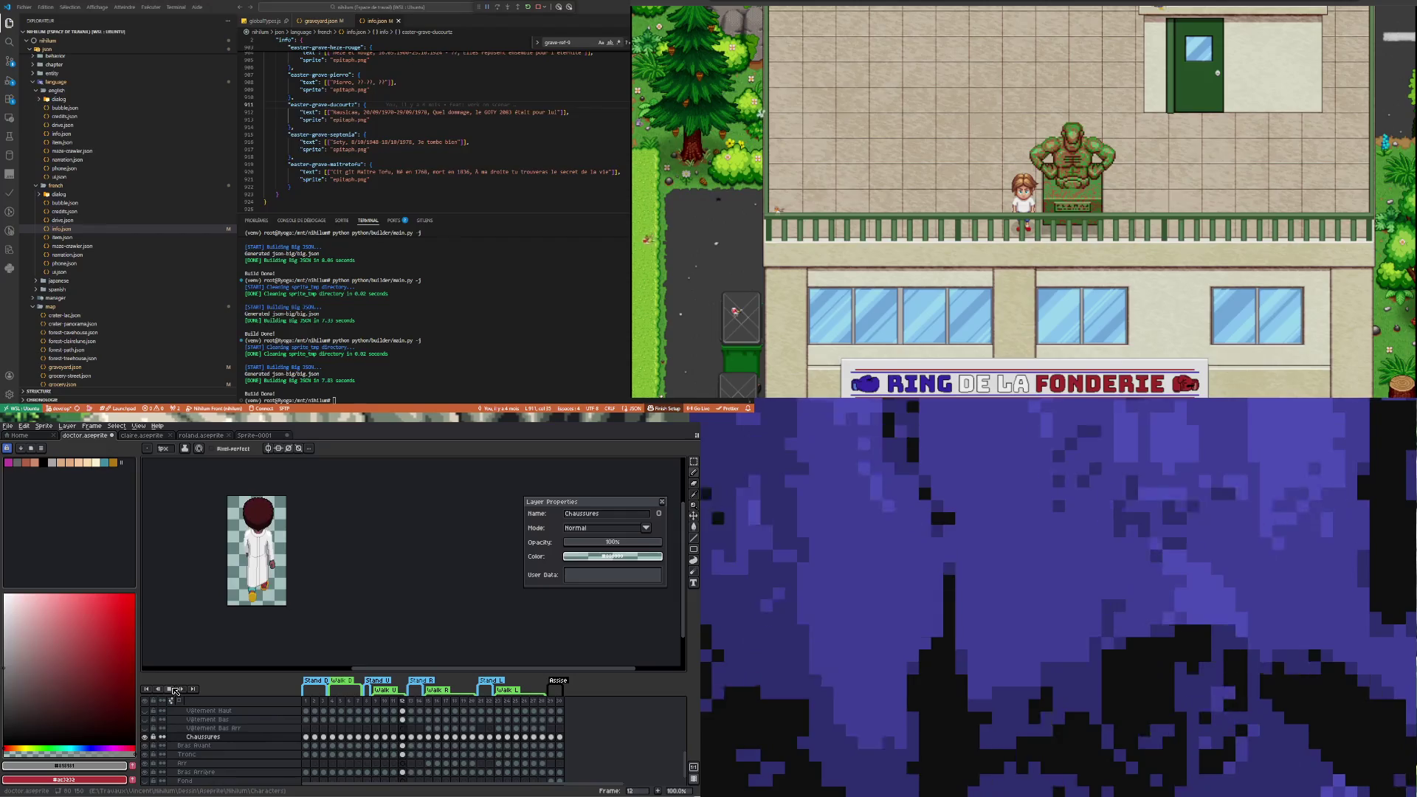
{"action": "scroll", "coordinate": [264, 607], "scroll_direction": "up", "scroll_amount": 2}
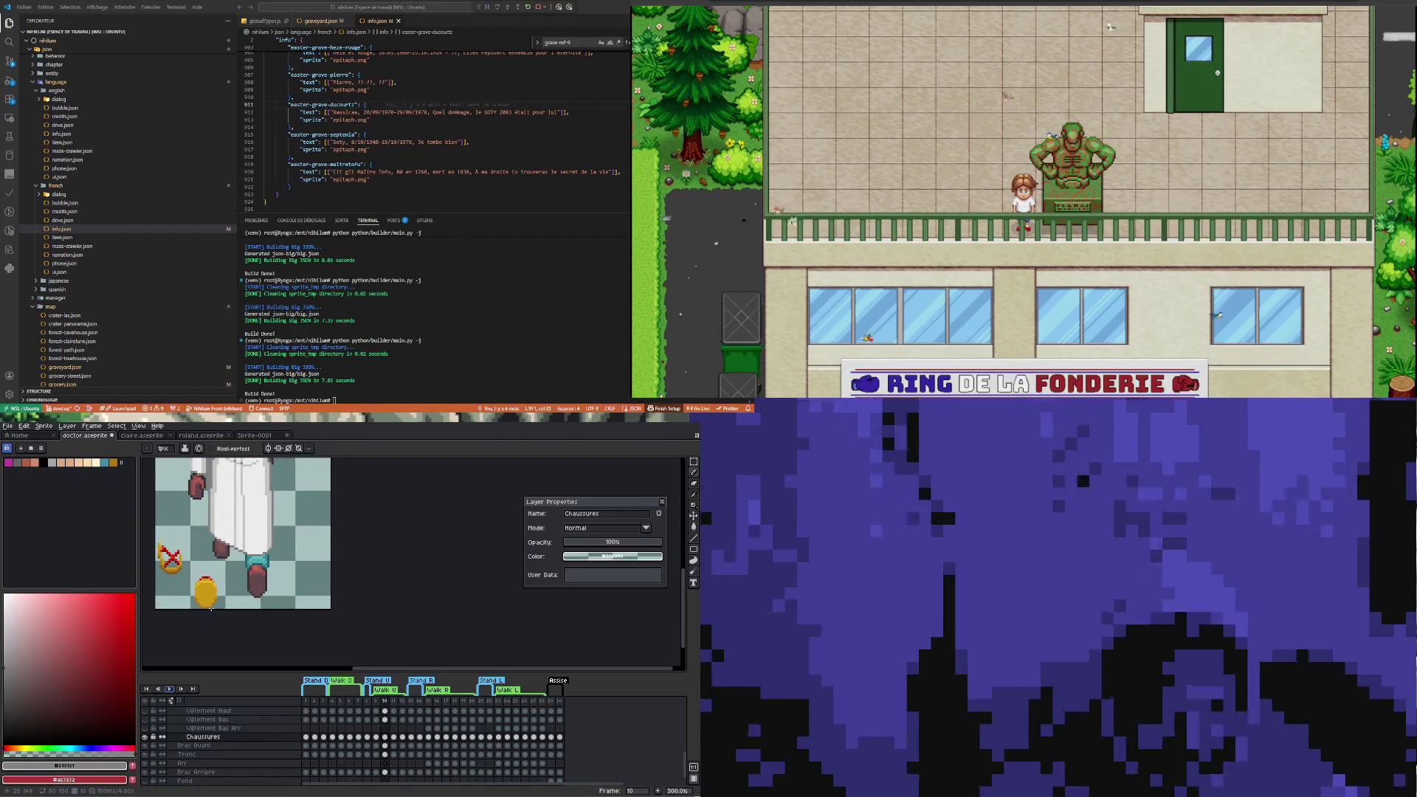
Compare shoe frames 9 and 10, then marquee the shoe area at the sprite's feet
{"action": "left_click", "coordinate": [377, 738]}
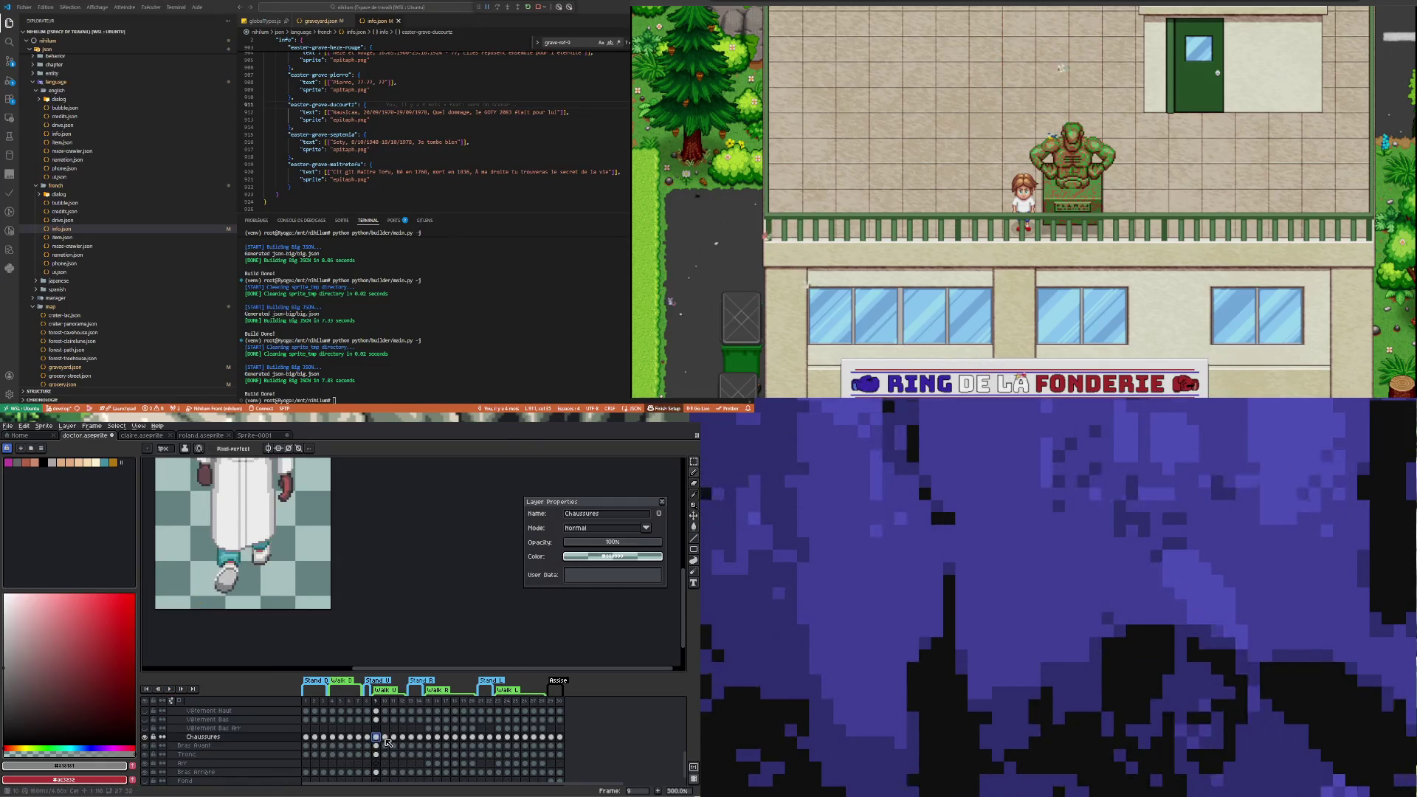
{"action": "left_click", "coordinate": [385, 738]}
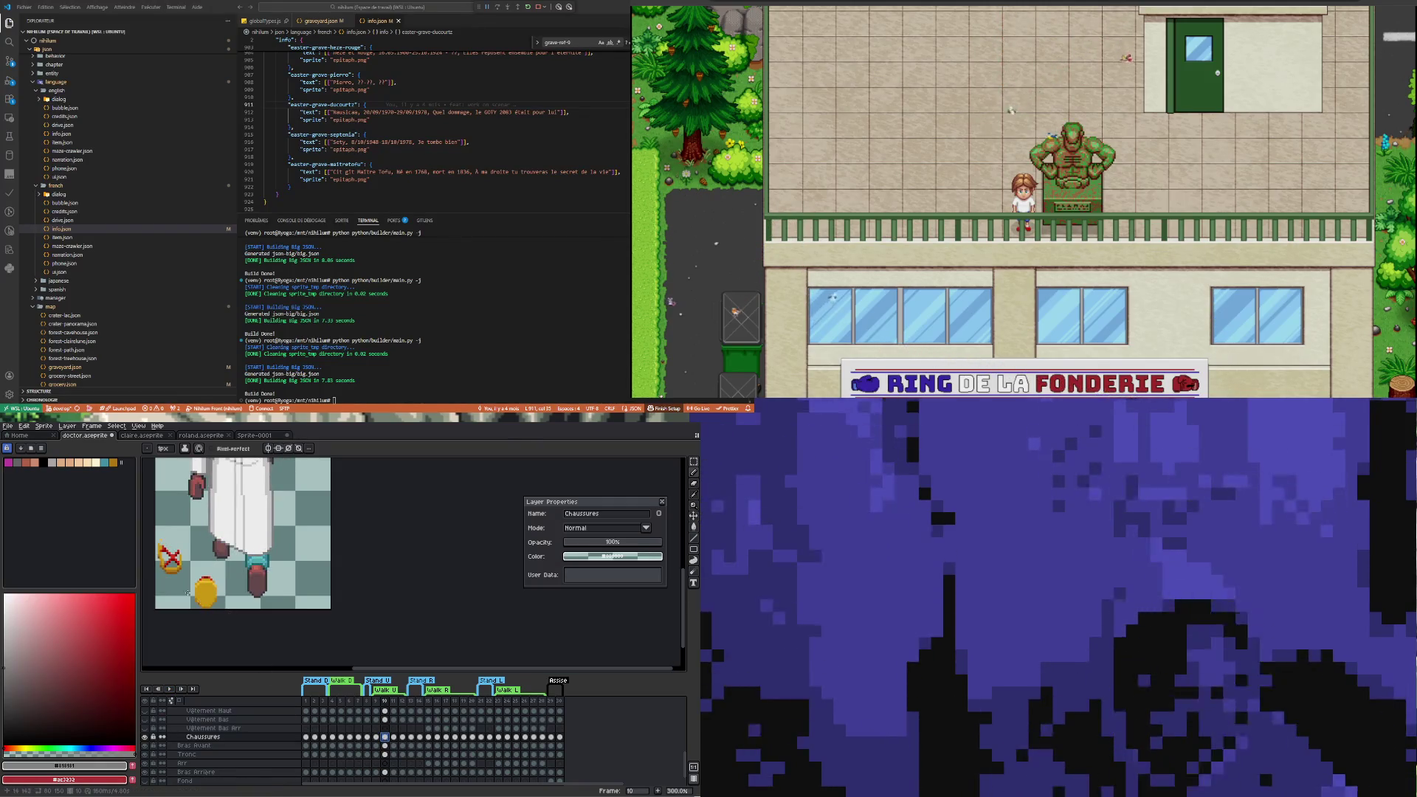
{"action": "scroll", "coordinate": [188, 593], "scroll_direction": "up", "scroll_amount": 1}
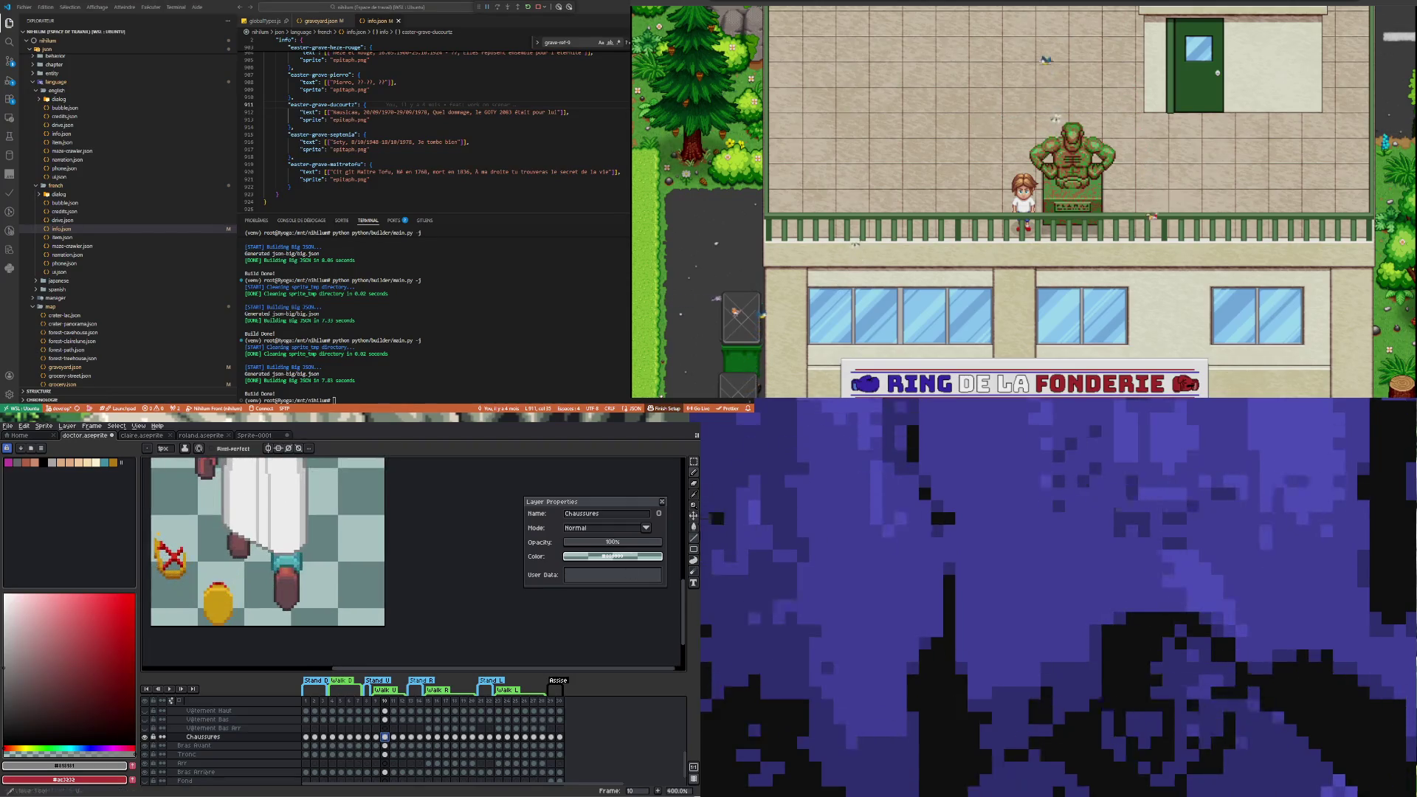
{"action": "left_click", "coordinate": [376, 737]}
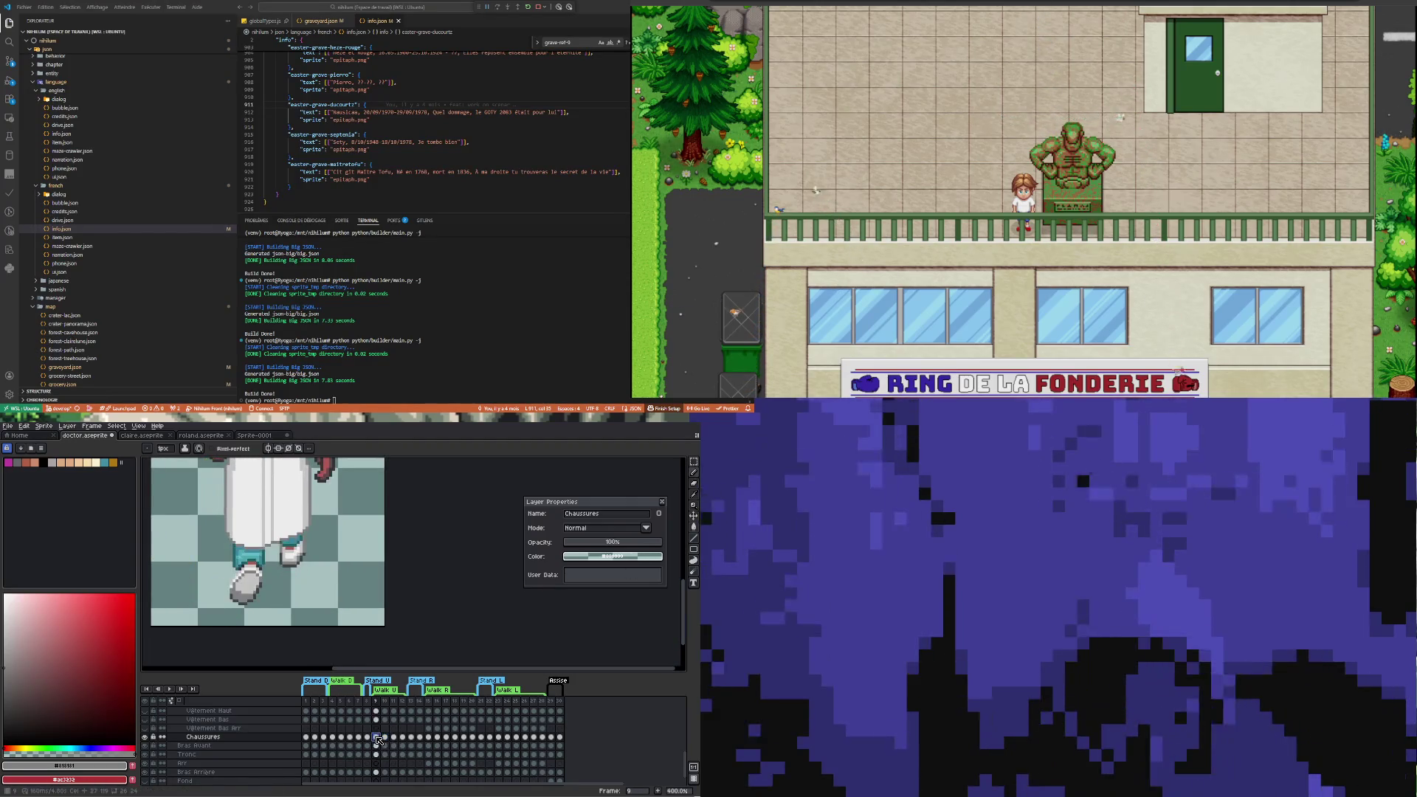
{"action": "scroll", "coordinate": [349, 630], "scroll_direction": "down", "scroll_amount": 1}
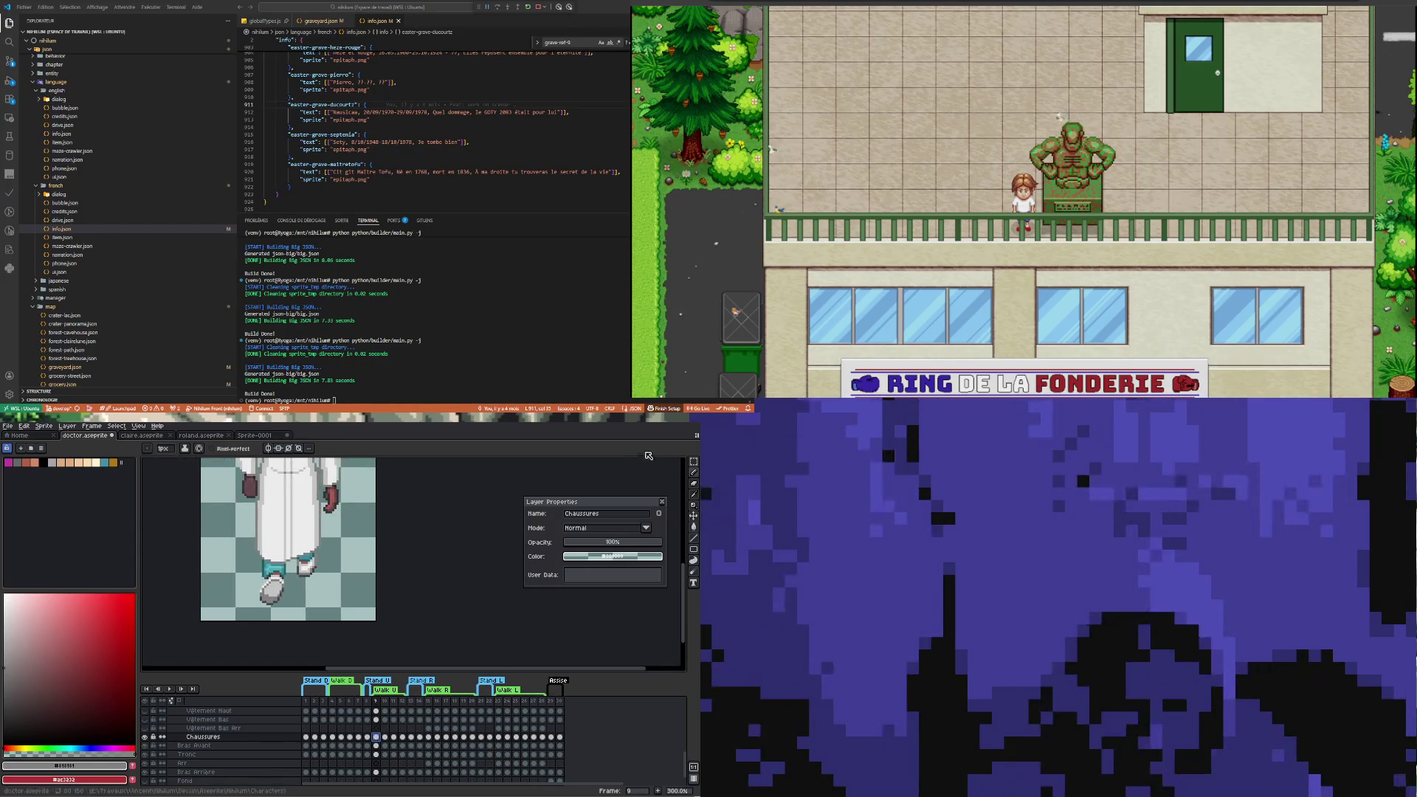
{"action": "key", "text": "v"}
{"action": "mouse_move", "coordinate": [231, 539]}
{"action": "left_mouse_down"}
{"action": "mouse_move", "coordinate": [349, 622]}
{"action": "mouse_move", "coordinate": [302, 596]}
{"action": "mouse_move", "coordinate": [318, 585]}
{"action": "mouse_move", "coordinate": [352, 607]}
{"action": "left_mouse_up"}
{"action": "left_click", "coordinate": [385, 738]}
{"action": "left_click", "coordinate": [340, 529]}
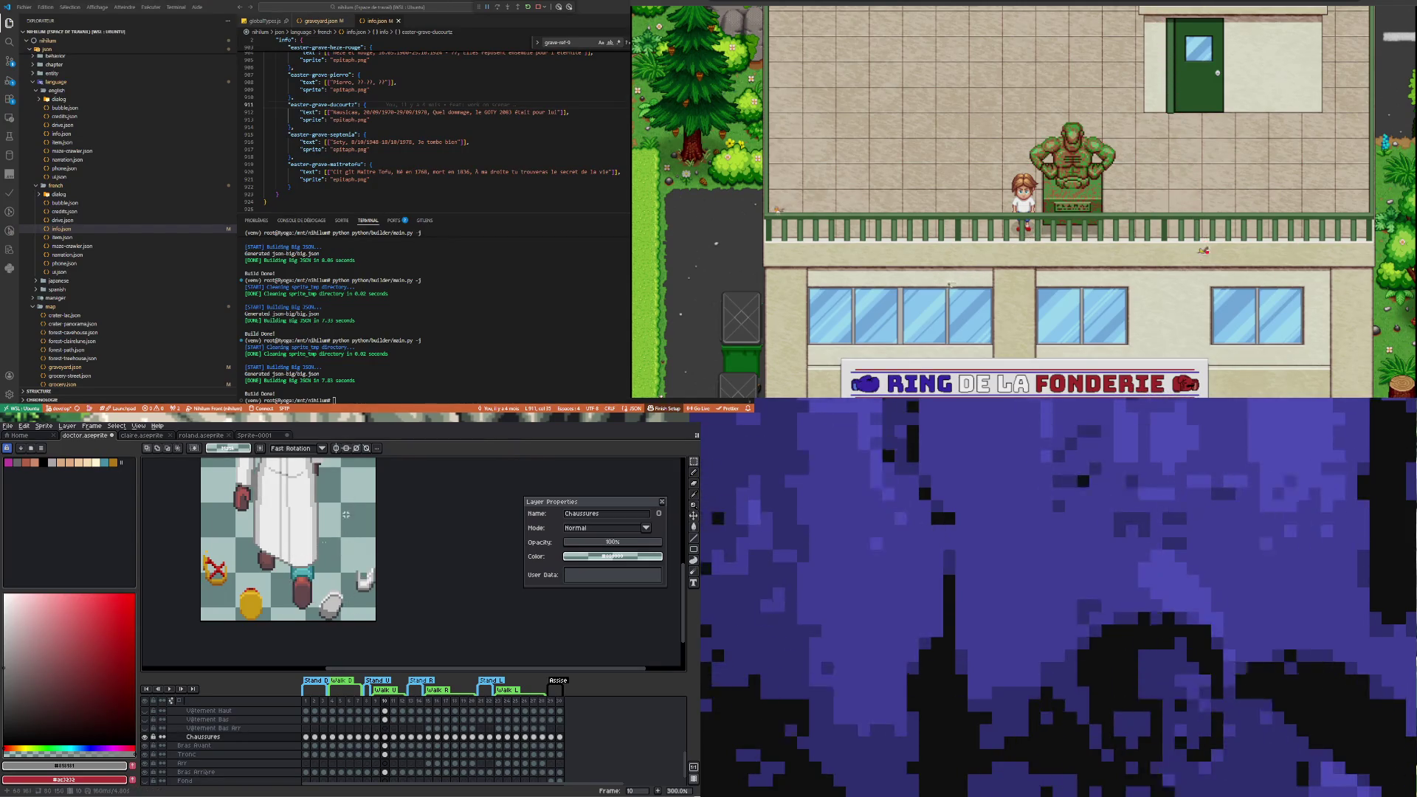
Move frame 10's grey shoe up and left under the teal trouser hem, then deselect
{"action": "scroll", "coordinate": [331, 609], "scroll_direction": "up", "scroll_amount": 1}
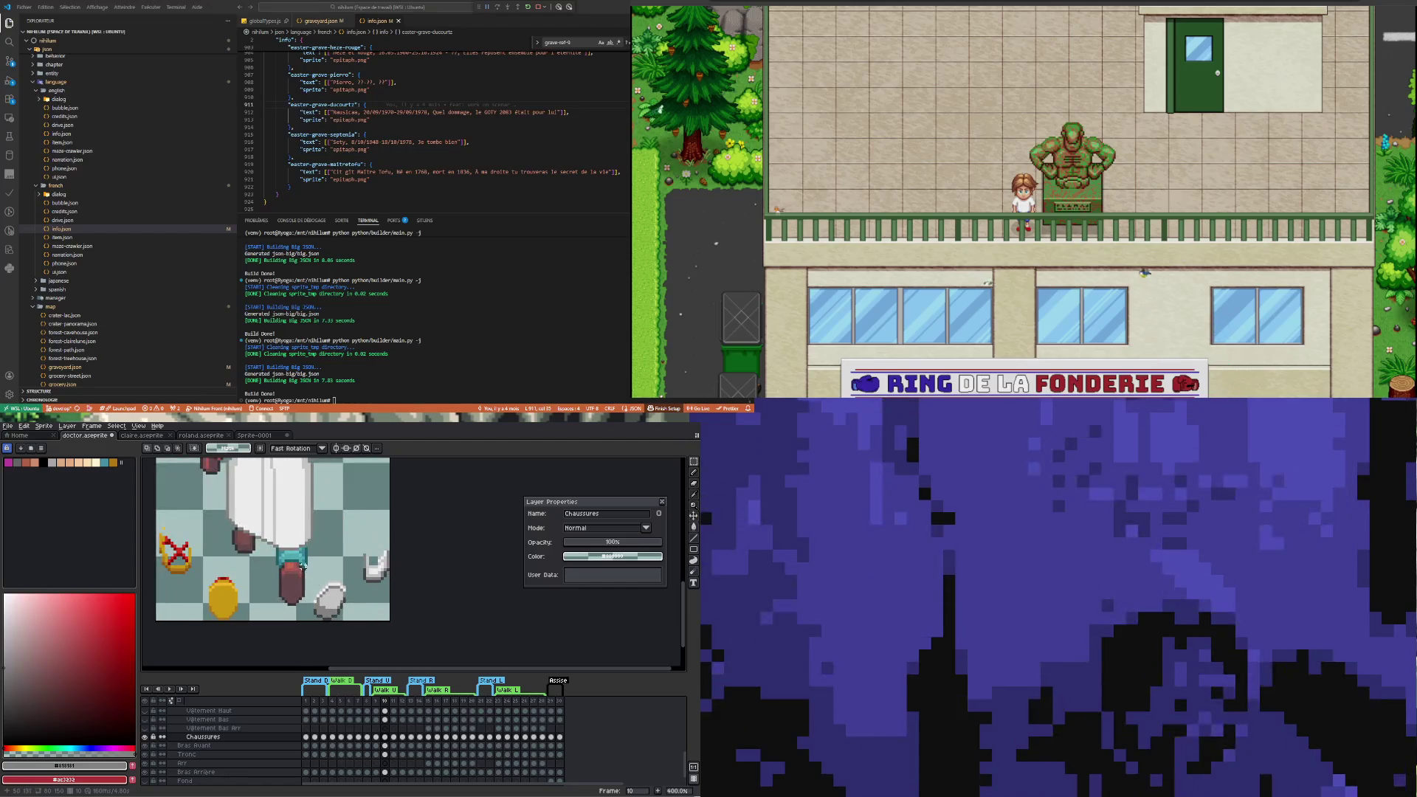
{"action": "mouse_move", "coordinate": [311, 575]}
{"action": "left_mouse_down"}
{"action": "mouse_move", "coordinate": [357, 624]}
{"action": "mouse_move", "coordinate": [307, 600]}
{"action": "left_mouse_up"}
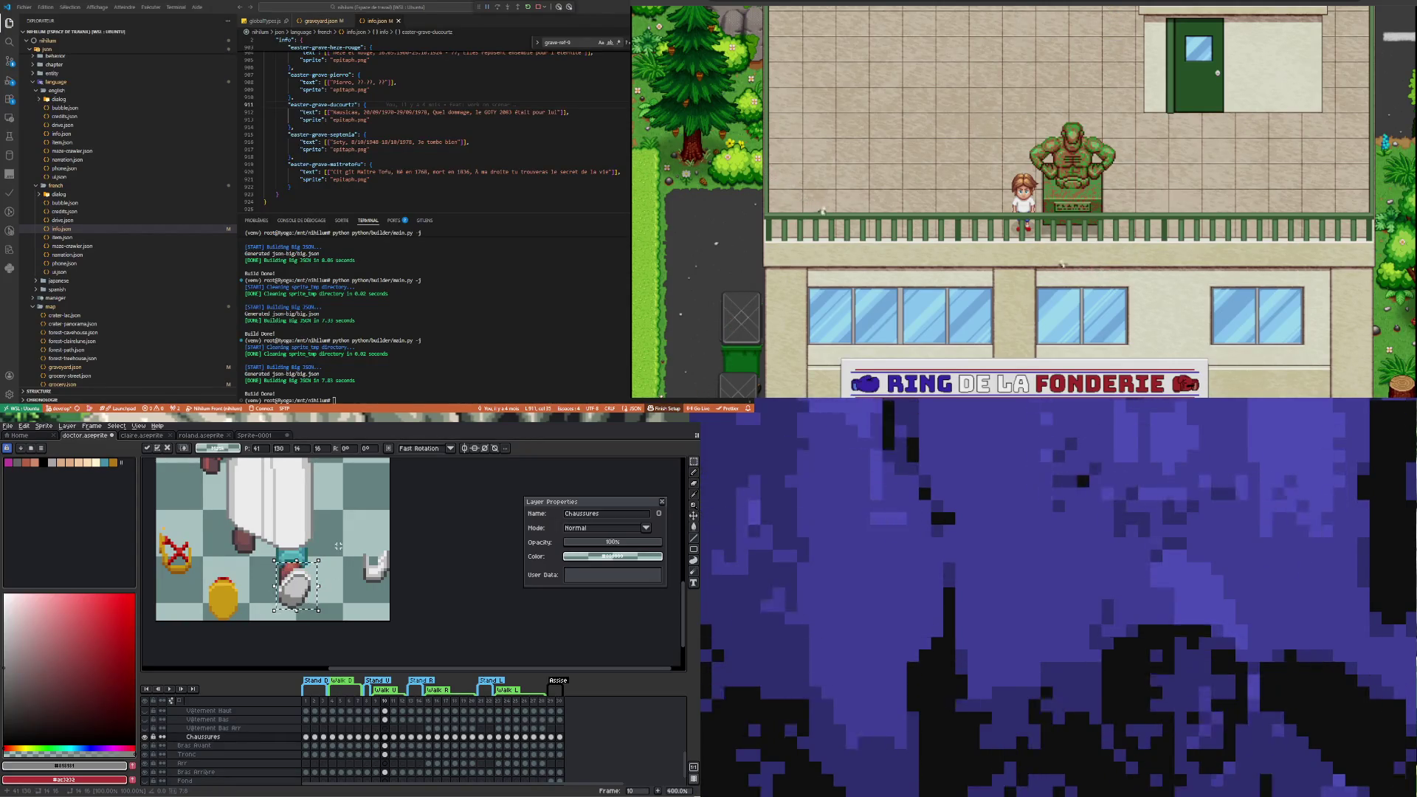
{"action": "left_click", "coordinate": [266, 552]}
{"action": "left_click_drag", "start_coordinate": [266, 552], "coordinate": [325, 593]}
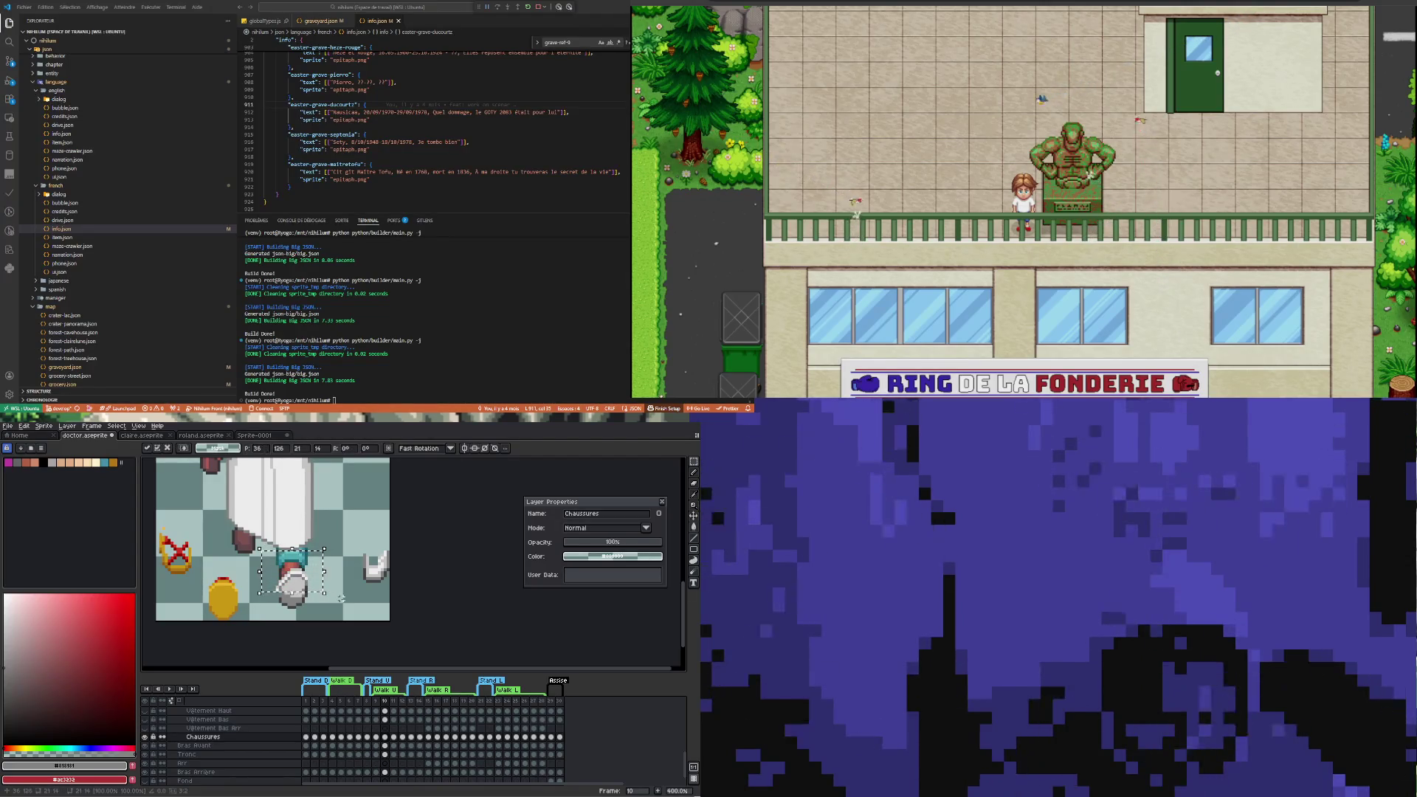
{"action": "left_click", "coordinate": [274, 609]}
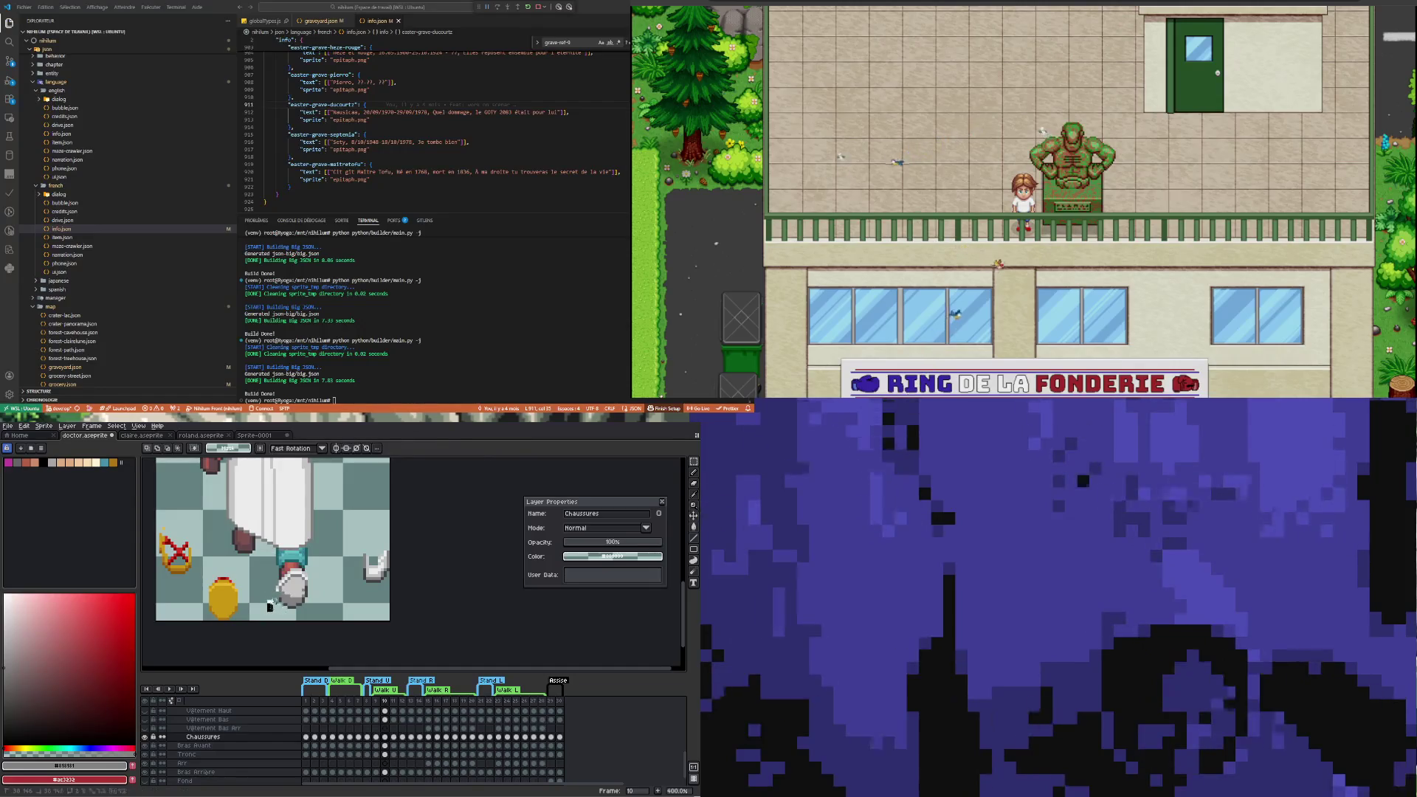
{"action": "left_click_drag", "start_coordinate": [253, 545], "coordinate": [316, 582]}
{"action": "left_click", "coordinate": [316, 582]}
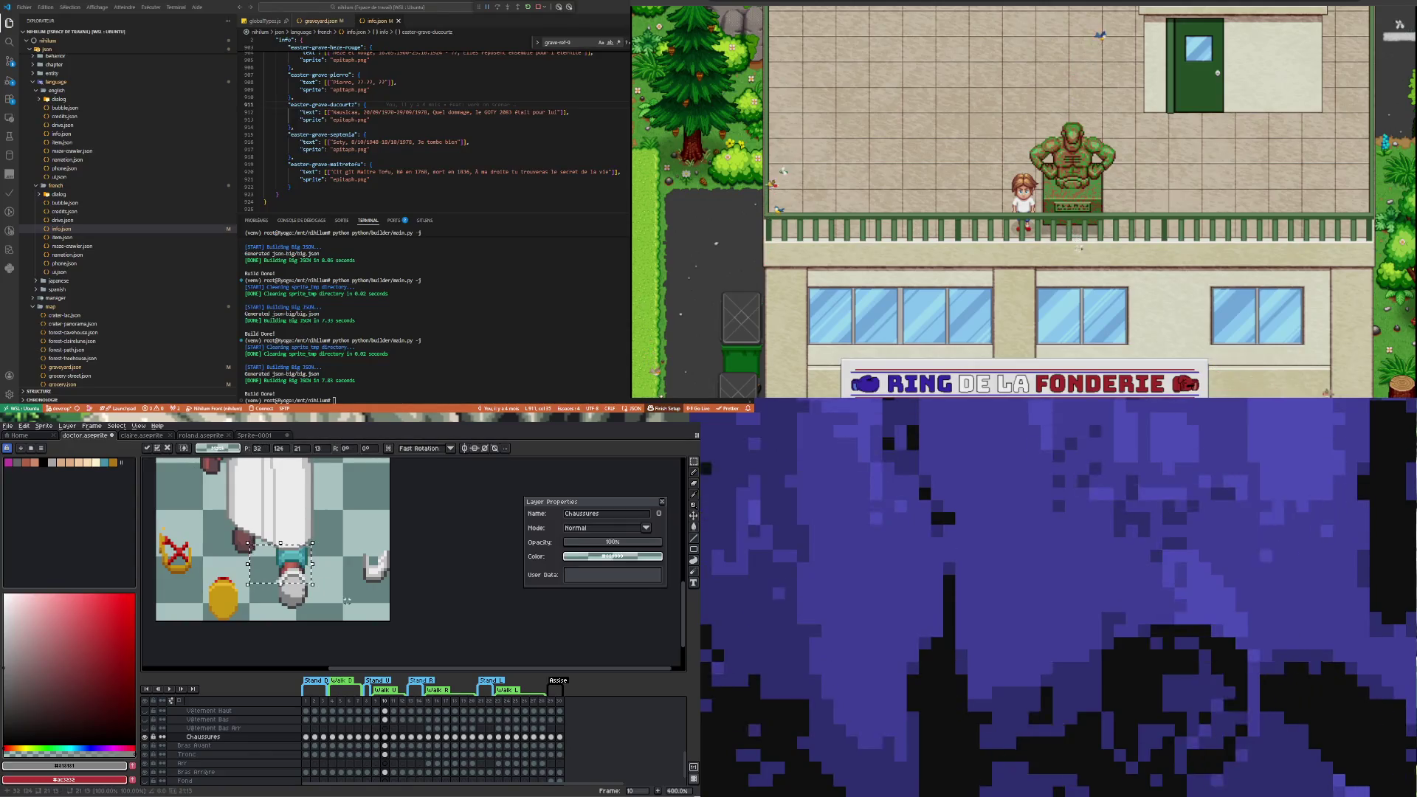
{"action": "left_click_drag", "start_coordinate": [321, 607], "coordinate": [303, 570]}
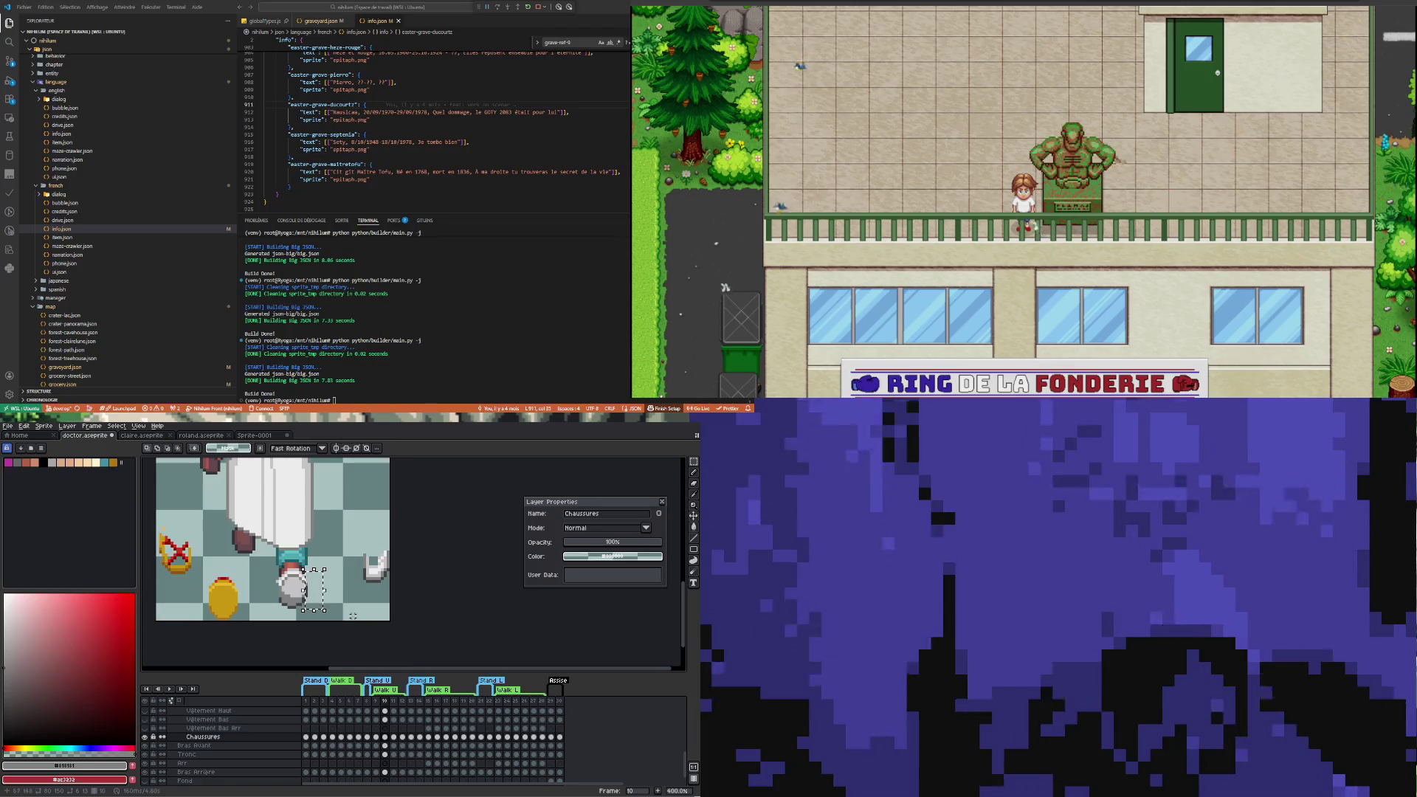
{"action": "left_click", "coordinate": [254, 575]}
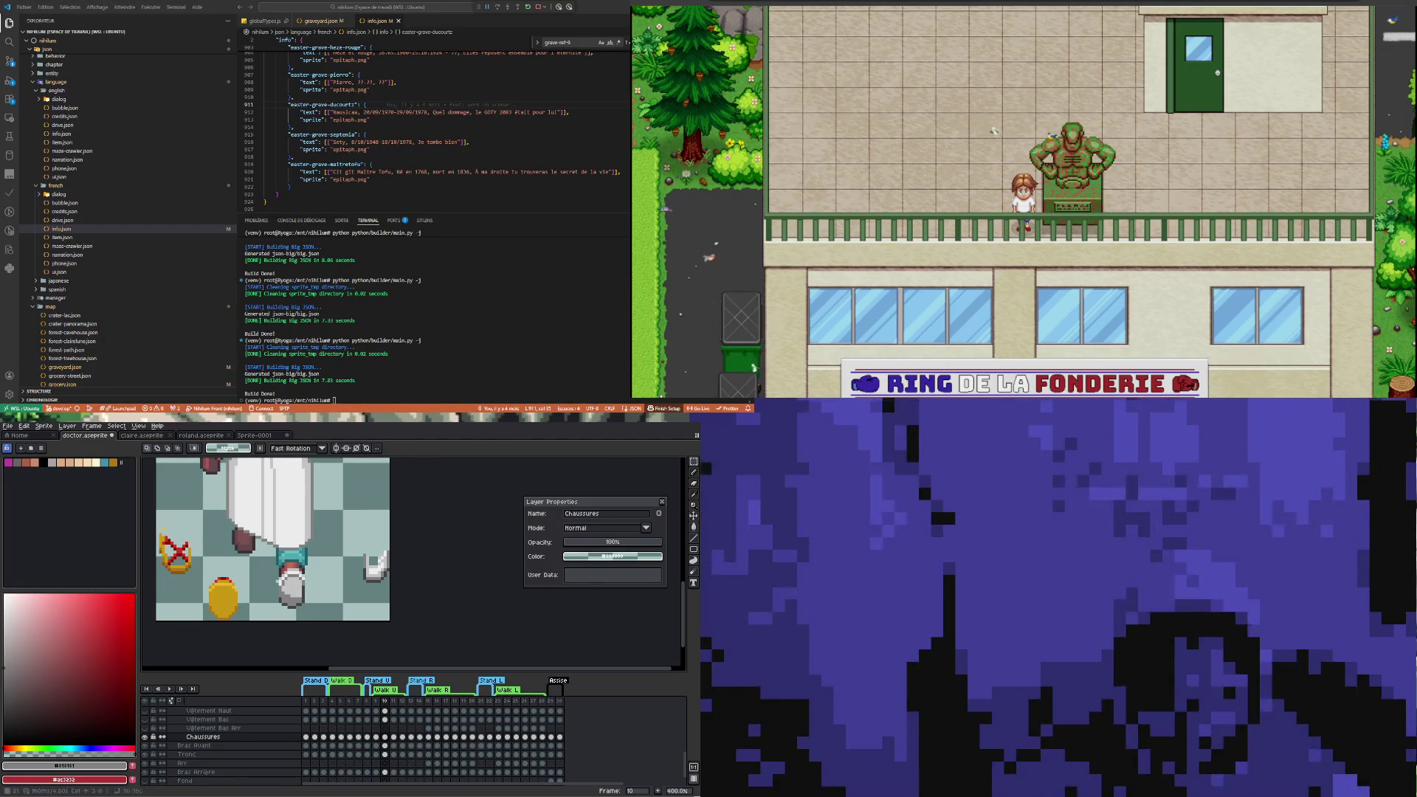
{"action": "scroll", "coordinate": [279, 614], "scroll_direction": "down", "scroll_amount": 4}
{"action": "scroll", "coordinate": [279, 613], "scroll_direction": "up", "scroll_amount": 2}
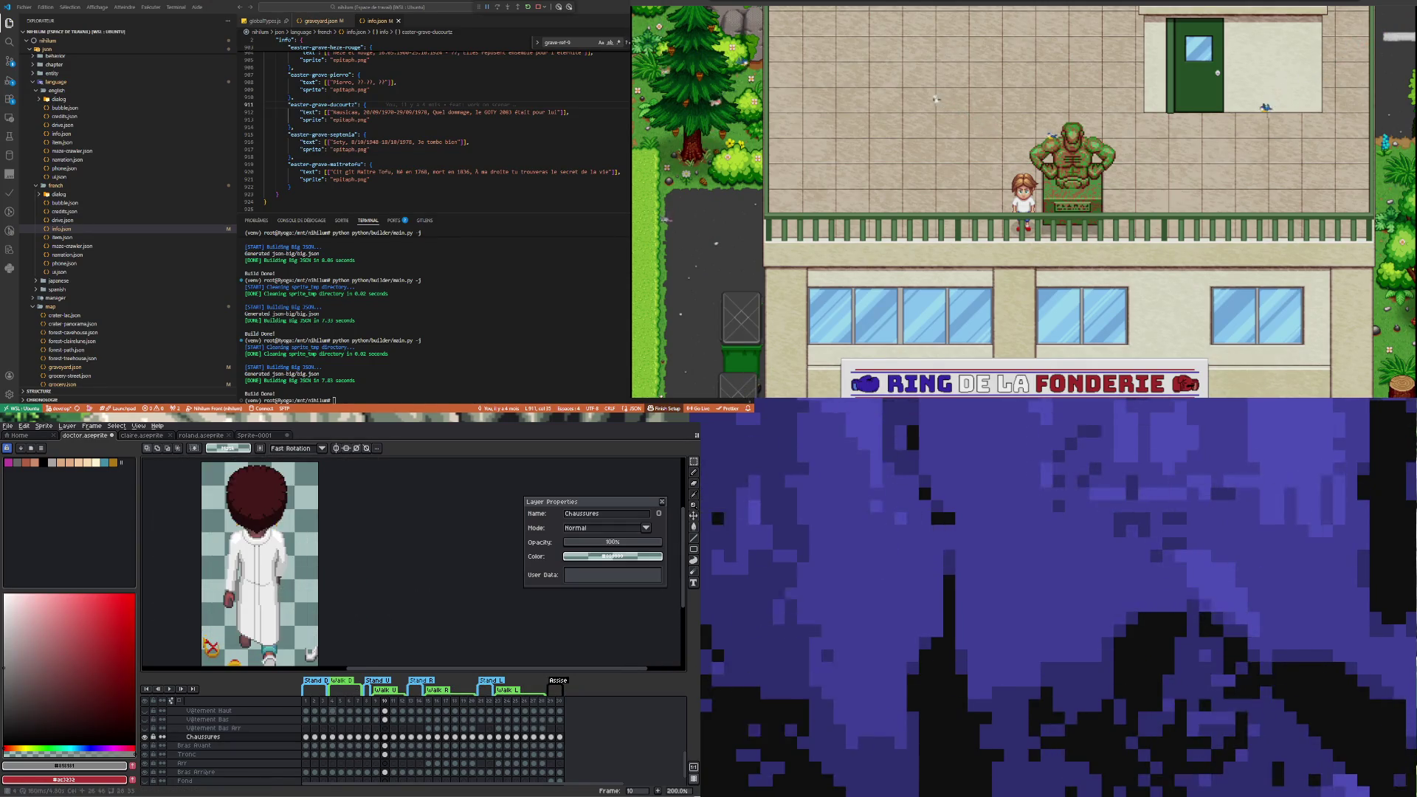
{"action": "left_click", "coordinate": [333, 711]}
{"action": "left_click", "coordinate": [341, 711]}
{"action": "scroll", "coordinate": [246, 546], "scroll_direction": "down", "scroll_amount": 1}
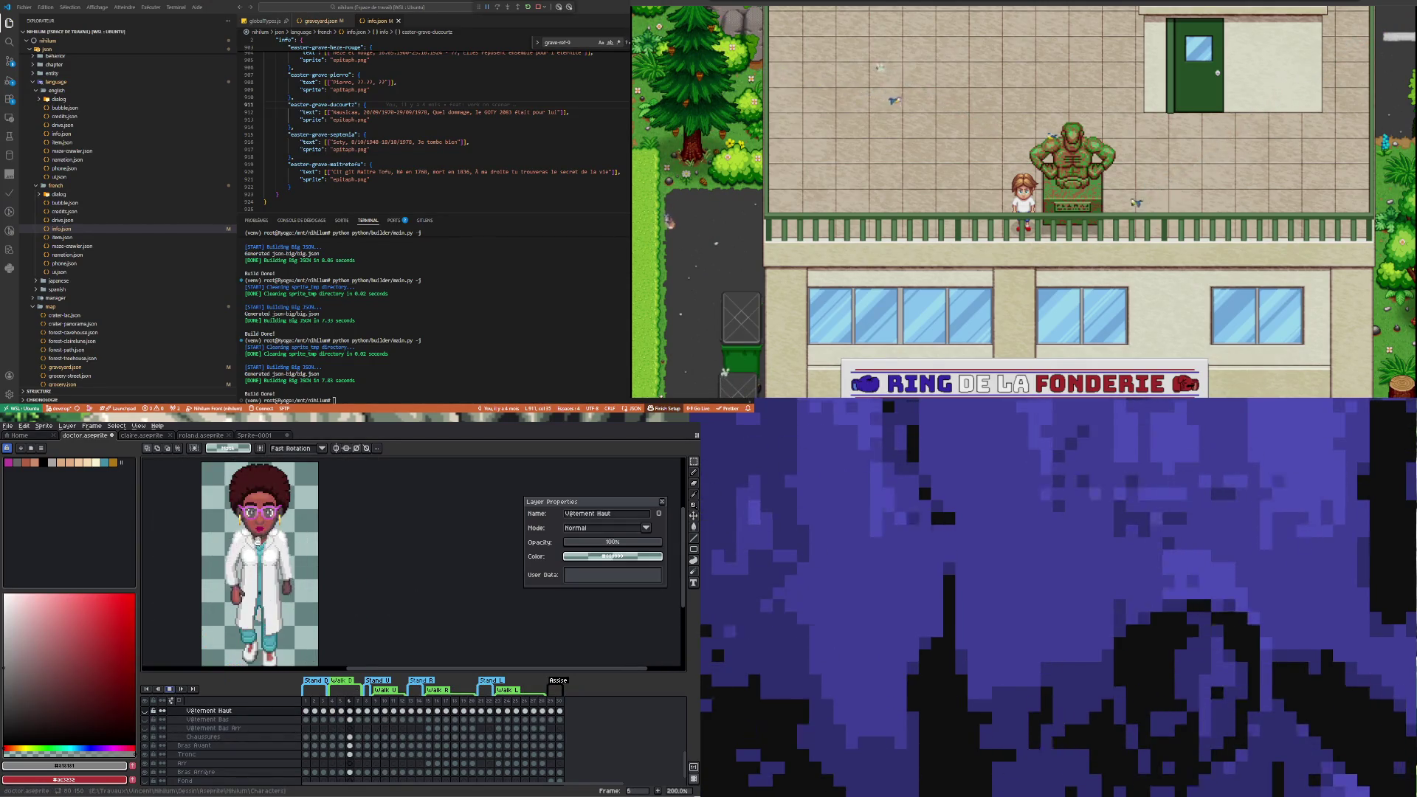
{"action": "scroll", "coordinate": [246, 547], "scroll_direction": "up", "scroll_amount": 2}
{"action": "scroll", "coordinate": [247, 535], "scroll_direction": "down", "scroll_amount": 3}
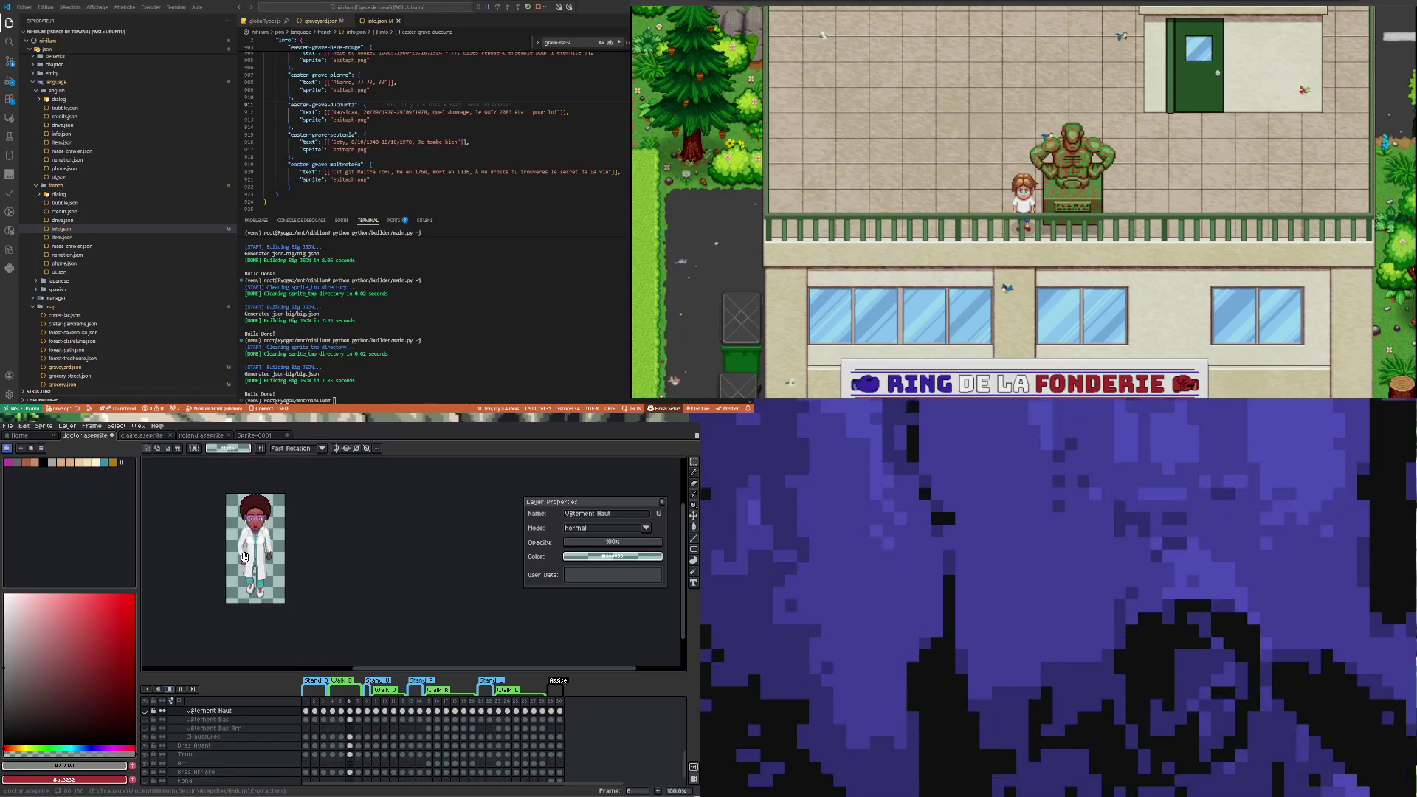
{"action": "scroll", "coordinate": [249, 522], "scroll_direction": "up", "scroll_amount": 1}
{"action": "key", "text": "Right"}
{"action": "scroll", "coordinate": [248, 519], "scroll_direction": "up", "scroll_amount": 1}
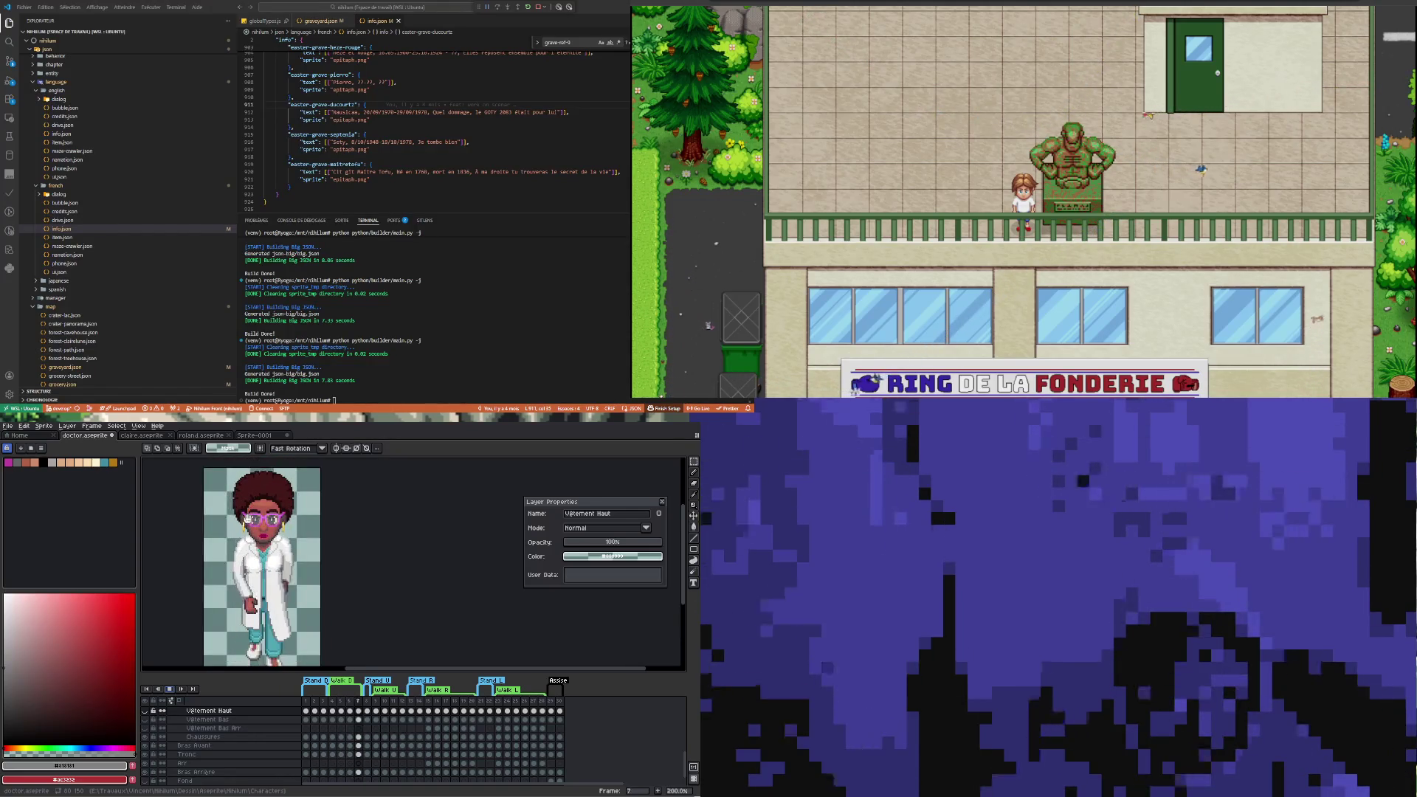
{"action": "key", "text": "Left"}
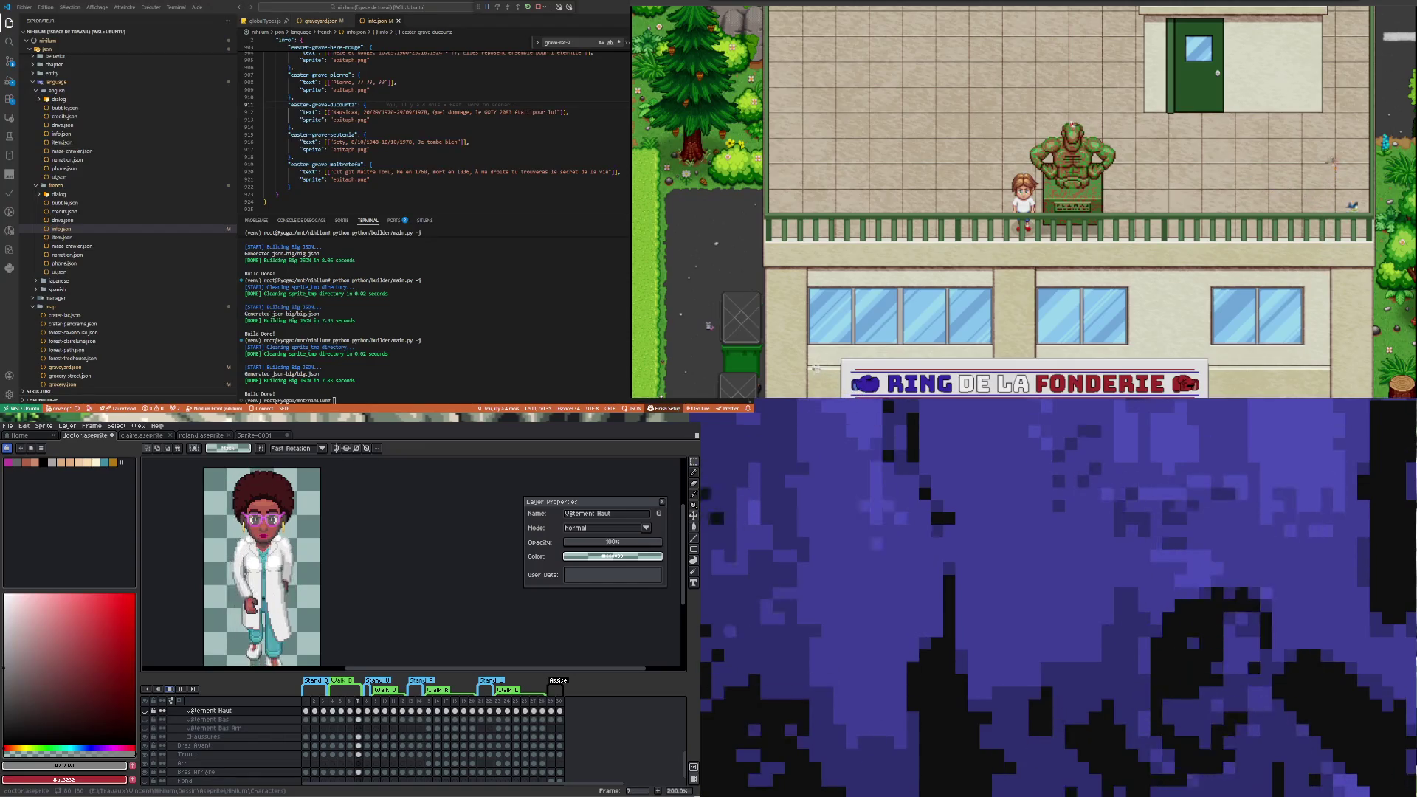
{"action": "key", "text": "Right"}
{"action": "key", "text": "Right"}
{"action": "key", "text": "Right"}
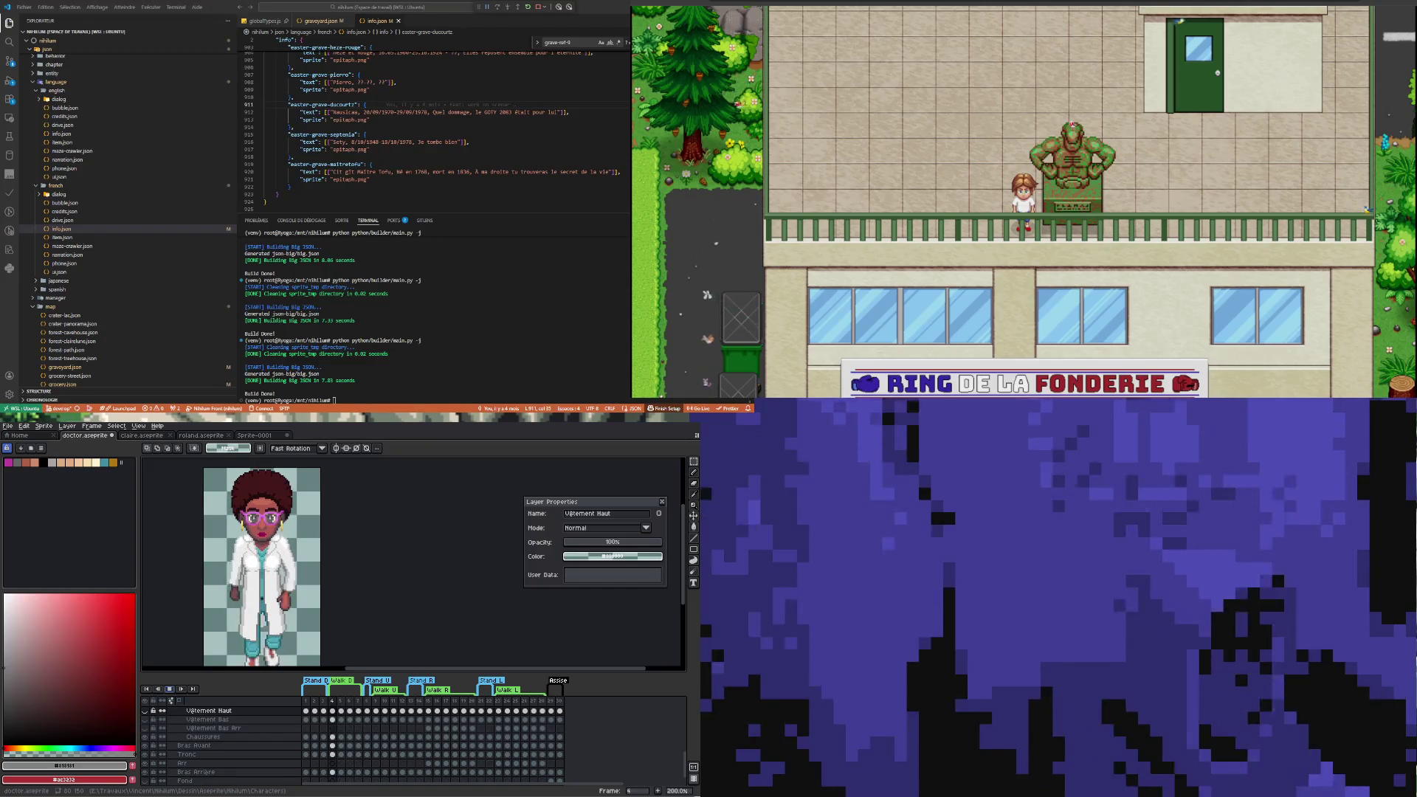
{"action": "key", "text": "Right"}
{"action": "key", "text": "Right"}
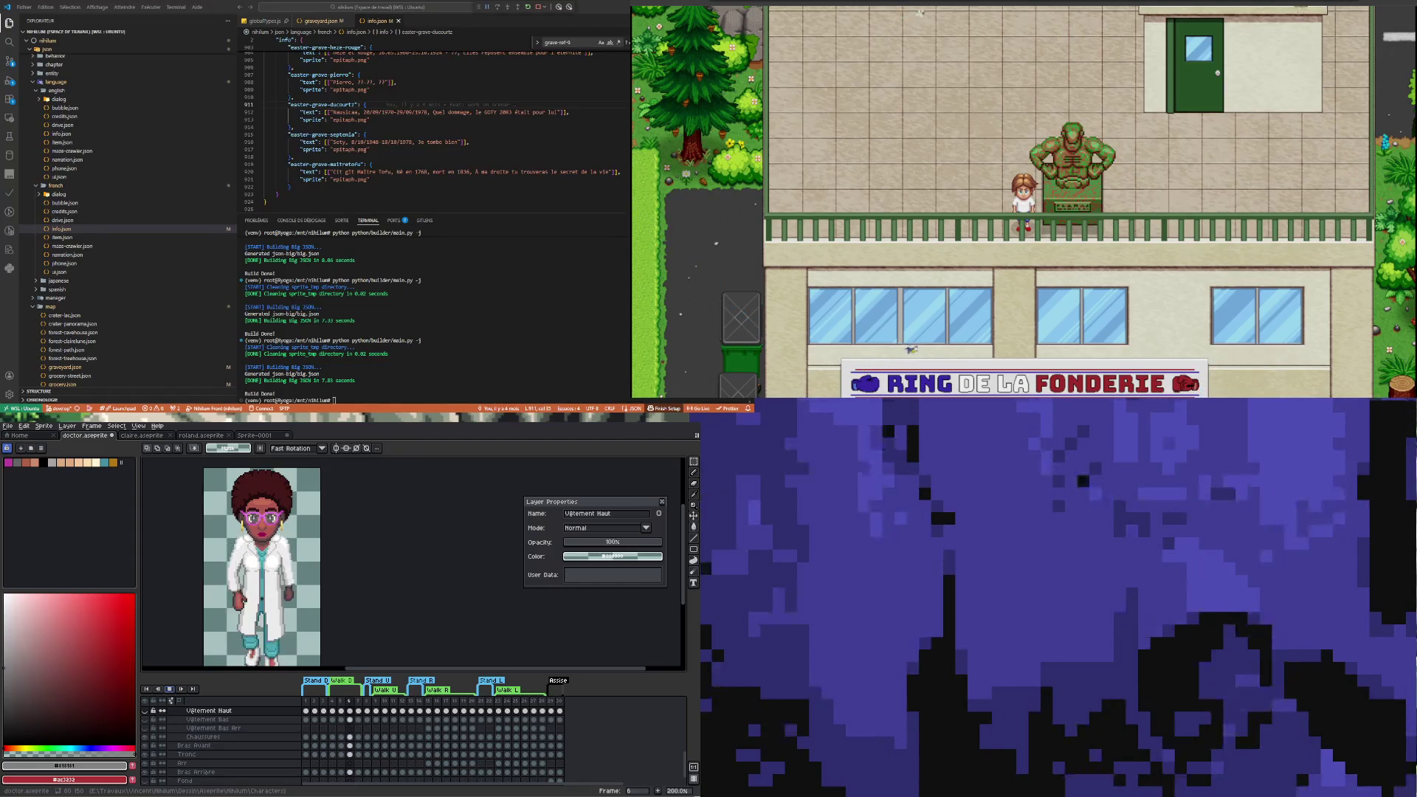
{"action": "key", "text": "Right"}
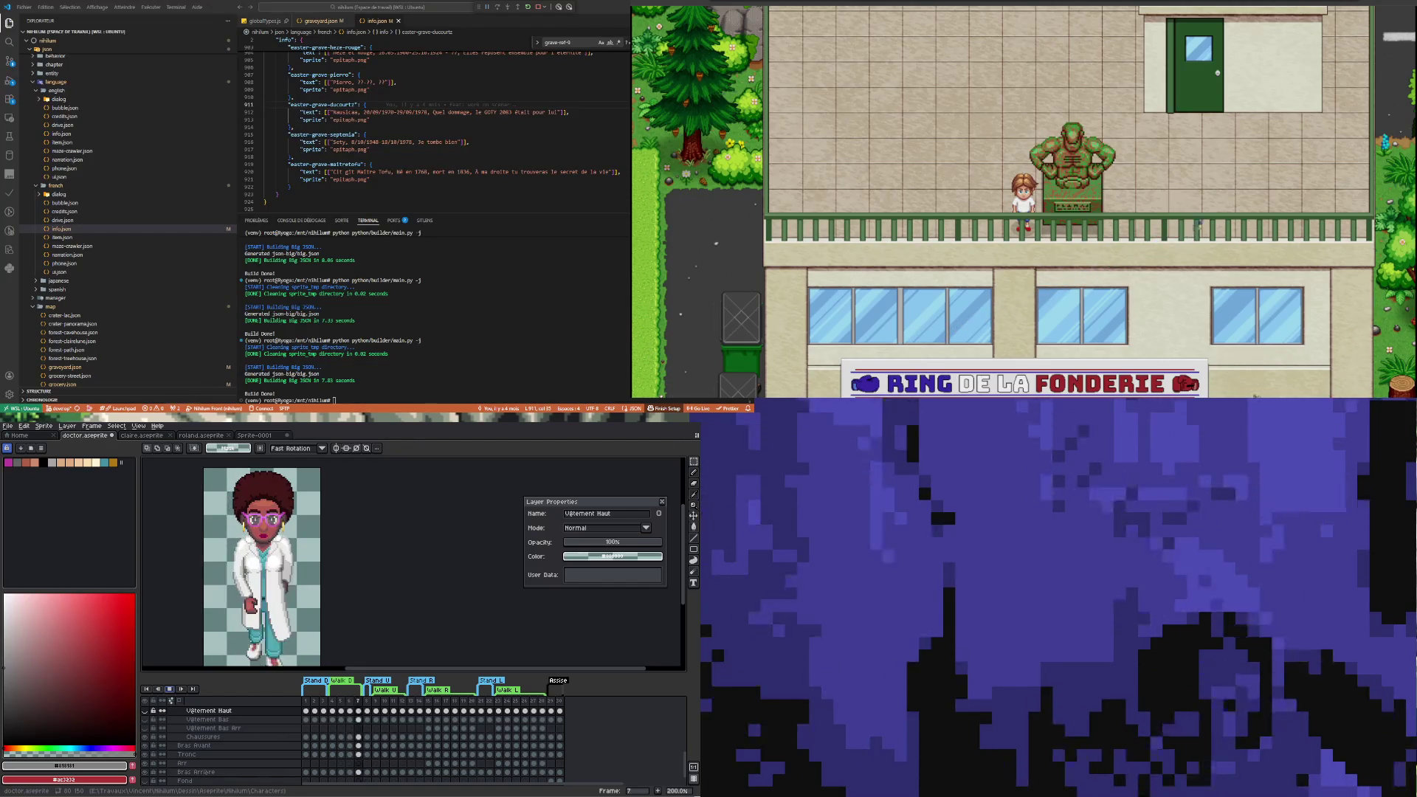
{"action": "key", "text": "Right"}
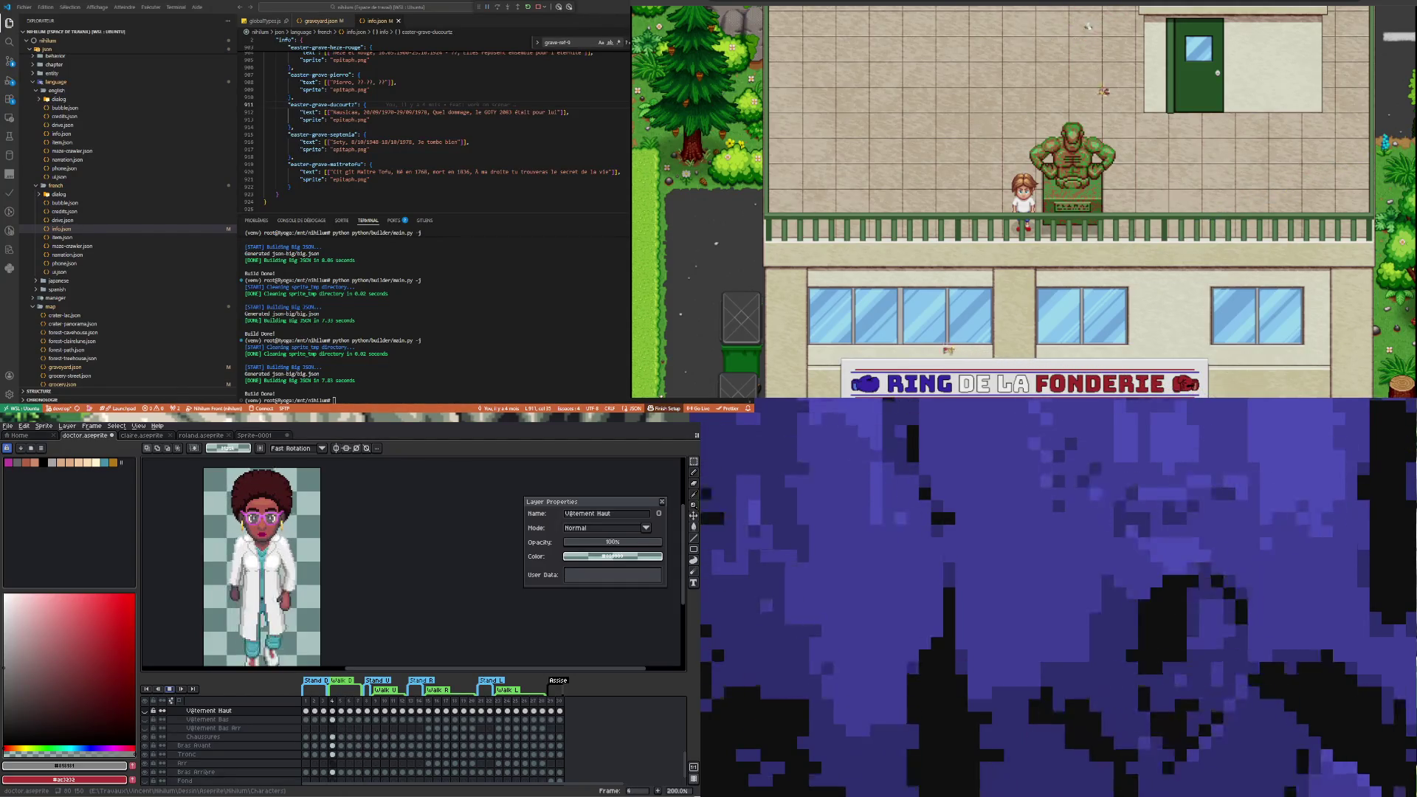
{"action": "key", "text": "Left"}
{"action": "key", "text": "Left"}
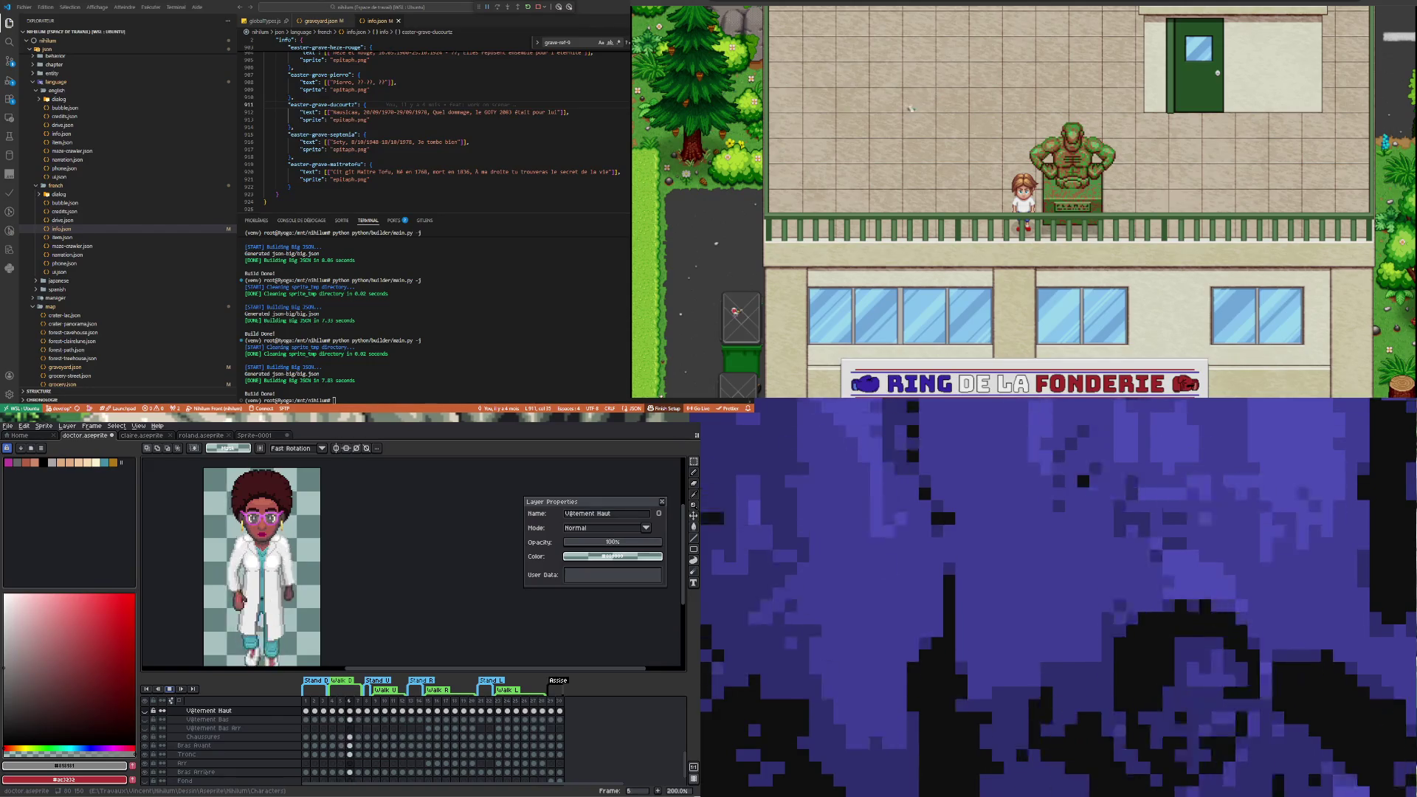
{"action": "key", "text": "Right"}
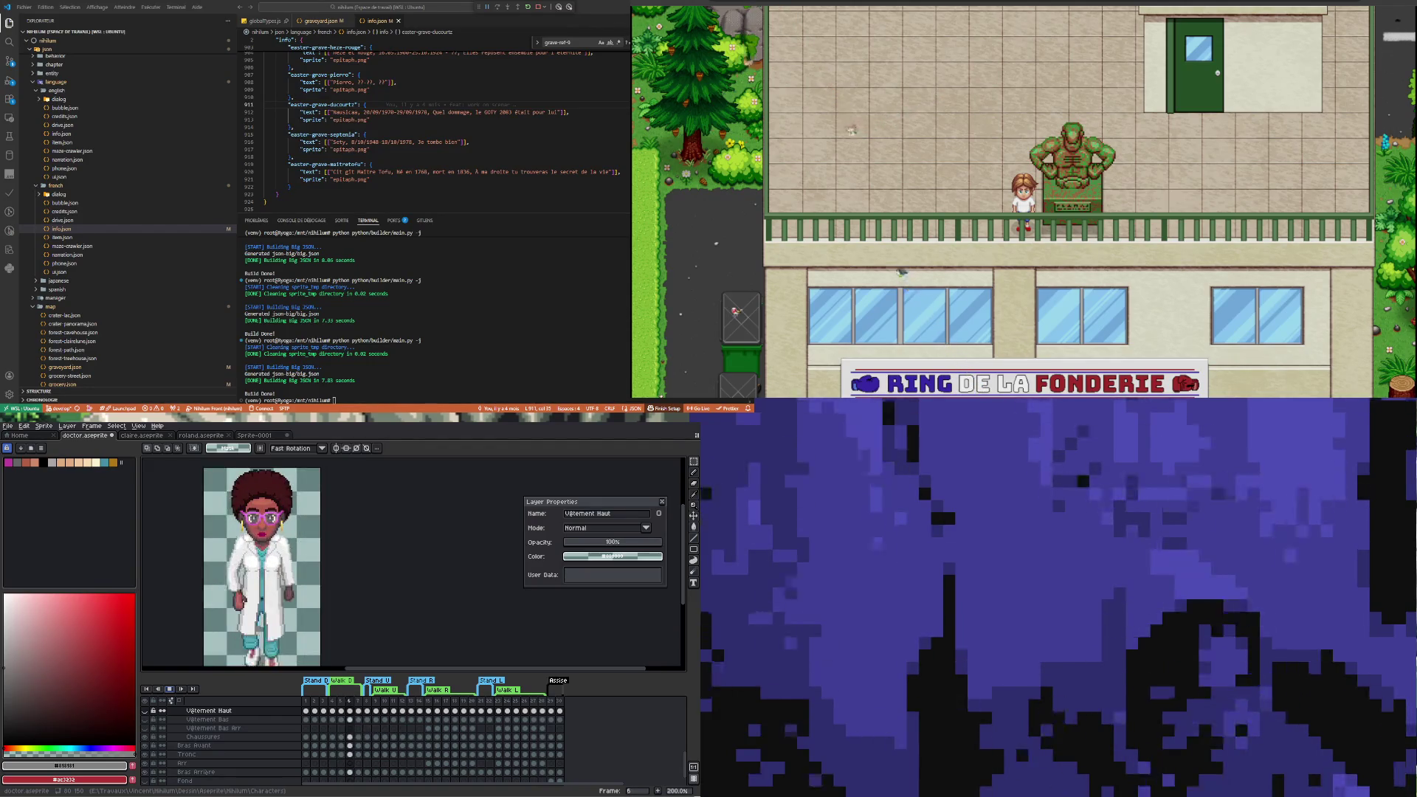
{"action": "key", "text": "Right"}
{"action": "key", "text": "2"}
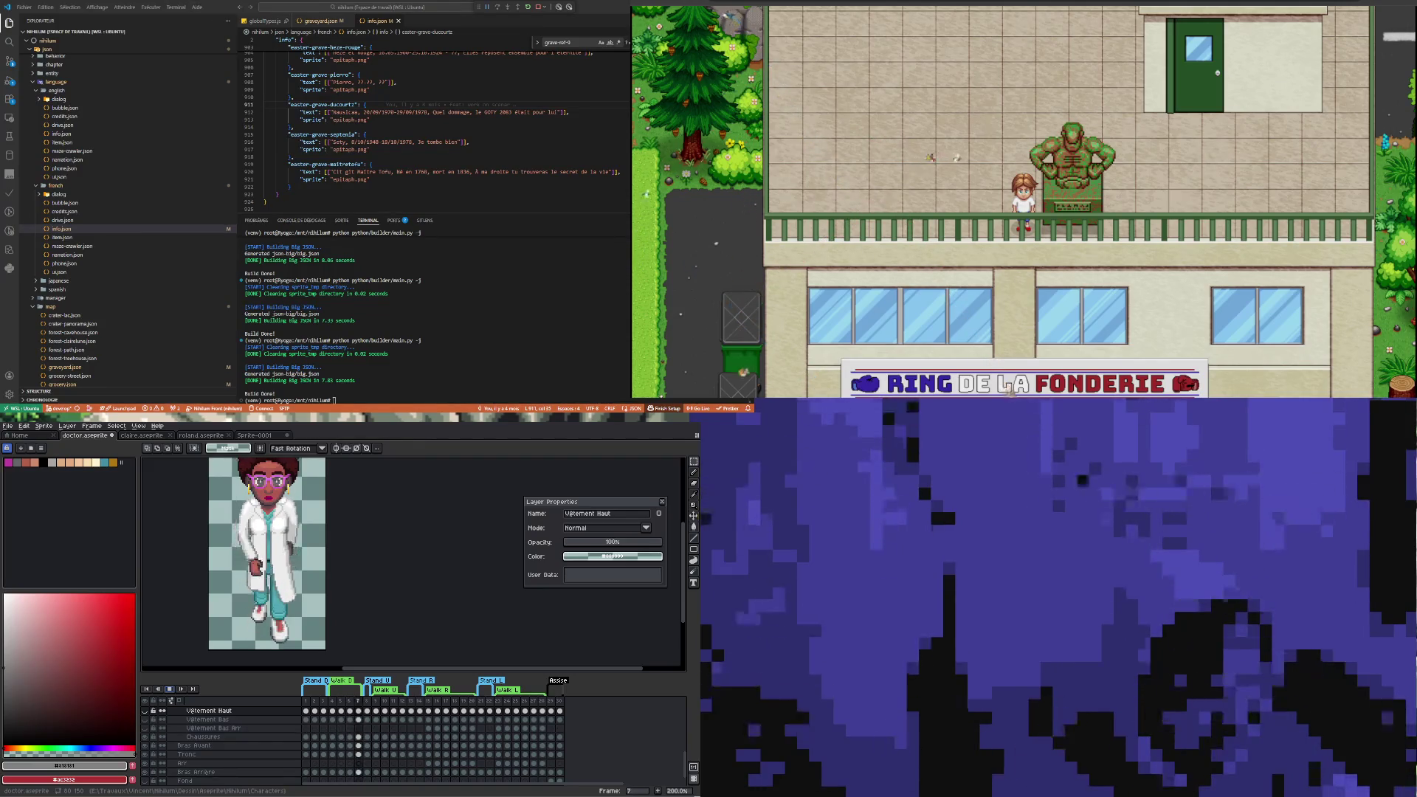
{"action": "key", "text": "Return"}
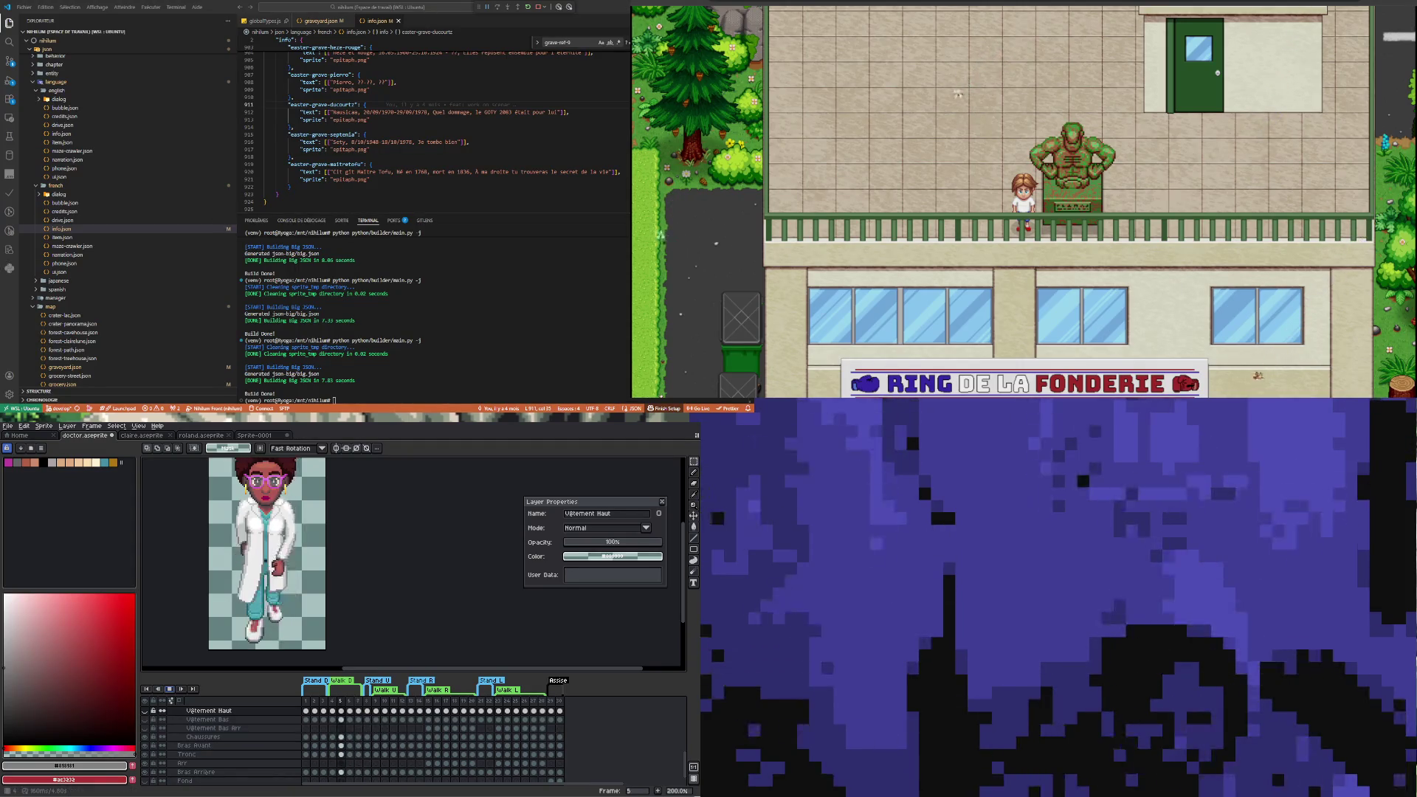
{"action": "scroll", "coordinate": [293, 587], "scroll_direction": "down", "scroll_amount": 4}
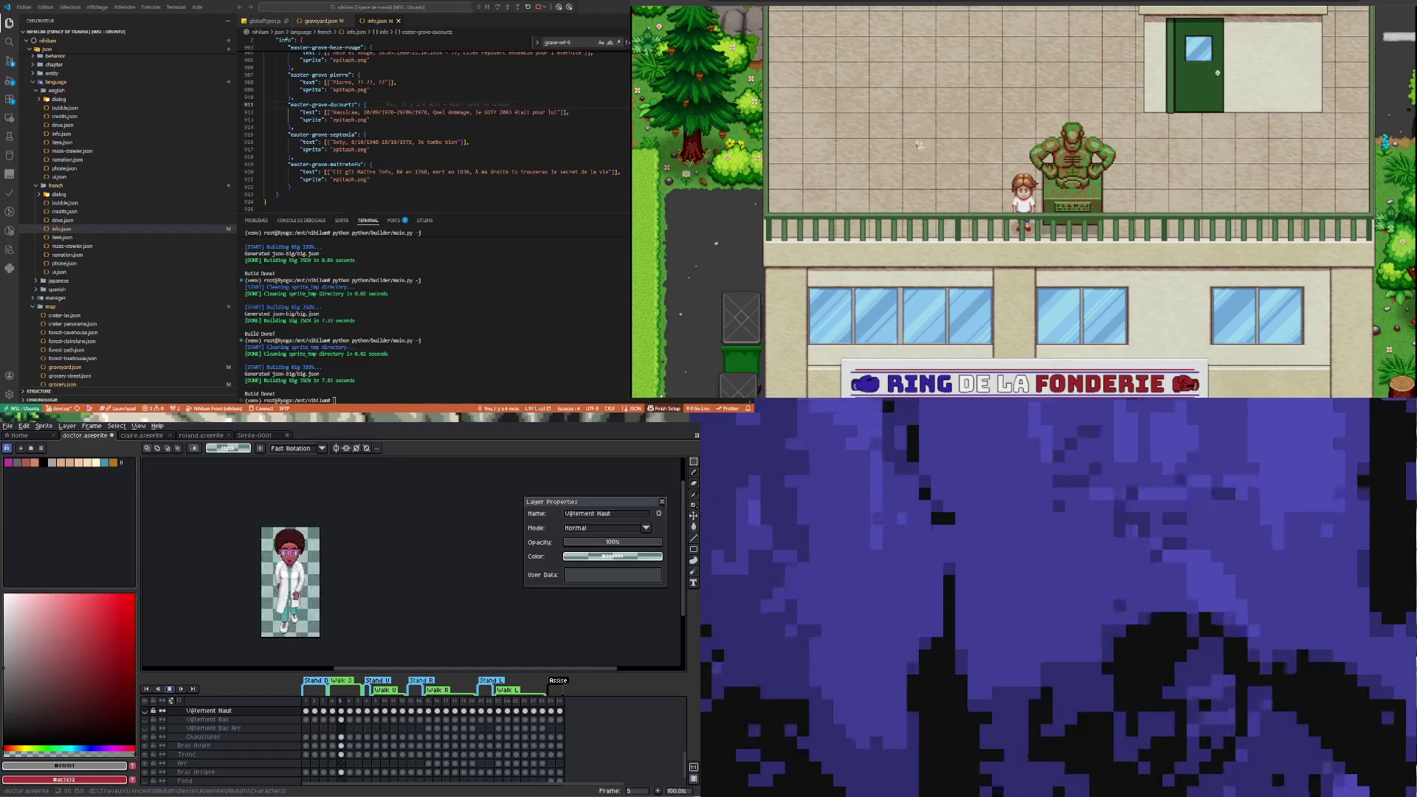
{"action": "scroll", "coordinate": [279, 600], "scroll_direction": "up", "scroll_amount": 2}
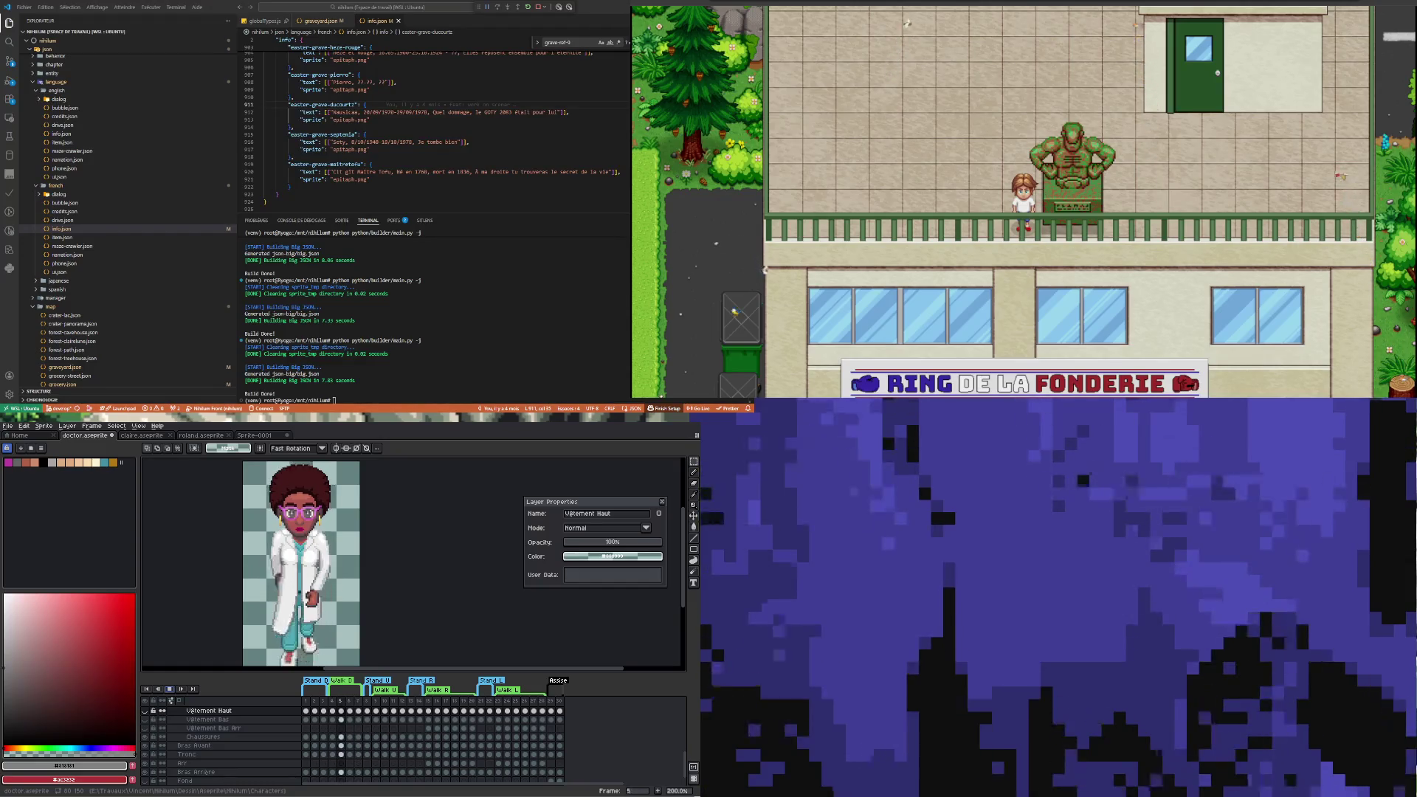
{"action": "key", "text": "Right"}
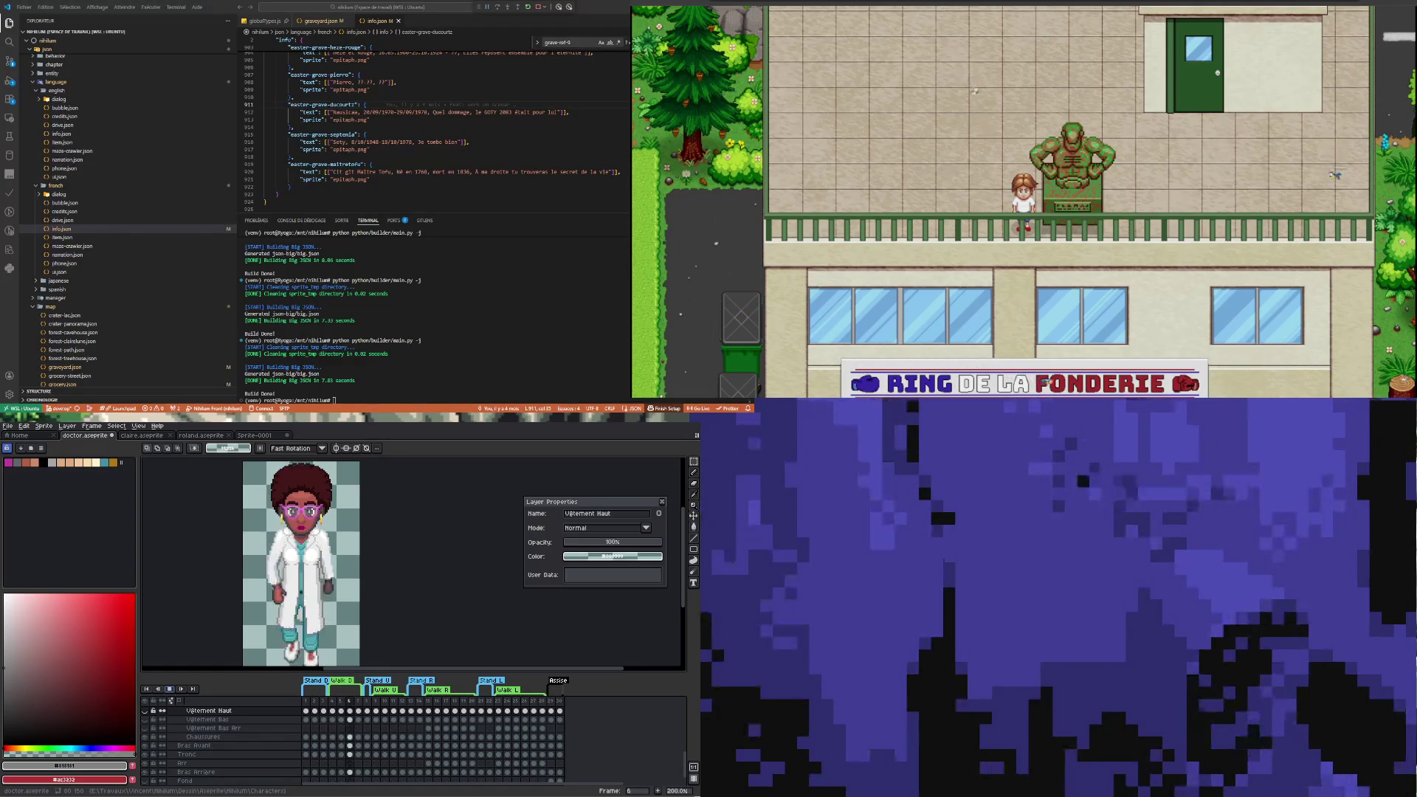
{"action": "key", "text": "Right"}
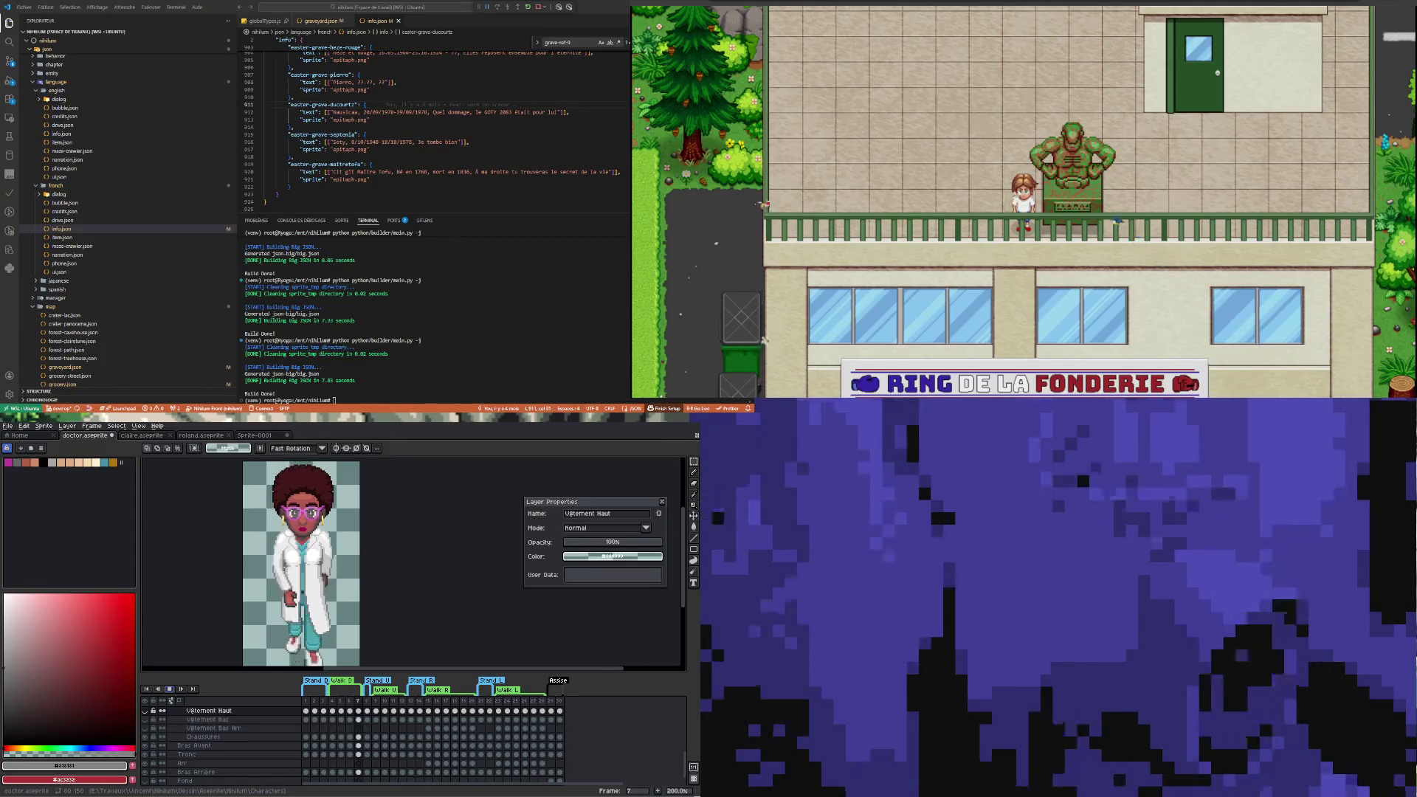
{"action": "key", "text": "Left"}
{"action": "key", "text": "Left"}
{"action": "key", "text": "Left"}
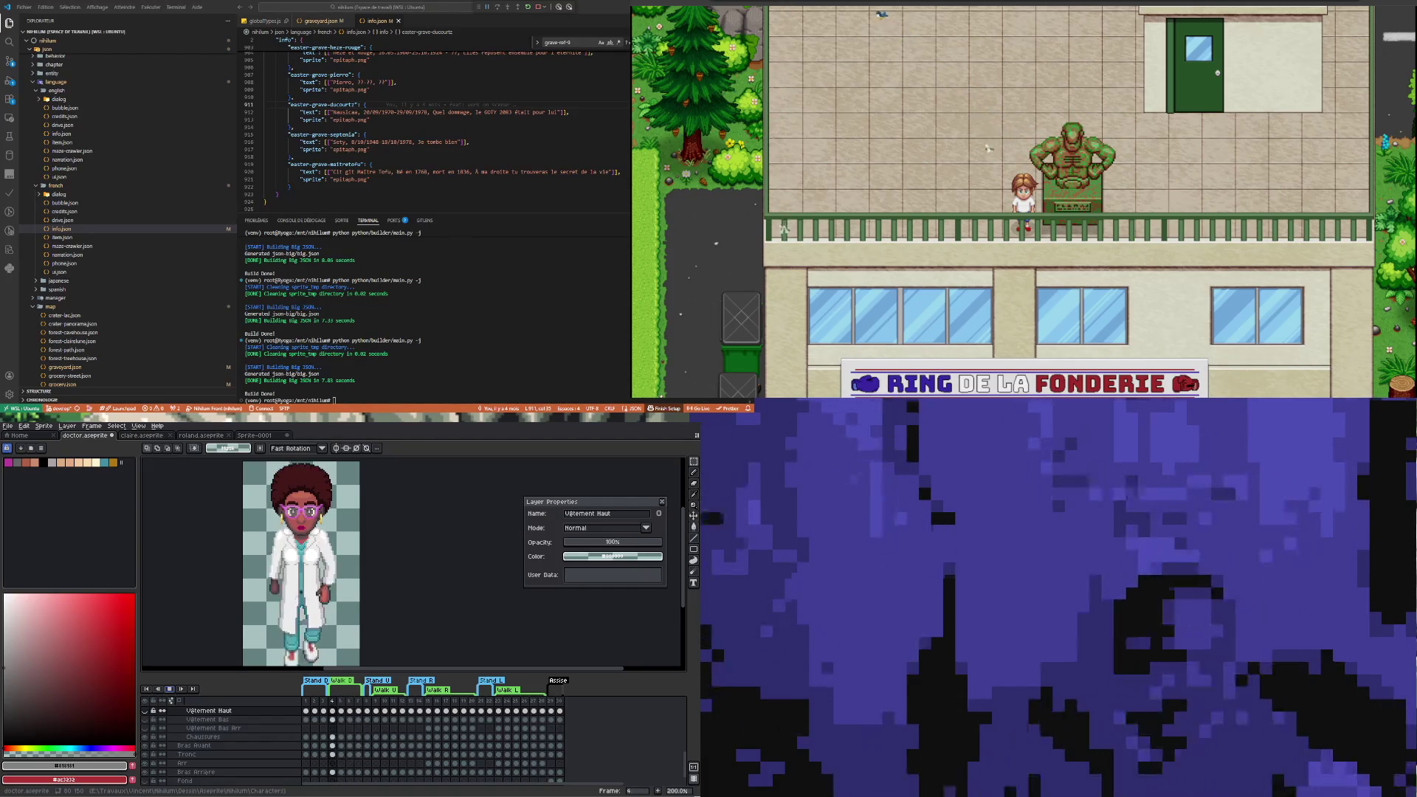
{"action": "left_click", "coordinate": [1159, 86]}
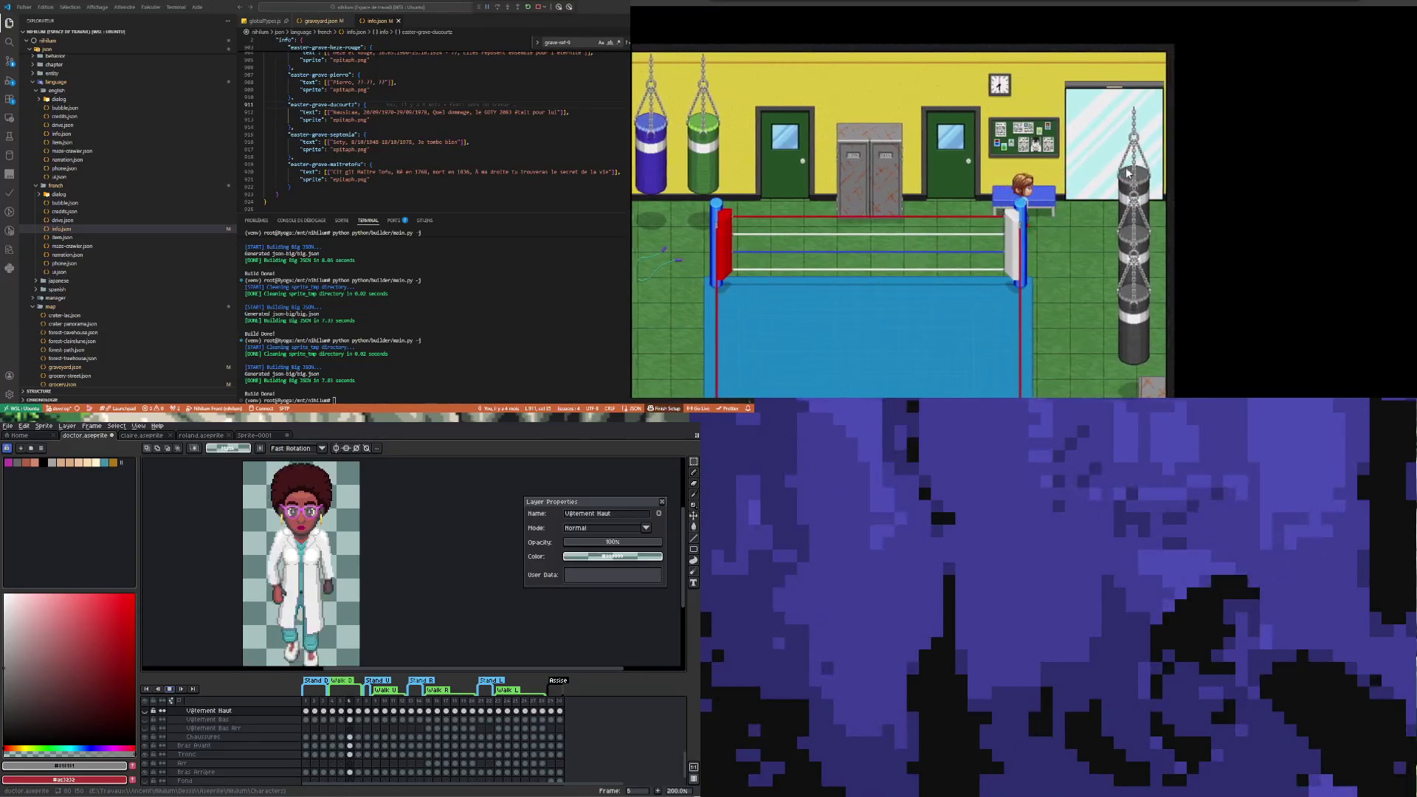
Show the Galénac map in the game inventory, then step back four walk frames
{"action": "key", "text": "i"}
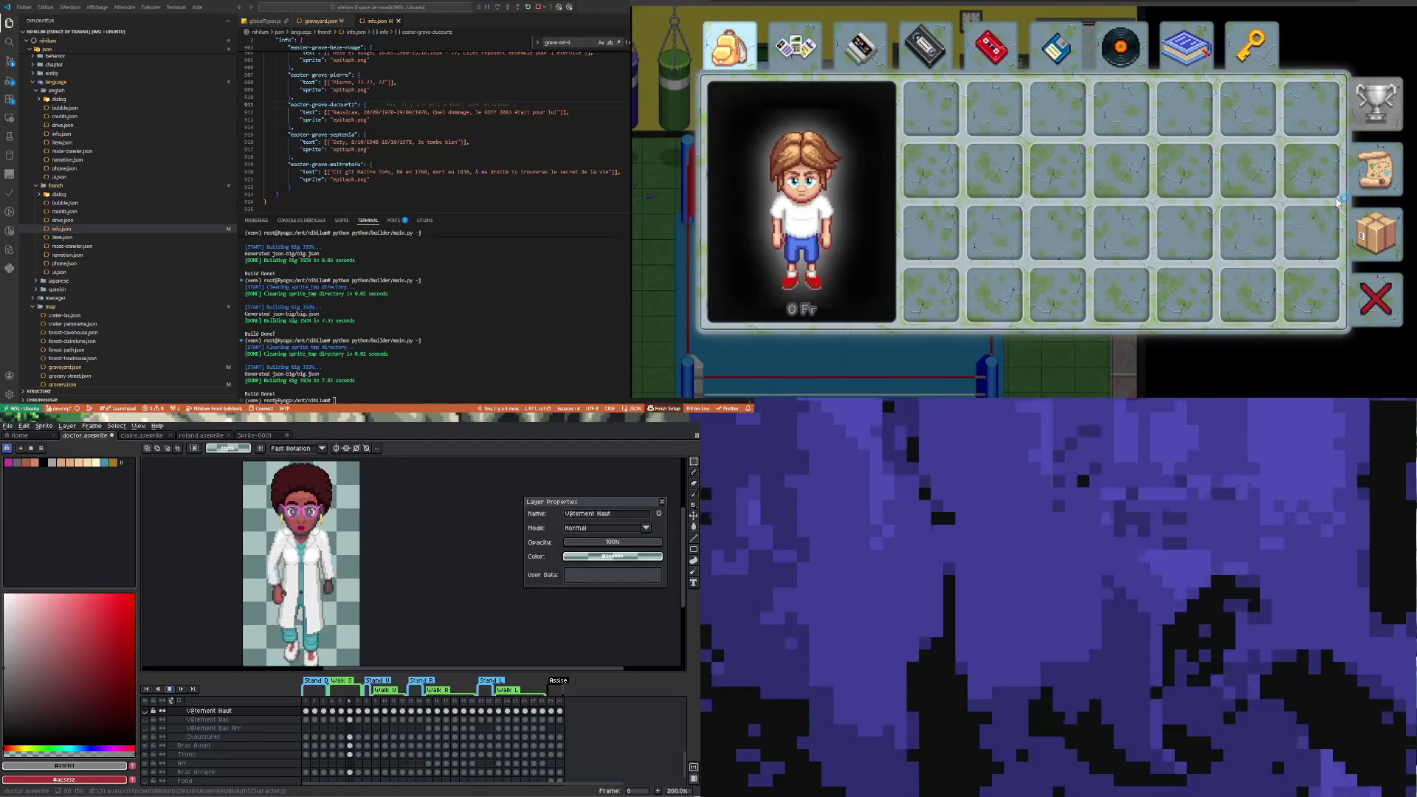
{"action": "left_click", "coordinate": [1377, 169]}
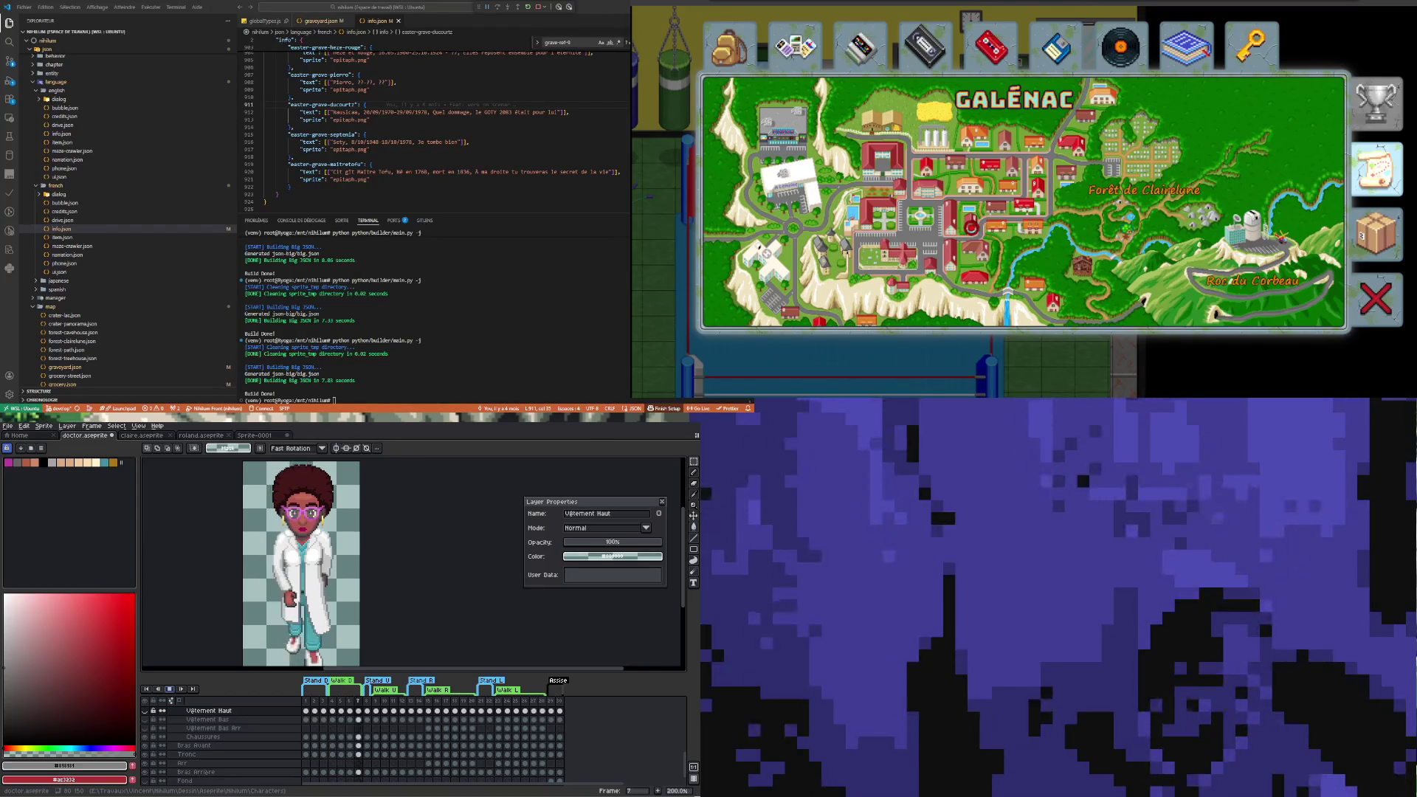
{"action": "key", "text": "Left"}
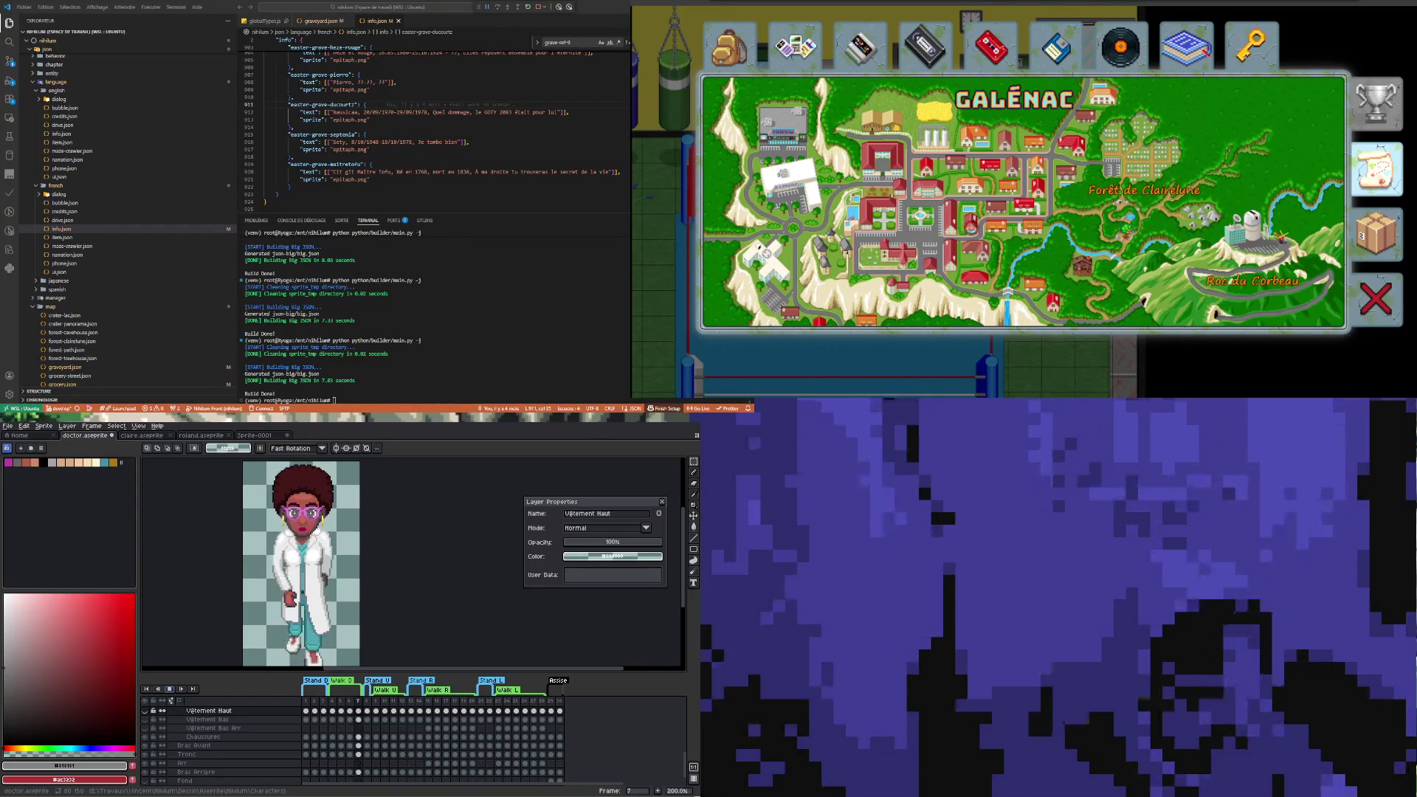
{"action": "key", "text": "Left"}
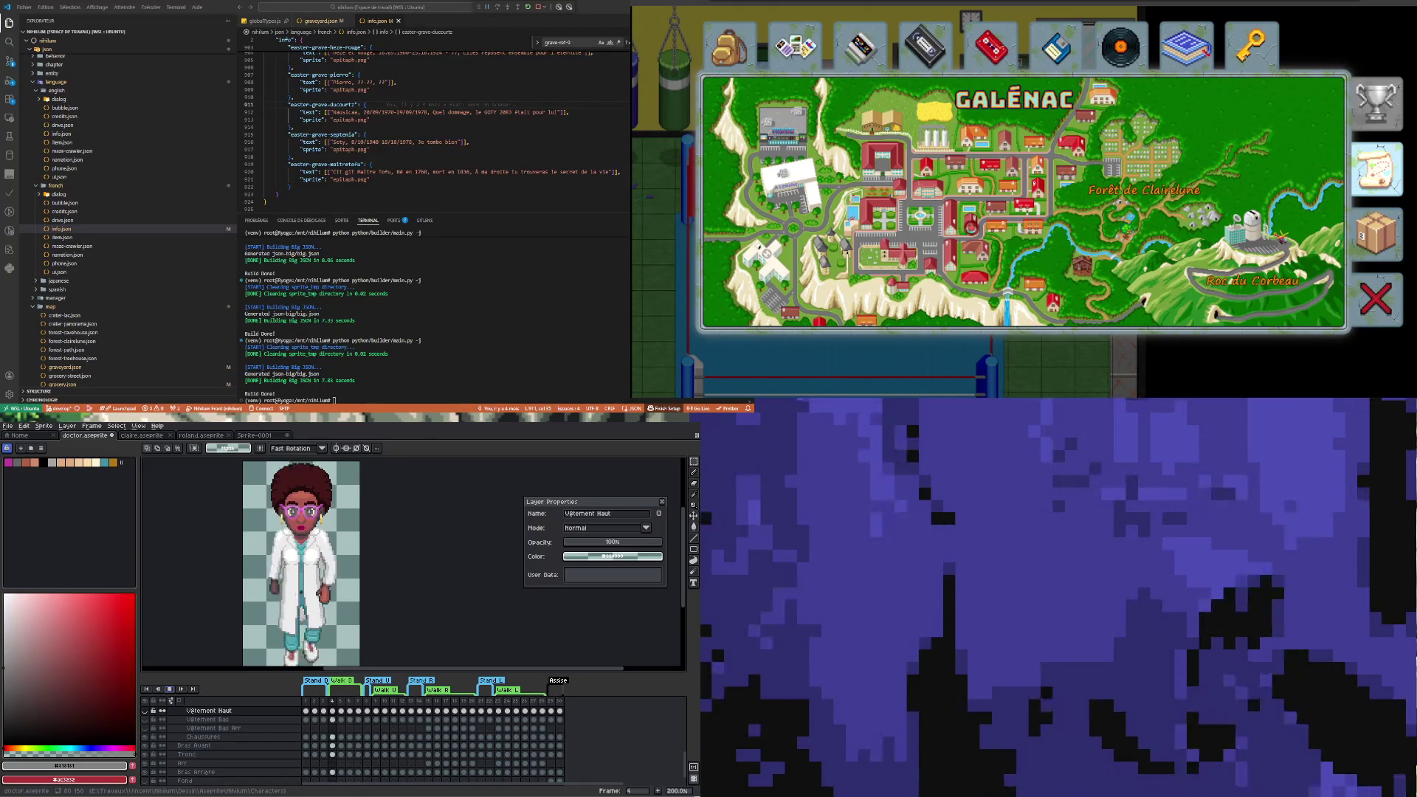
{"action": "key", "text": "Left"}
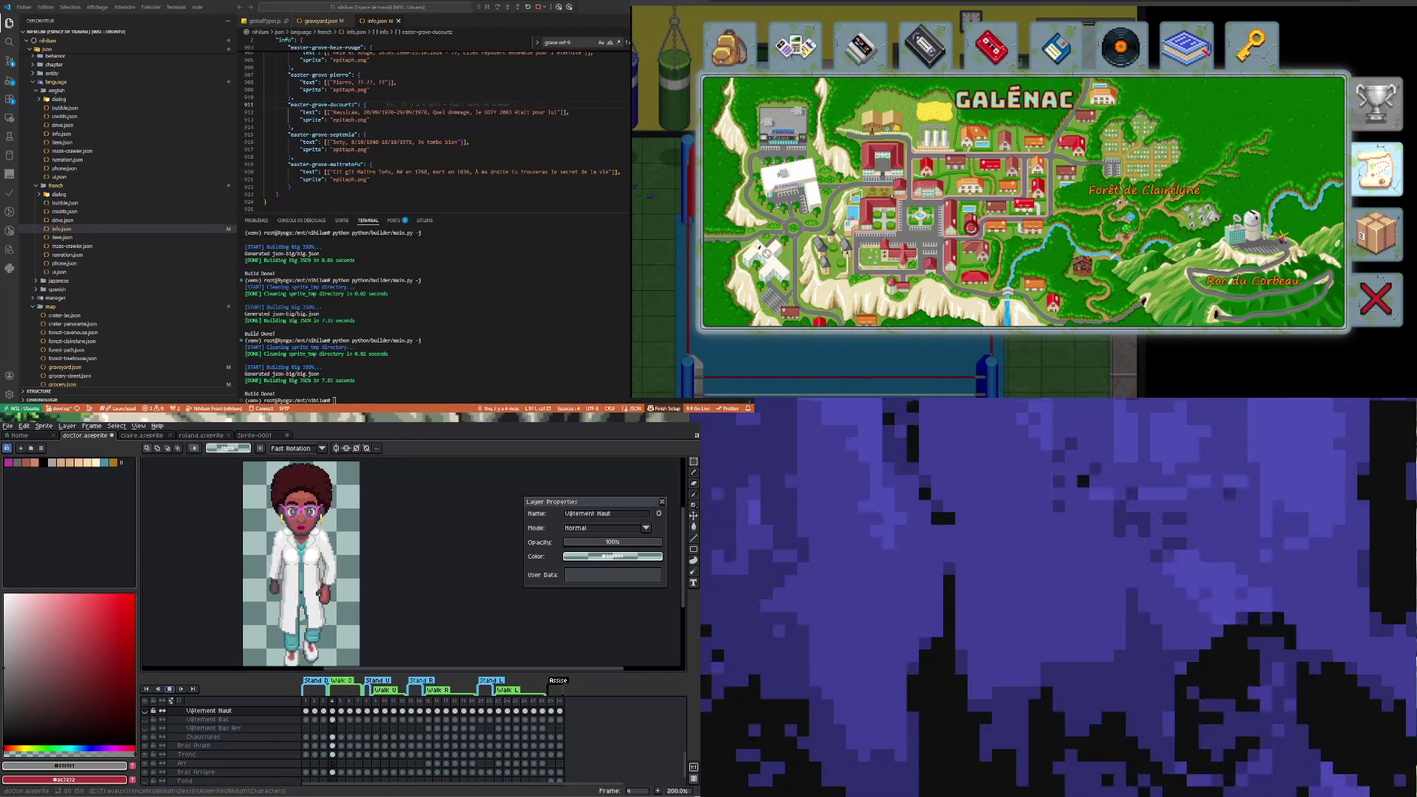
{"action": "key", "text": "Left"}
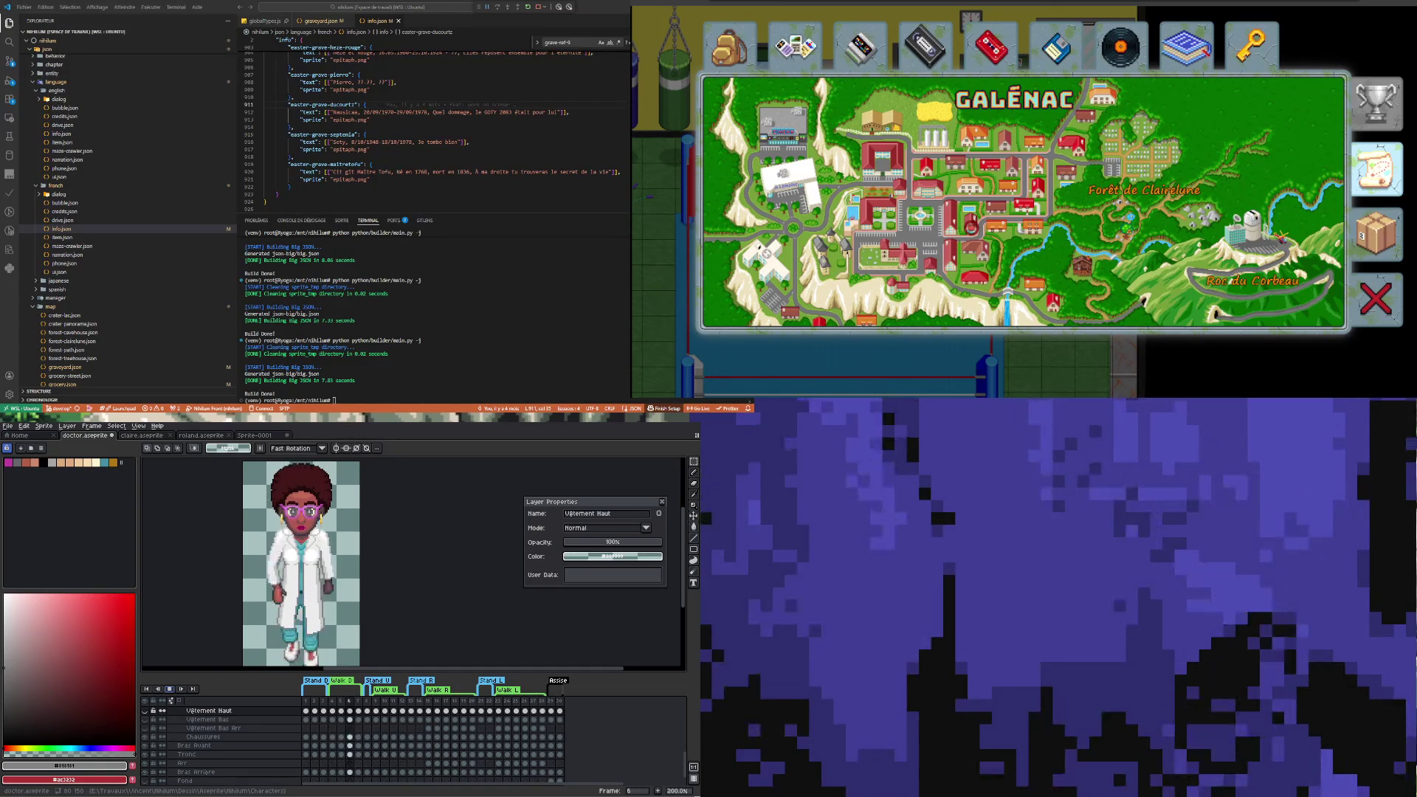
{"action": "key", "text": "Left"}
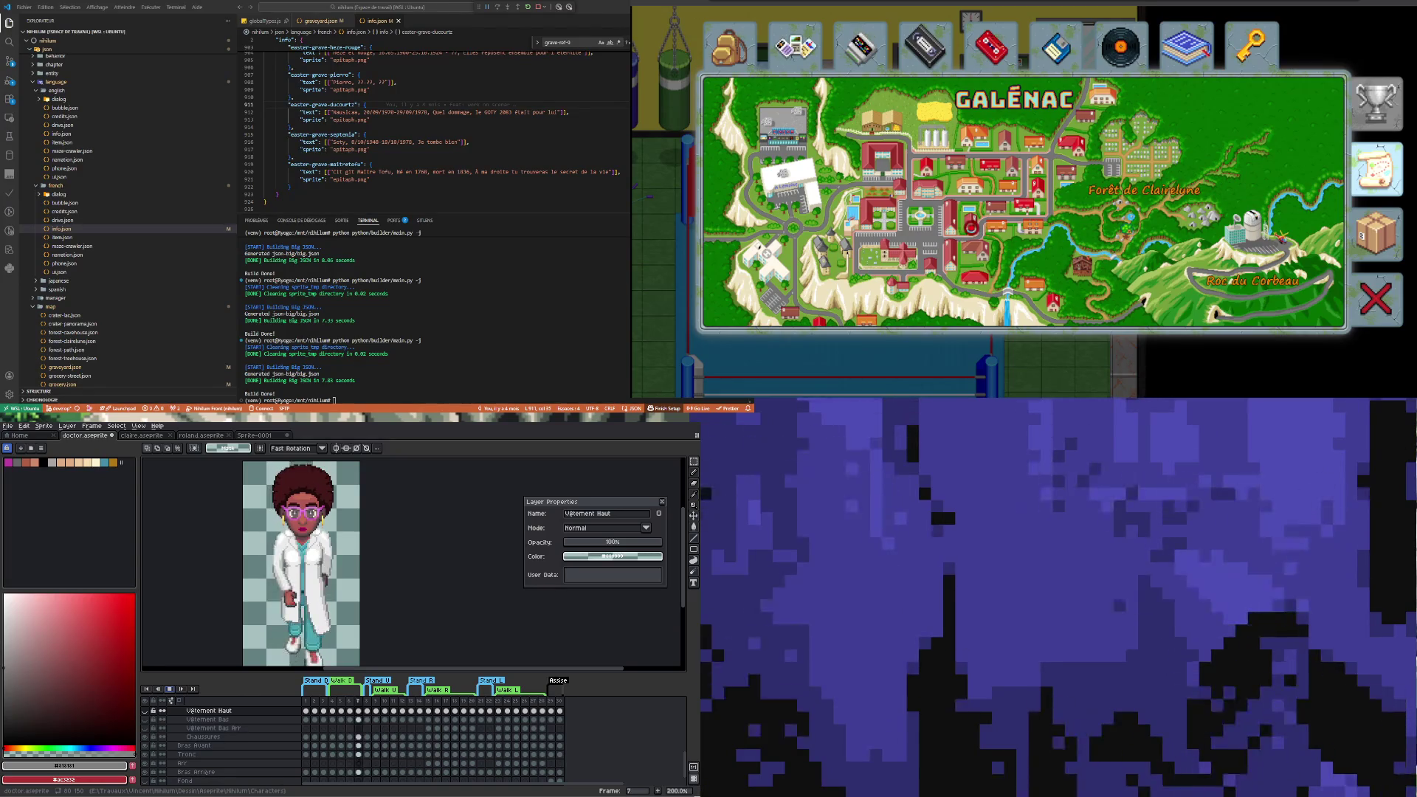
{"action": "key", "text": "Left"}
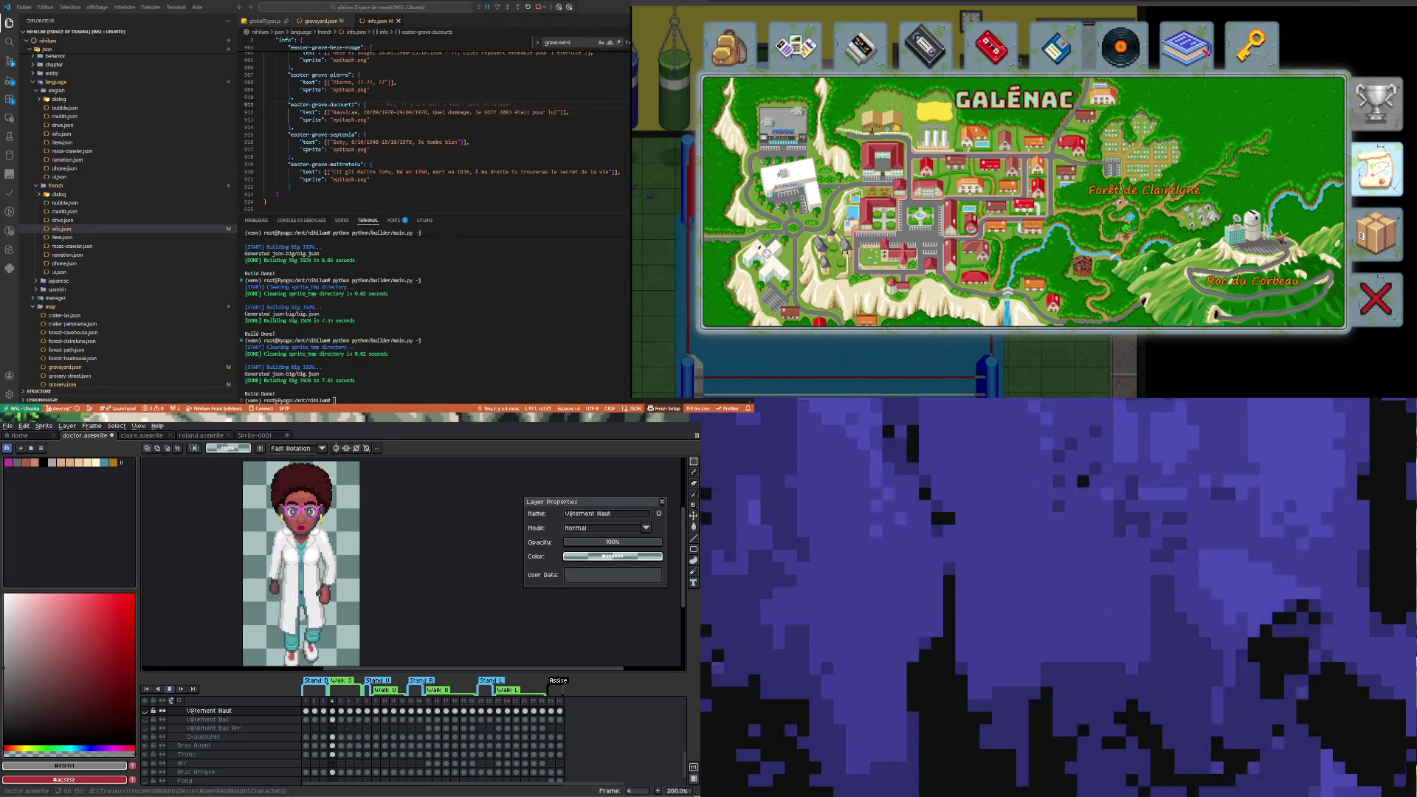
{"action": "key", "text": "Left"}
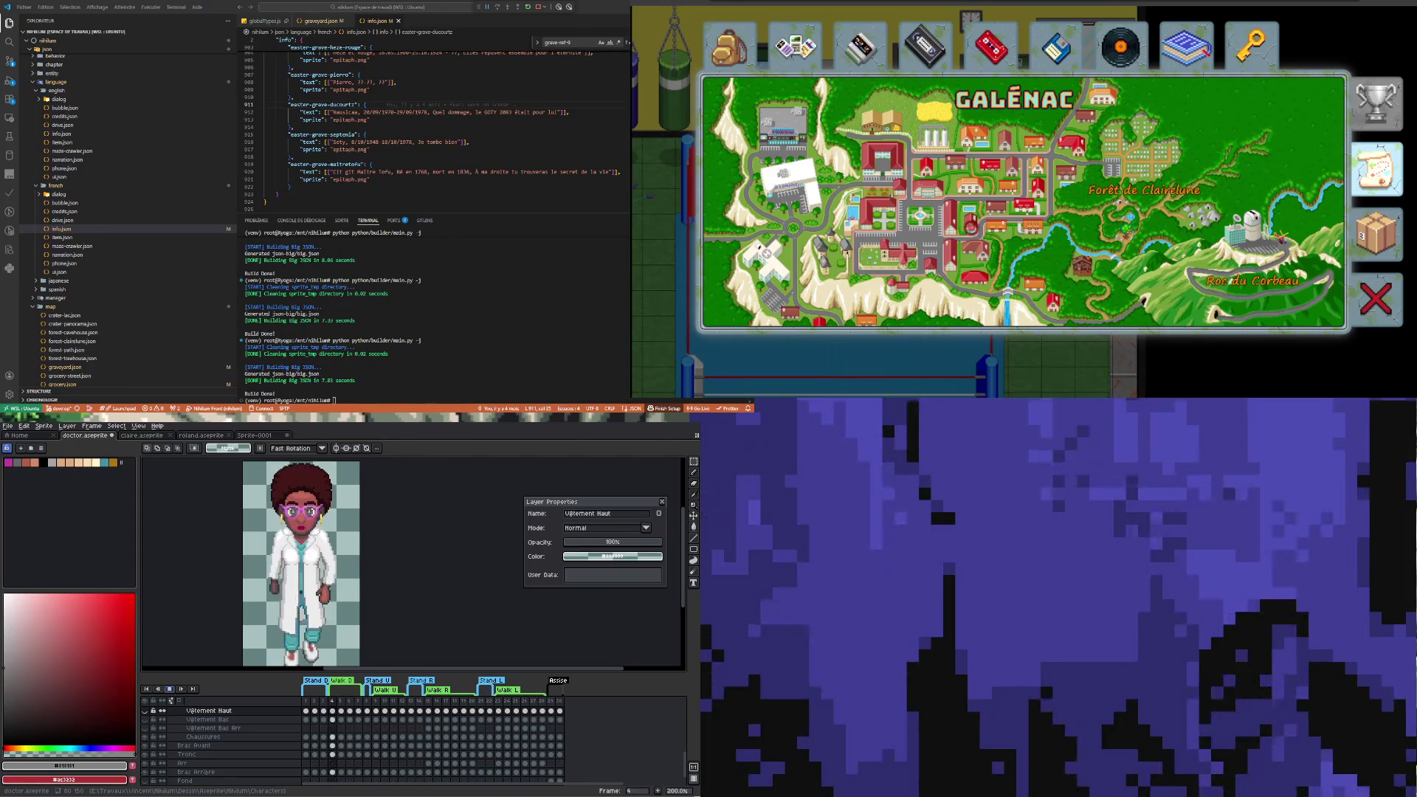
{"action": "key", "text": "Left"}
{"action": "key", "text": "Left"}
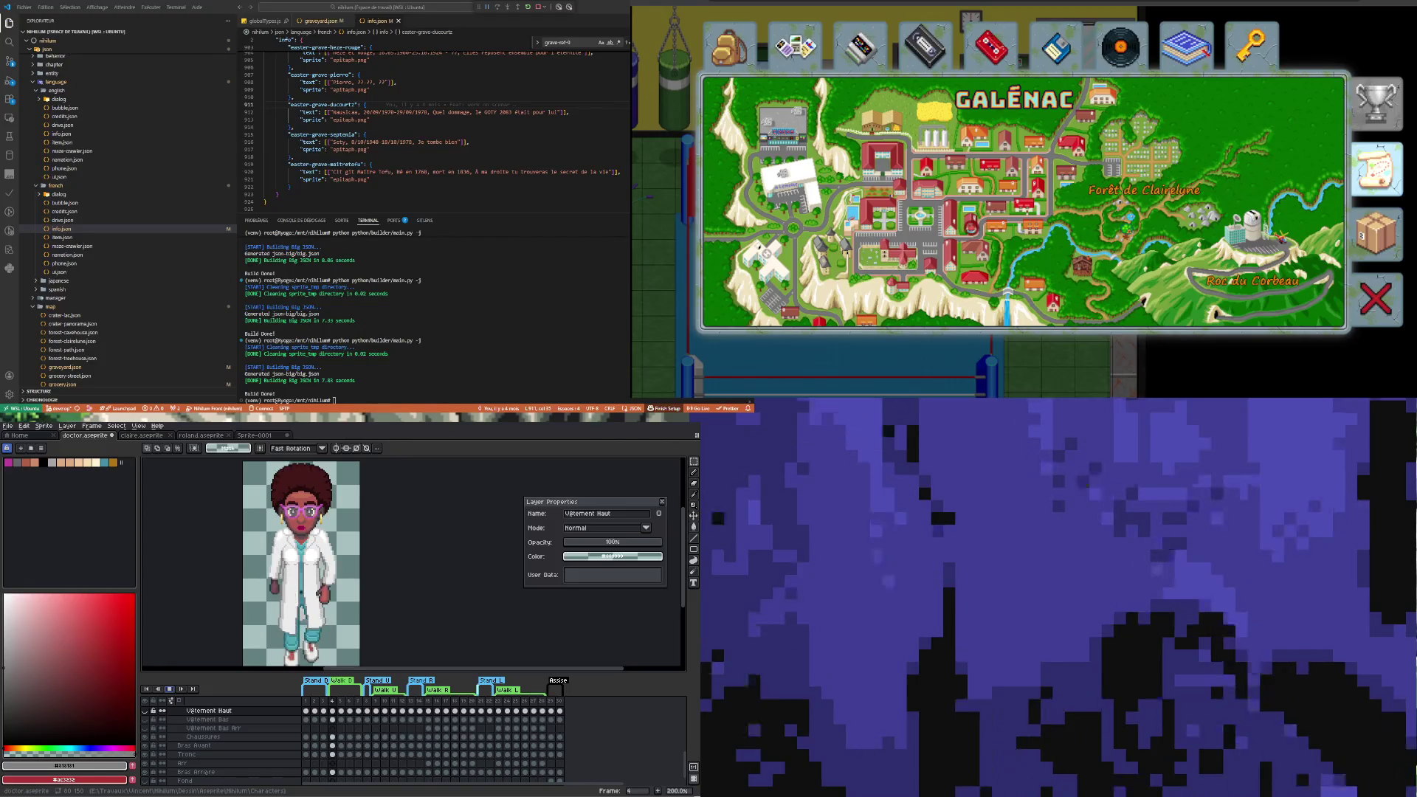
{"action": "key", "text": "Right"}
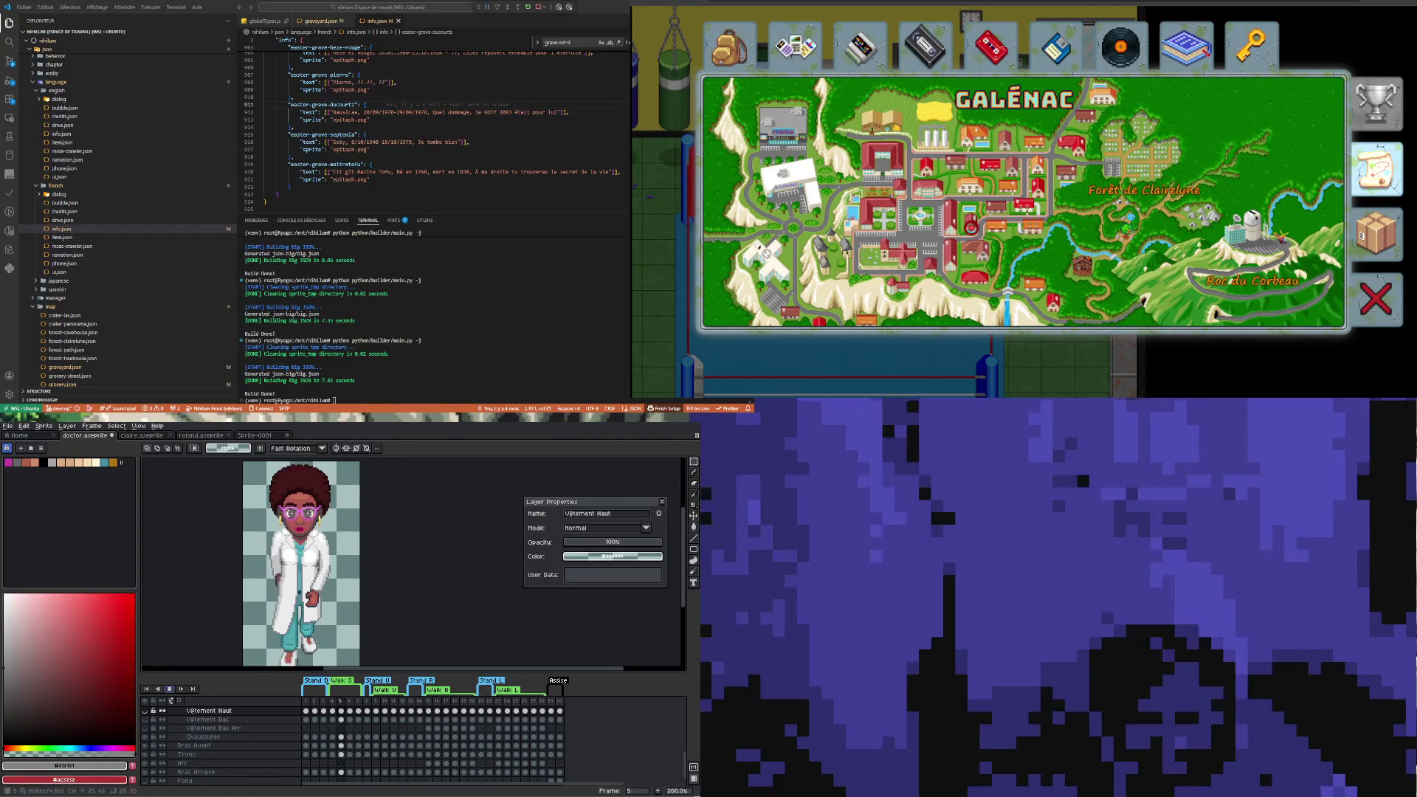
Step back through the walk animation to frame 5
{"action": "key", "text": "Left"}
{"action": "key", "text": "Left"}
{"action": "key", "text": "Left"}
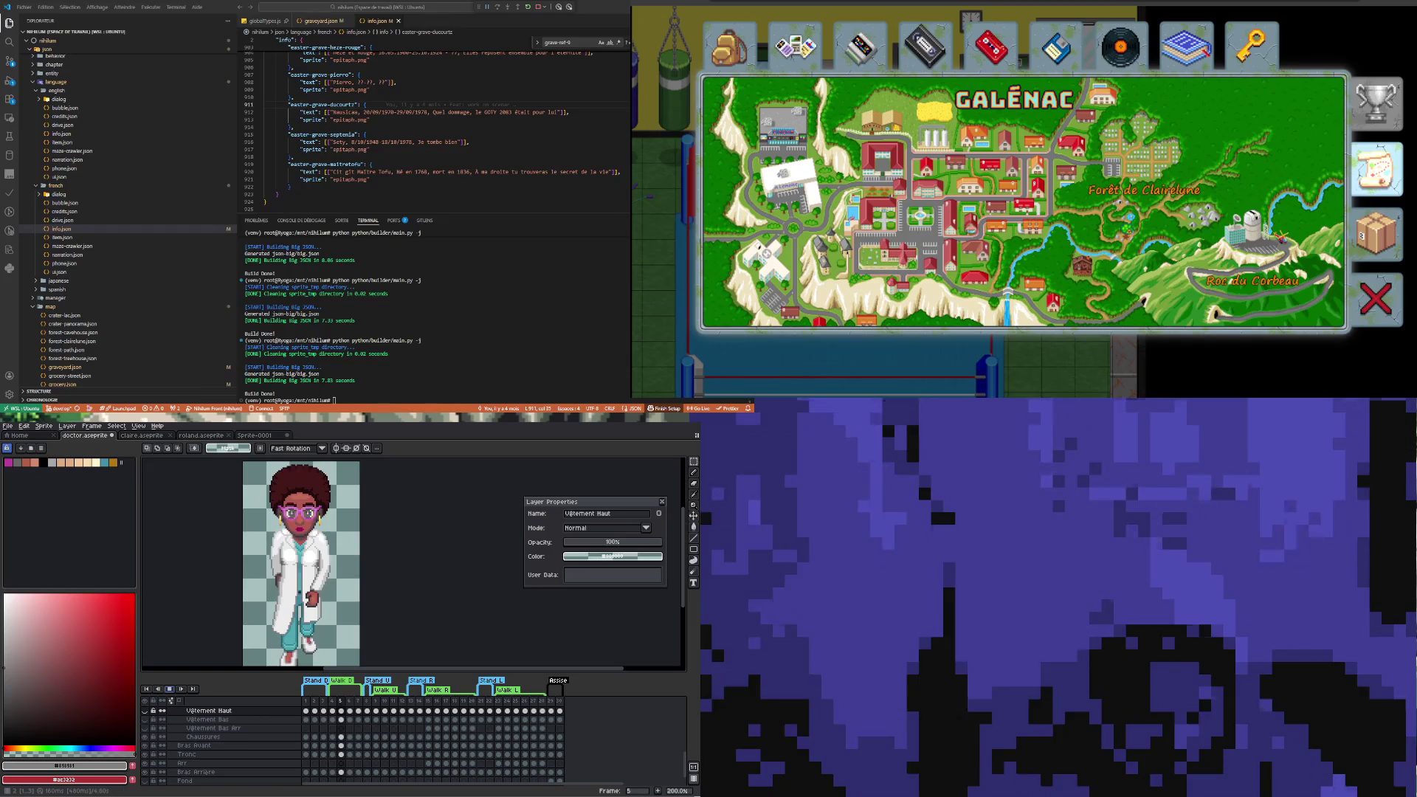
{"action": "scroll", "coordinate": [268, 598], "scroll_direction": "down", "scroll_amount": 2}
{"action": "key", "text": "Left"}
{"action": "key", "text": "Left"}
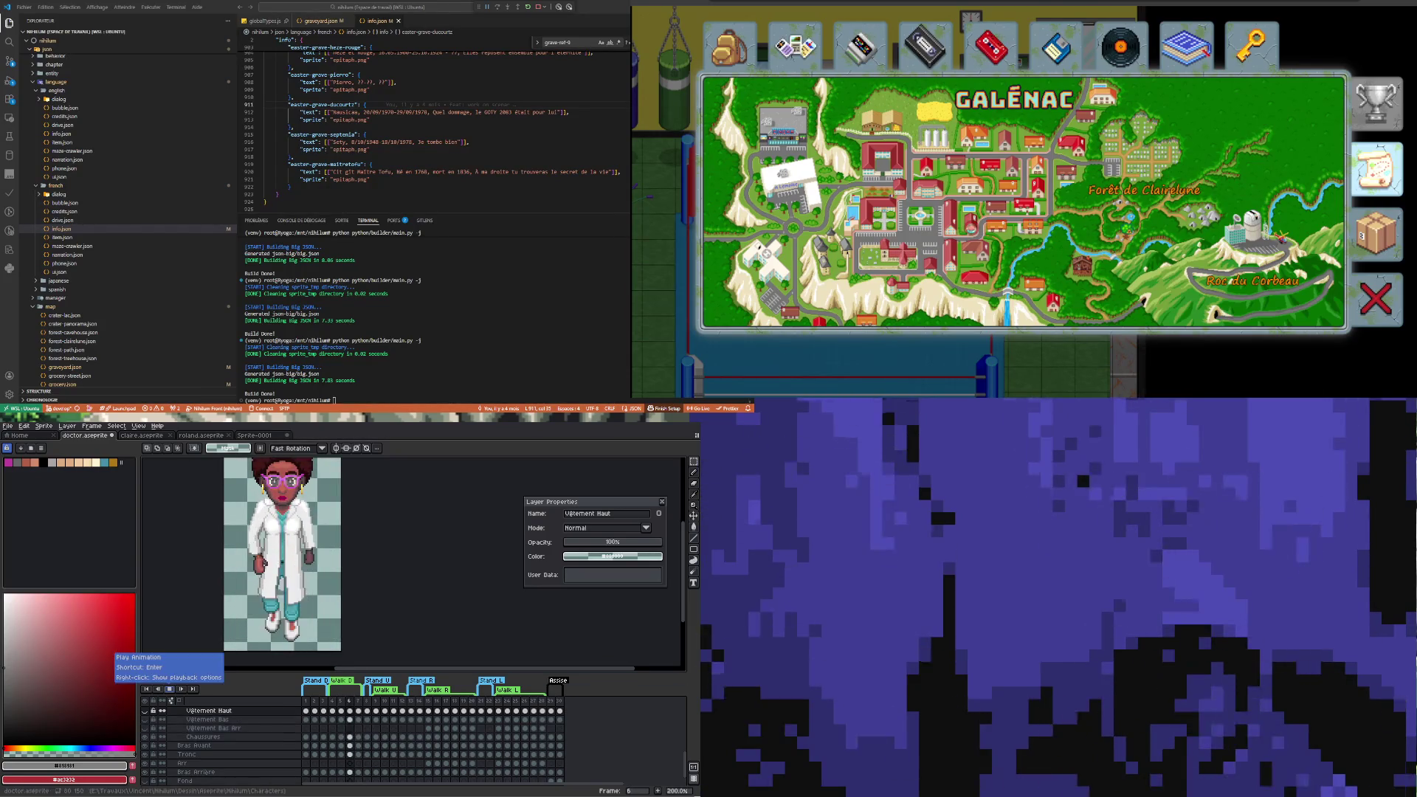
Show frames 7, 11, then 10 and zoom in, selecting the shoe piece at the right edge
{"action": "left_click", "coordinate": [359, 711]}
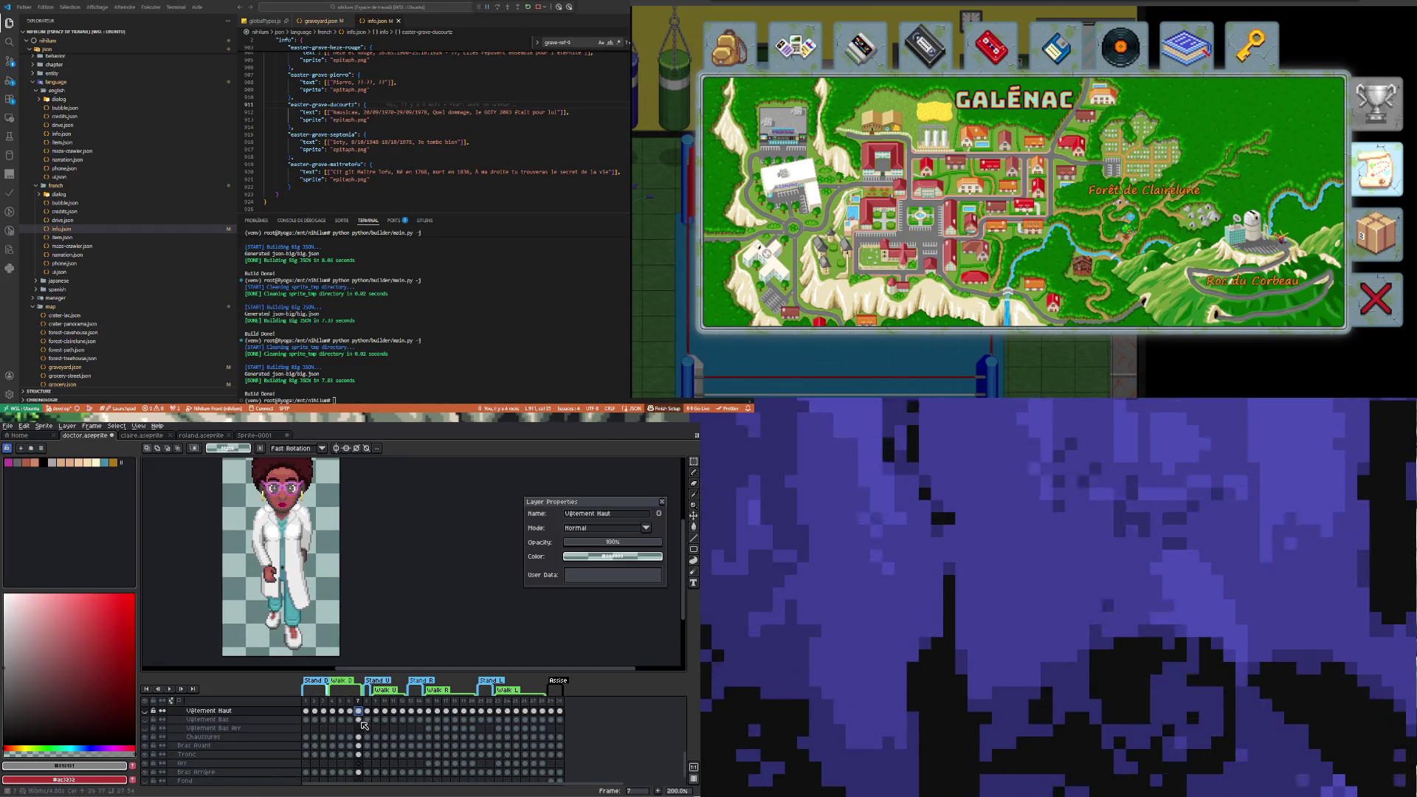
{"action": "left_click", "coordinate": [393, 711]}
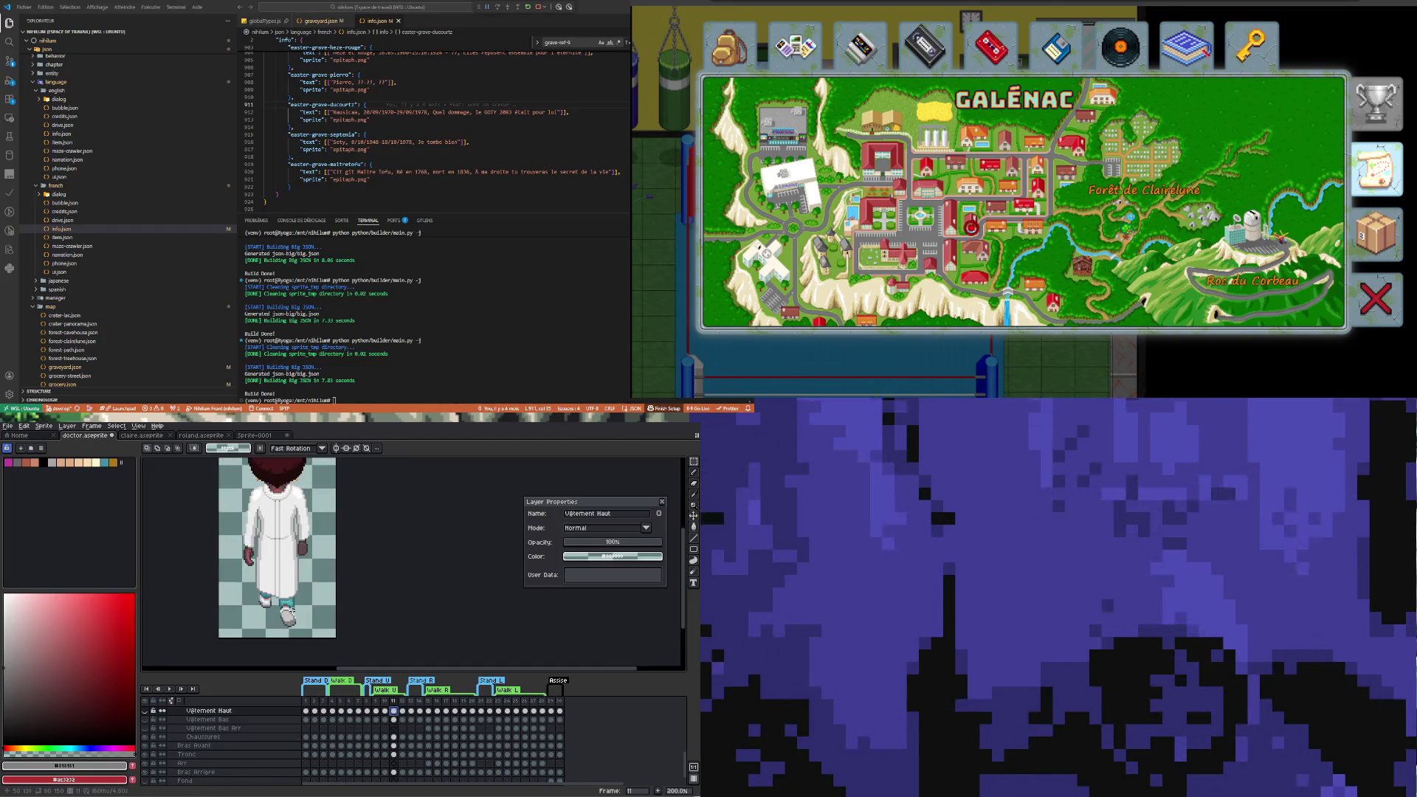
{"action": "left_click", "coordinate": [385, 713]}
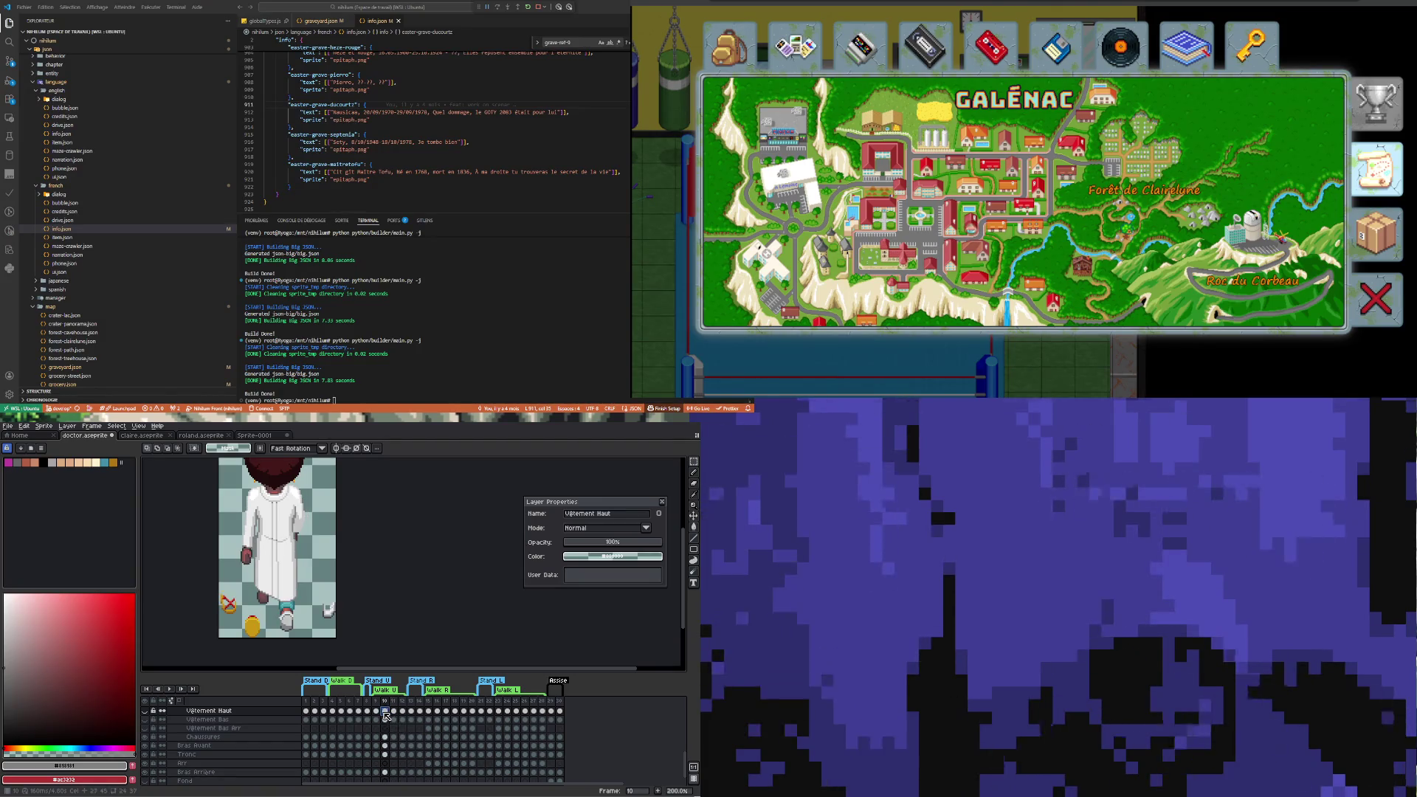
{"action": "scroll", "coordinate": [298, 619], "scroll_direction": "up", "scroll_amount": 3}
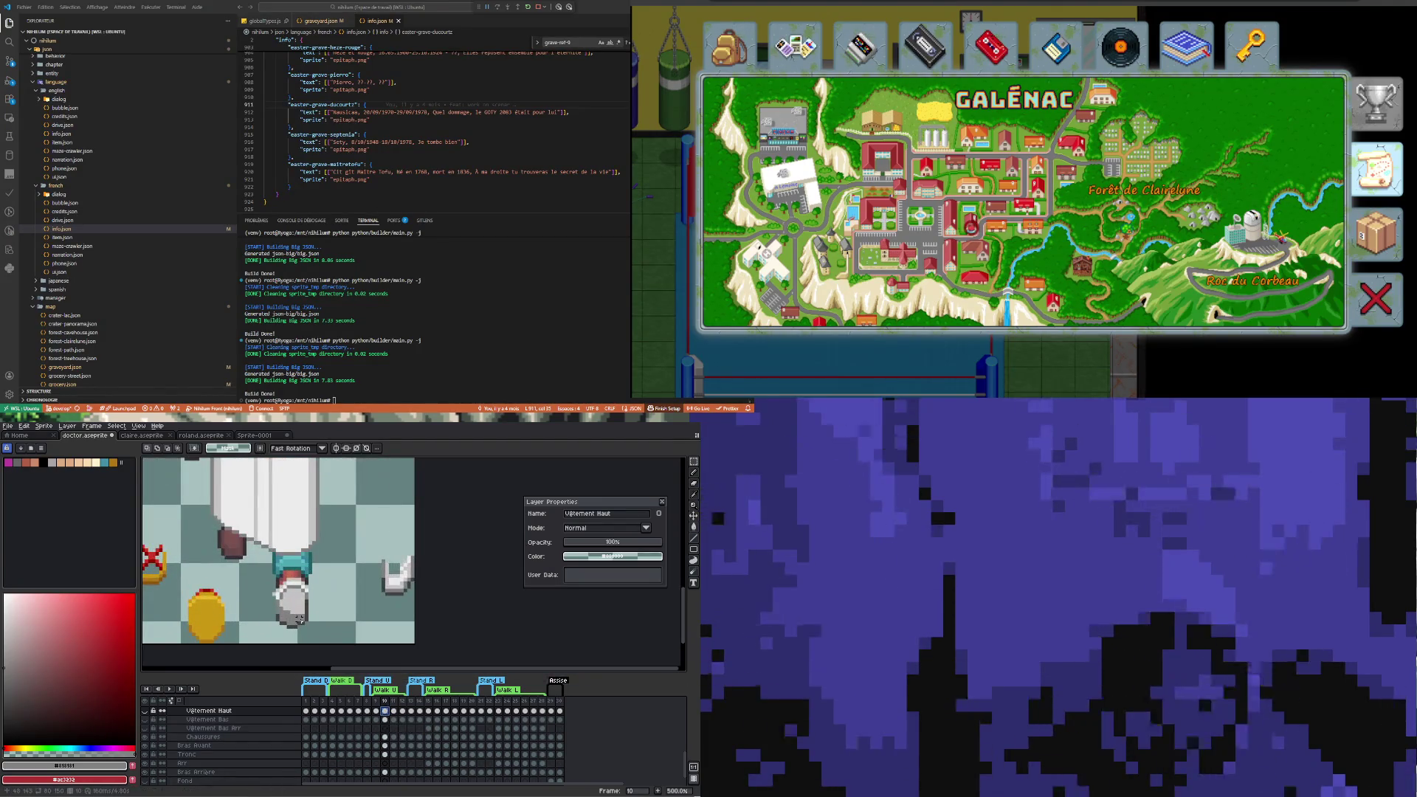
{"action": "left_click_drag", "start_coordinate": [372, 543], "coordinate": [415, 626]}
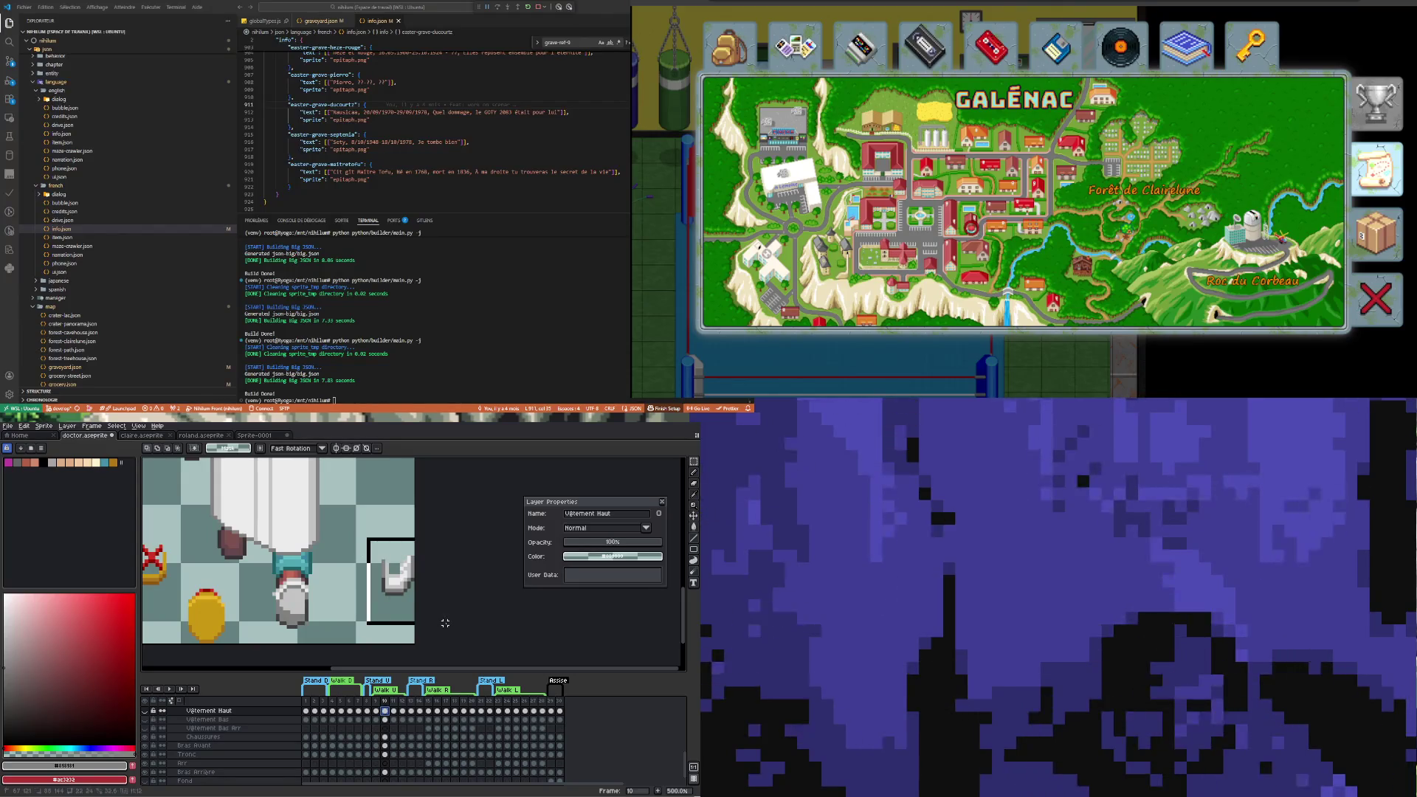
Move the stray shoe piece in frame 10's Chaussures cel left, beside the coat hem
{"action": "left_click", "coordinate": [407, 595]}
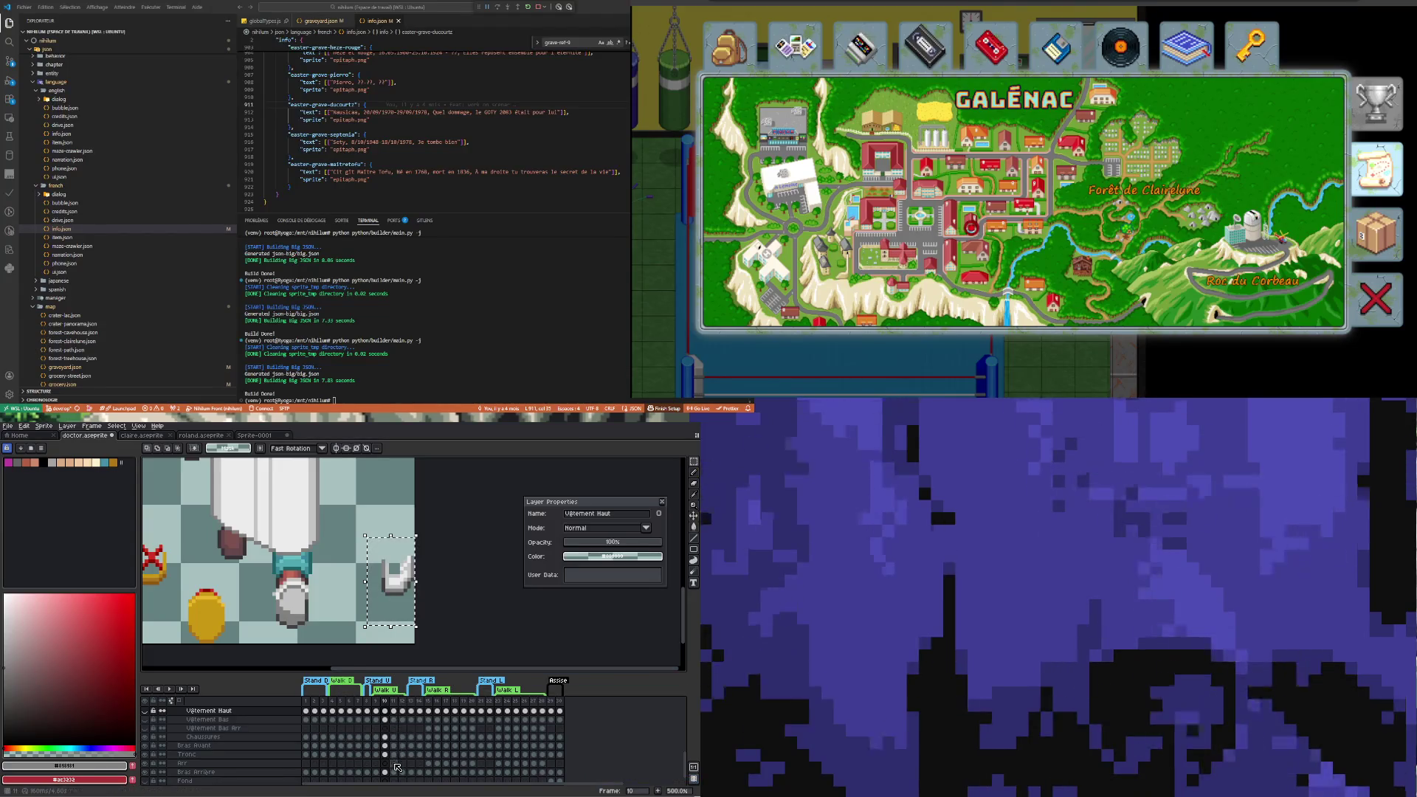
{"action": "left_click", "coordinate": [384, 737]}
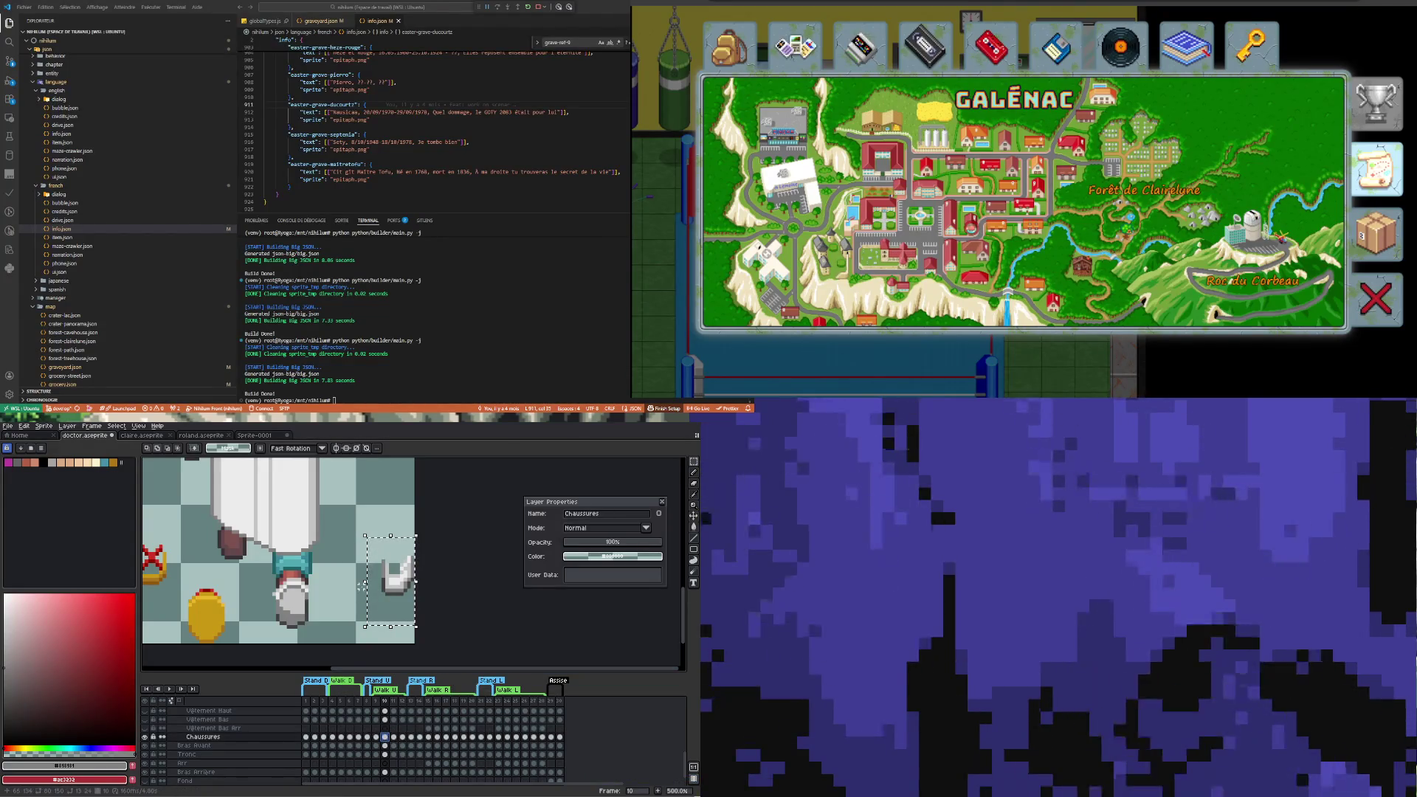
{"action": "mouse_move", "coordinate": [389, 589]}
{"action": "left_mouse_down"}
{"action": "mouse_move", "coordinate": [205, 574]}
{"action": "mouse_move", "coordinate": [192, 558]}
{"action": "left_mouse_up"}
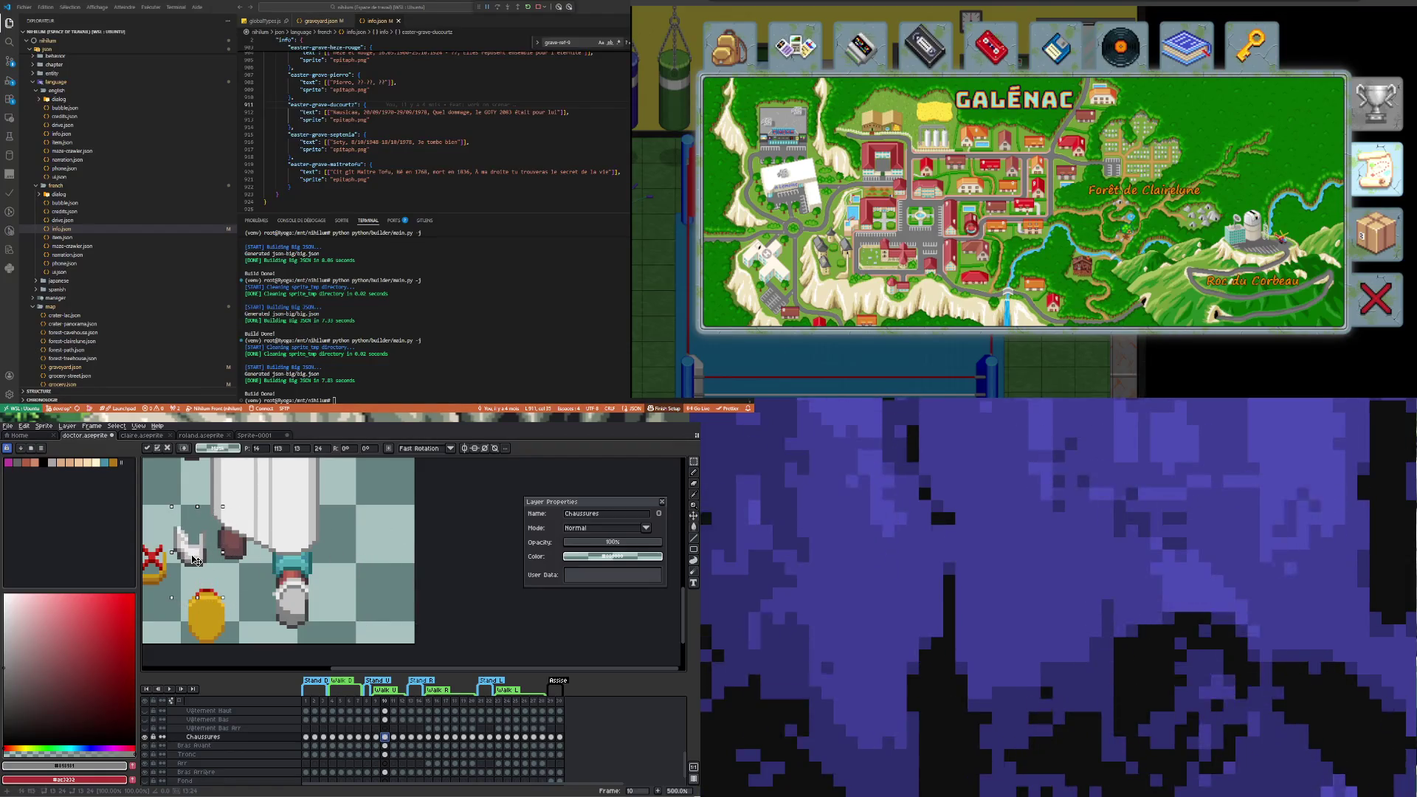
{"action": "key", "text": "Return"}
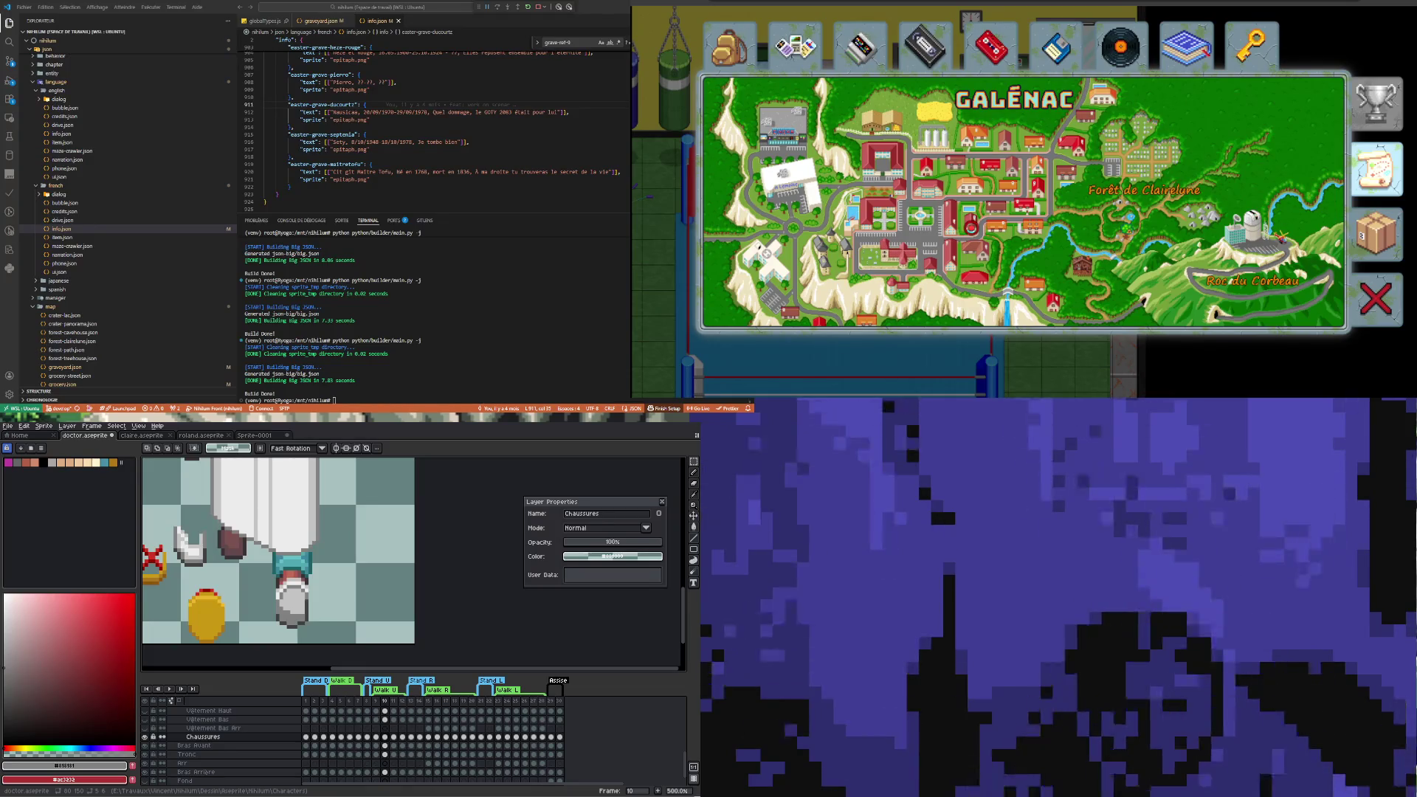
Zoom in on the frame 10 shoe below the teal cuff and clear its marquee
{"action": "scroll", "coordinate": [265, 608], "scroll_direction": "up", "scroll_amount": 1}
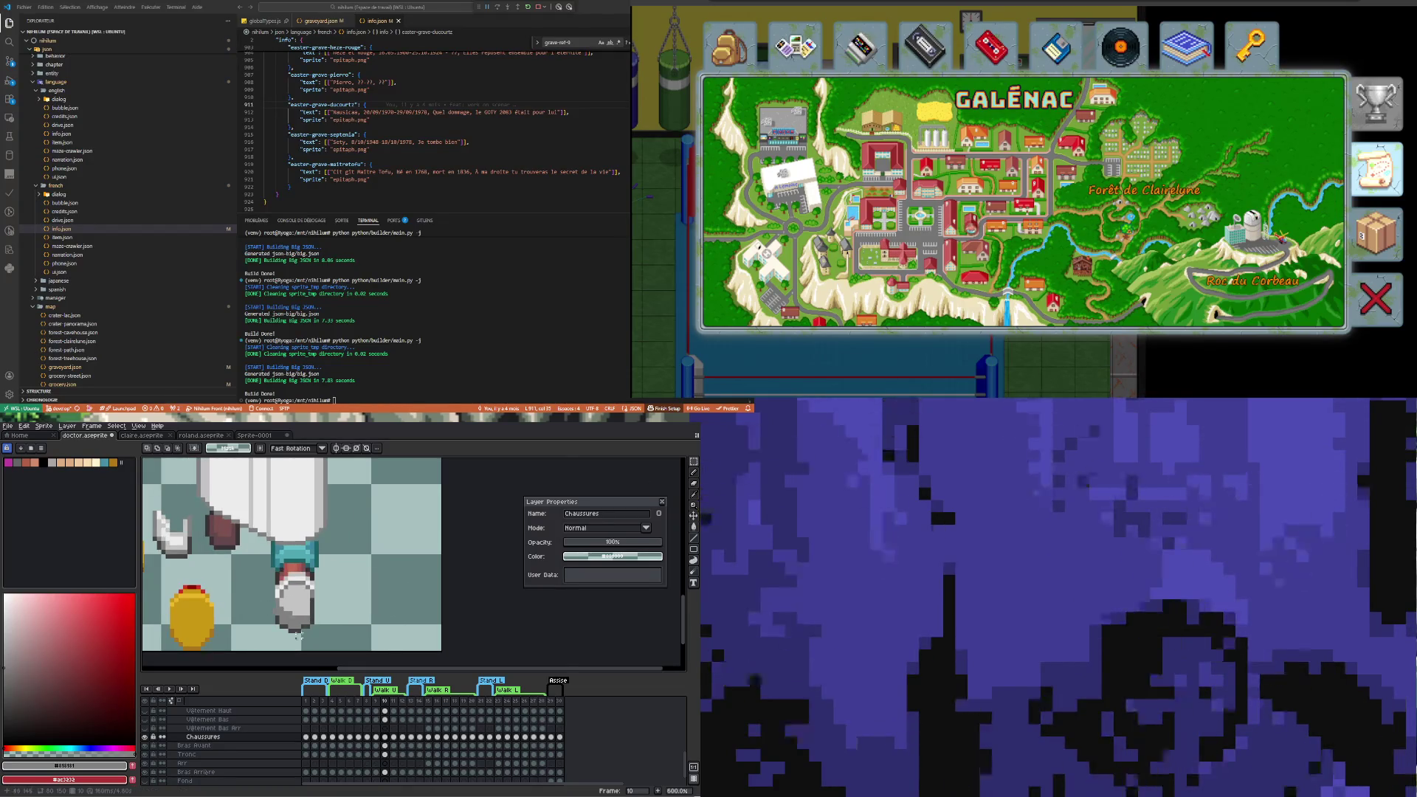
{"action": "scroll", "coordinate": [298, 634], "scroll_direction": "up", "scroll_amount": 3}
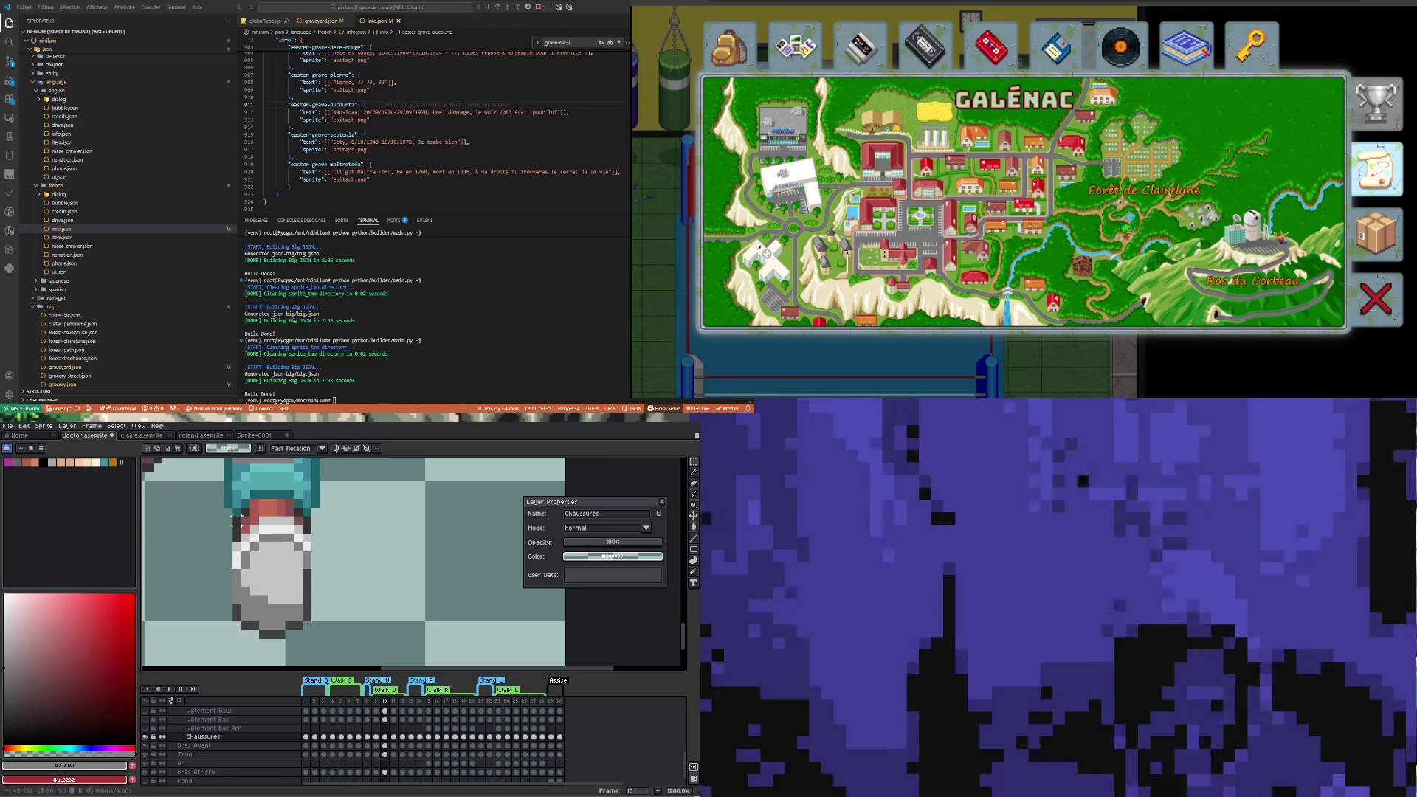
{"action": "left_click_drag", "start_coordinate": [231, 515], "coordinate": [312, 639]}
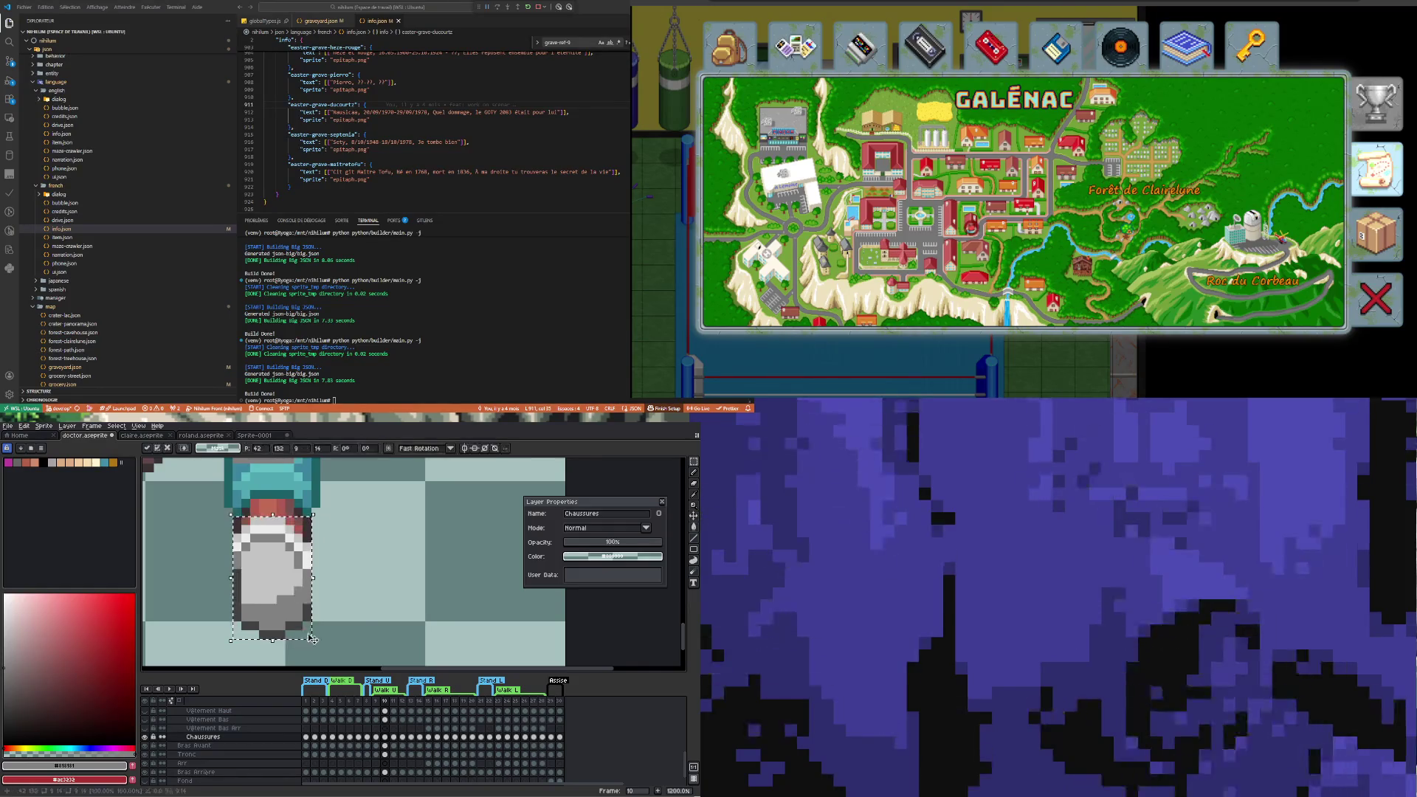
{"action": "key", "text": "ctrl+d"}
{"action": "scroll", "coordinate": [296, 607], "scroll_direction": "down", "scroll_amount": 2}
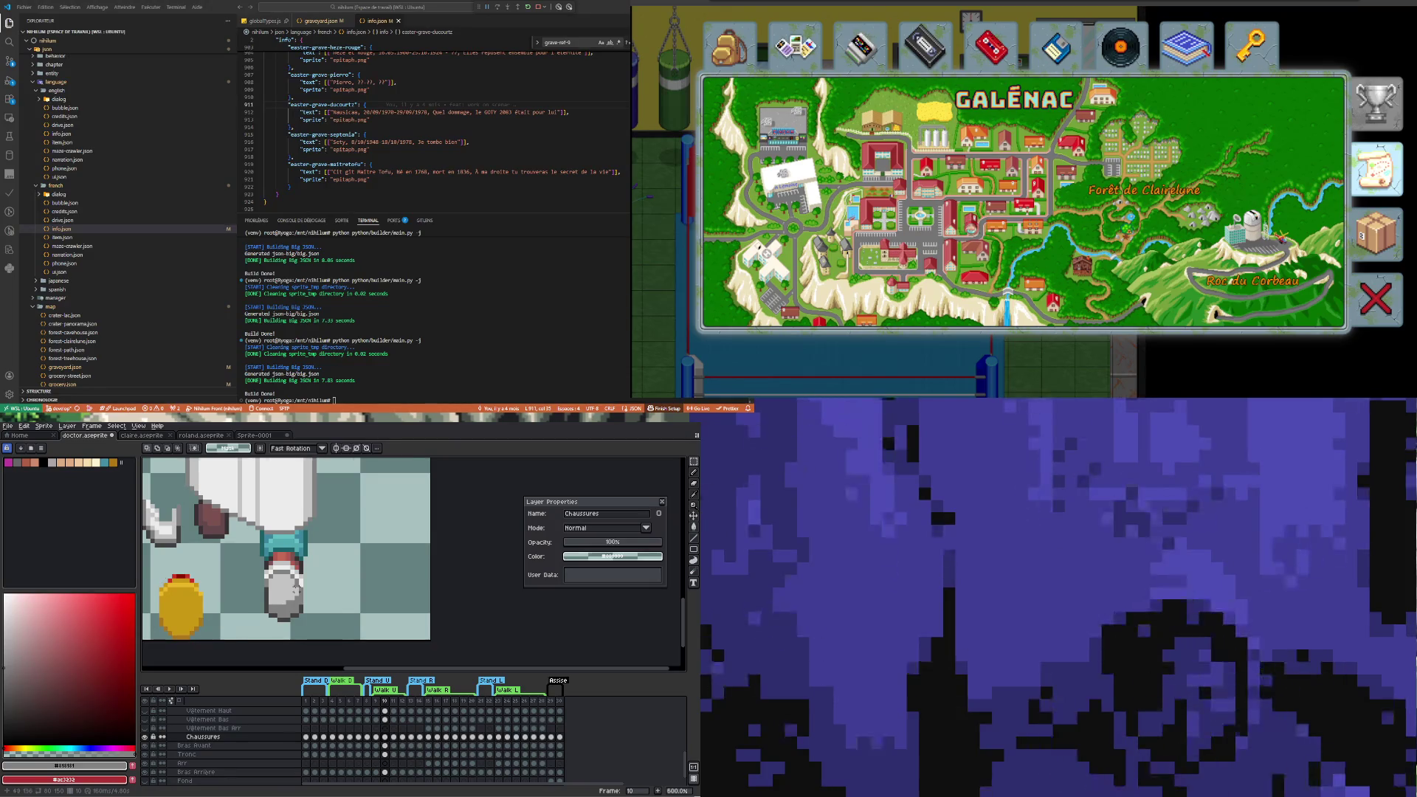
{"action": "scroll", "coordinate": [295, 583], "scroll_direction": "up", "scroll_amount": 1}
{"action": "scroll", "coordinate": [294, 565], "scroll_direction": "down", "scroll_amount": 1}
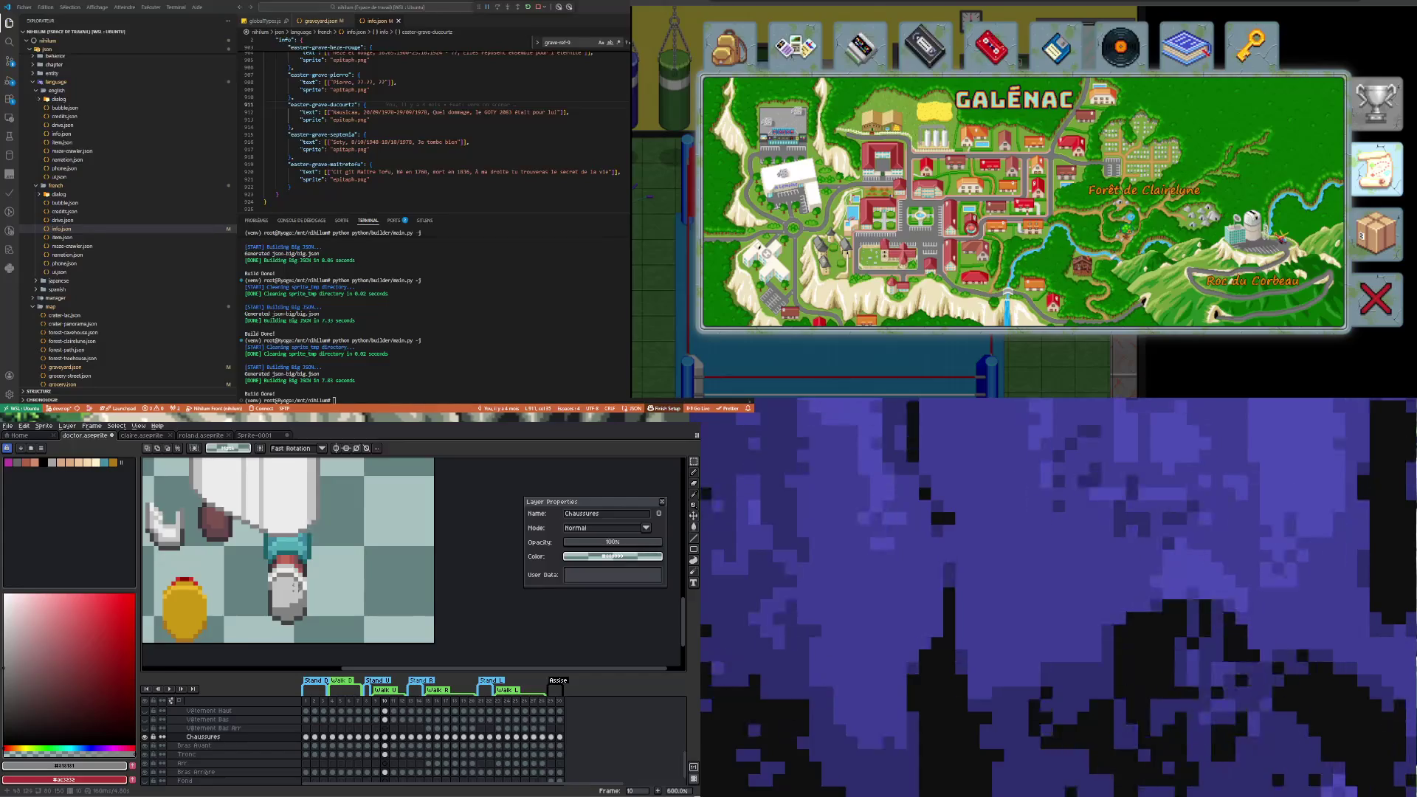
Pick light grey #c4c4c4 from the shoe, retouch with the pencil, and undo the last stroke
{"action": "key", "text": "i"}
{"action": "left_click", "coordinate": [294, 563]}
{"action": "key", "text": "b"}
{"action": "scroll", "coordinate": [295, 560], "scroll_direction": "up", "scroll_amount": 3}
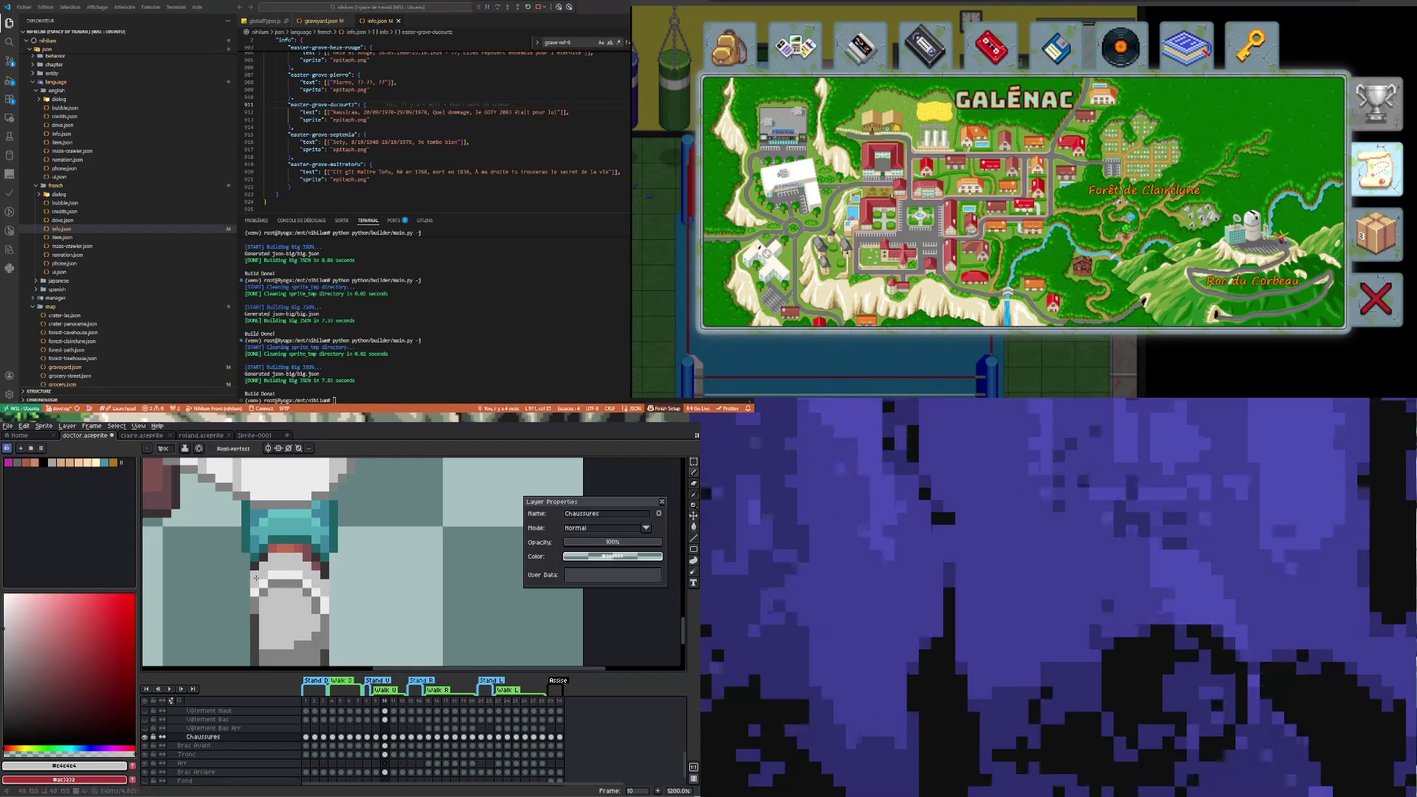
{"action": "scroll", "coordinate": [302, 547], "scroll_direction": "down", "scroll_amount": 5}
{"action": "scroll", "coordinate": [303, 571], "scroll_direction": "up", "scroll_amount": 1}
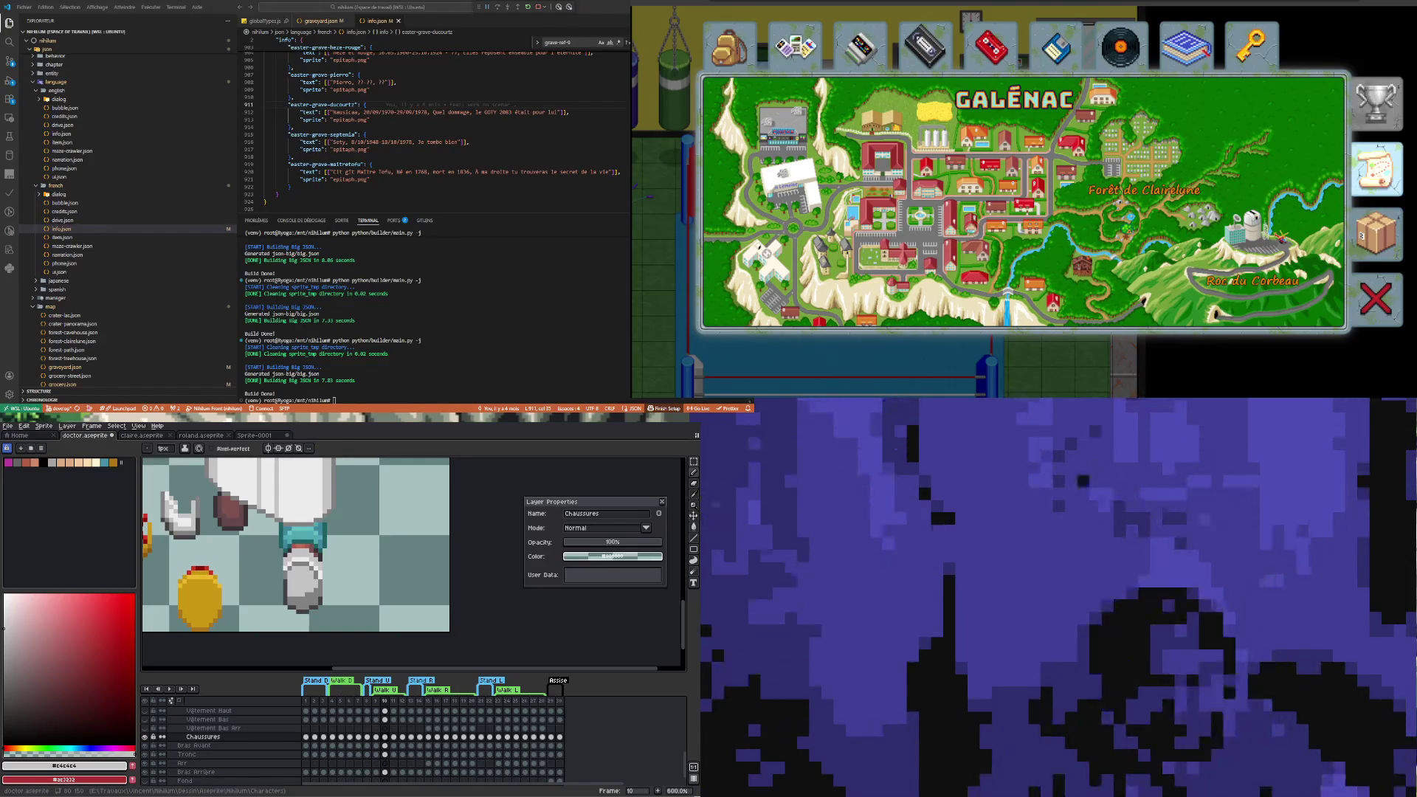
{"action": "scroll", "coordinate": [272, 553], "scroll_direction": "up", "scroll_amount": 1}
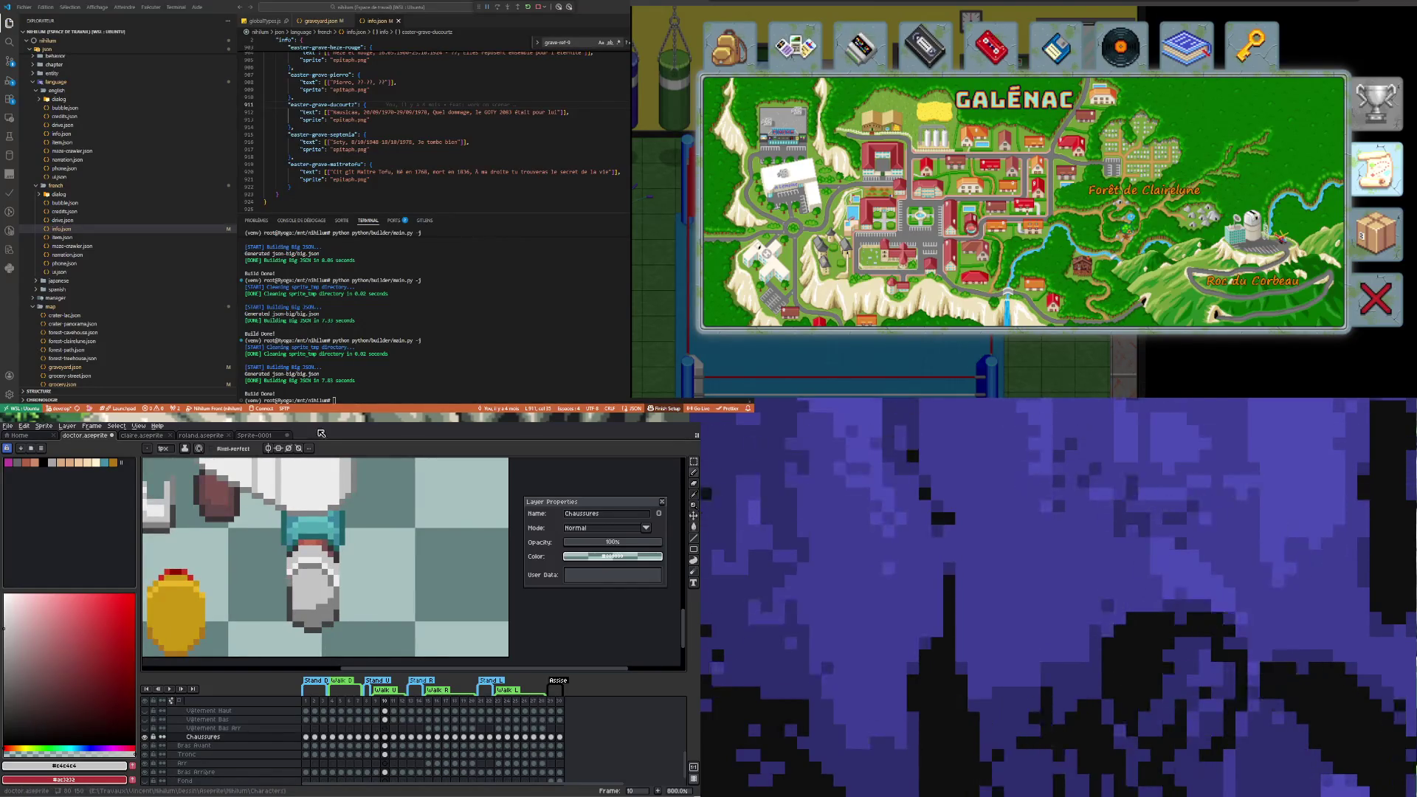
{"action": "left_click", "coordinate": [311, 585], "text": "alt"}
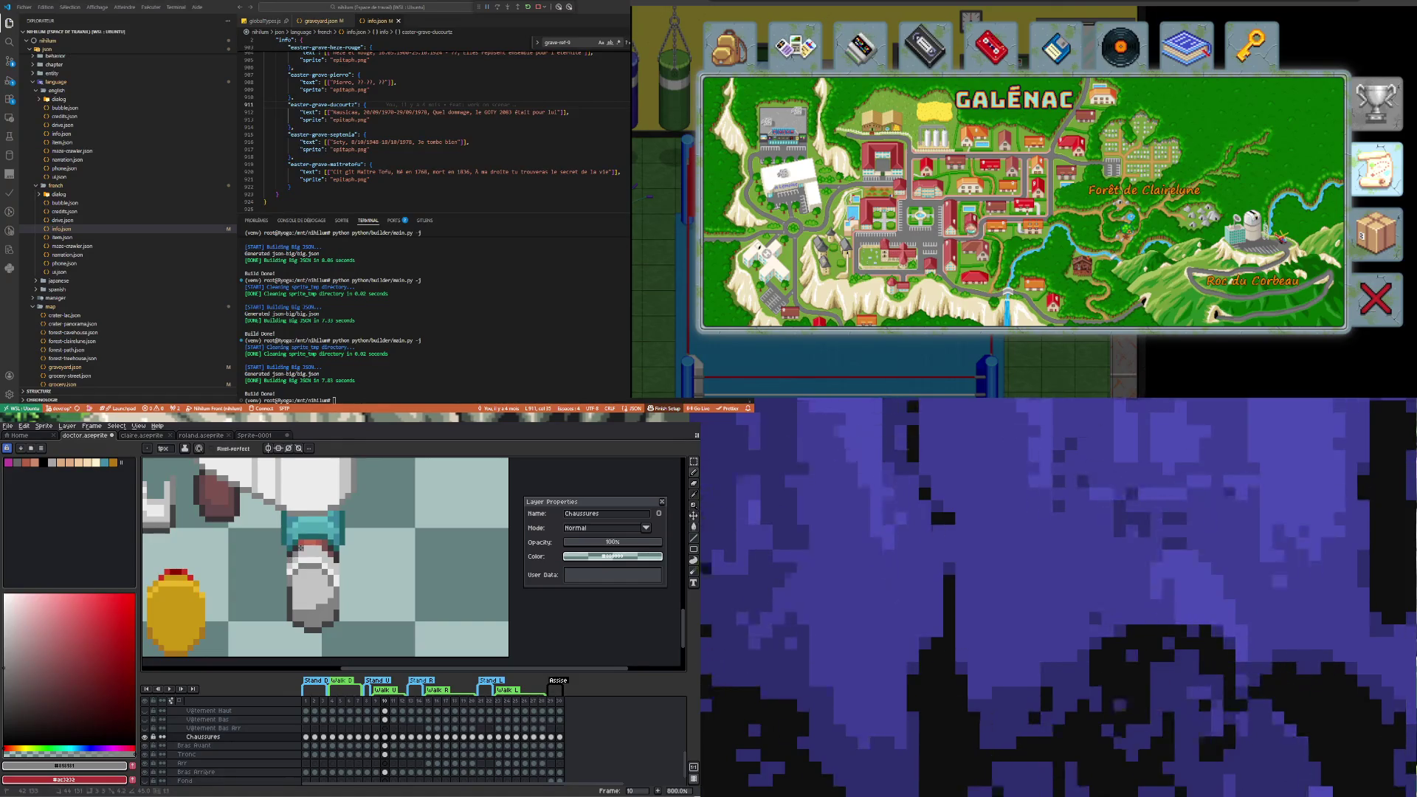
{"action": "key", "text": "ctrl+z"}
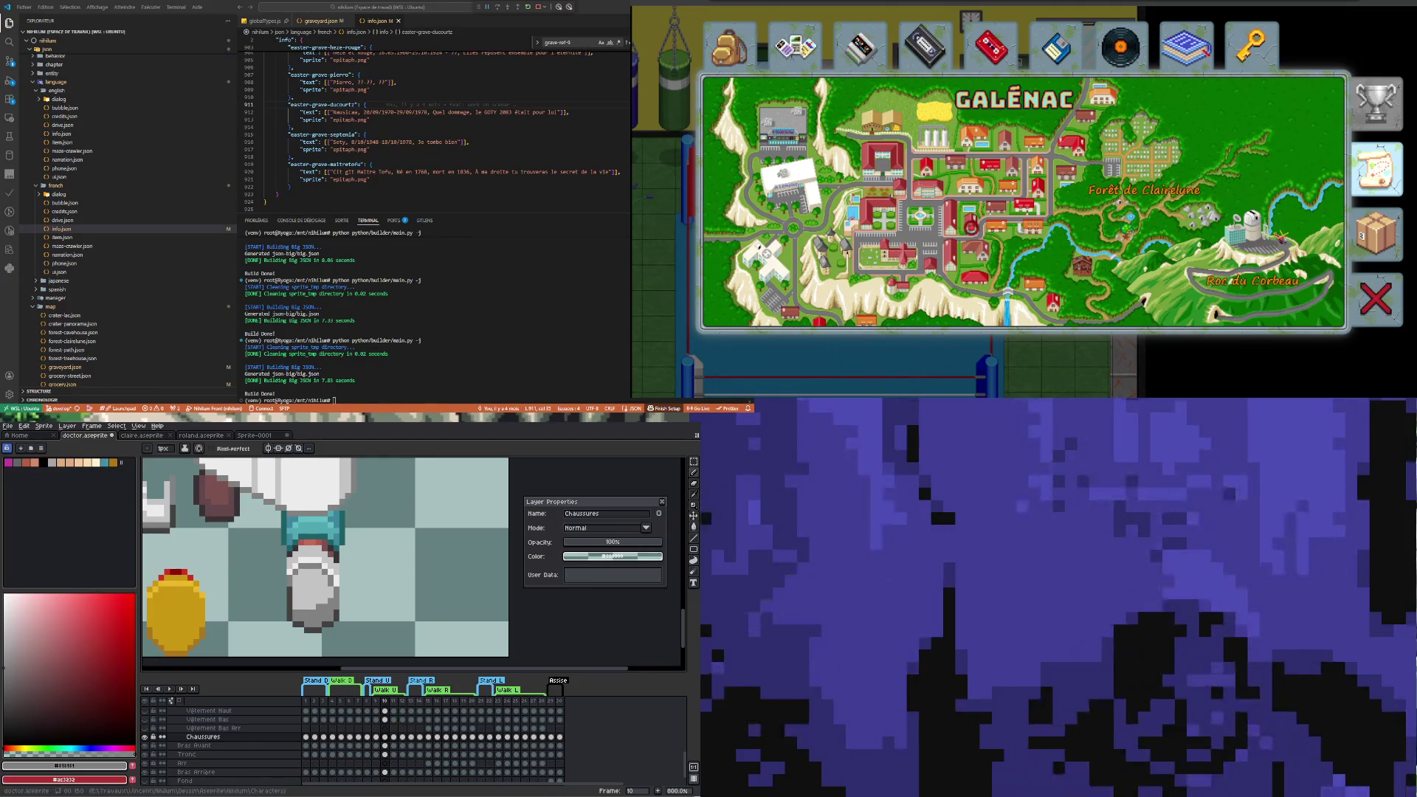
Retouch the shoe's left side with #cbcbcb and #c4c4c4 sampled from the shoe
{"action": "scroll", "coordinate": [349, 548], "scroll_direction": "up", "scroll_amount": 2}
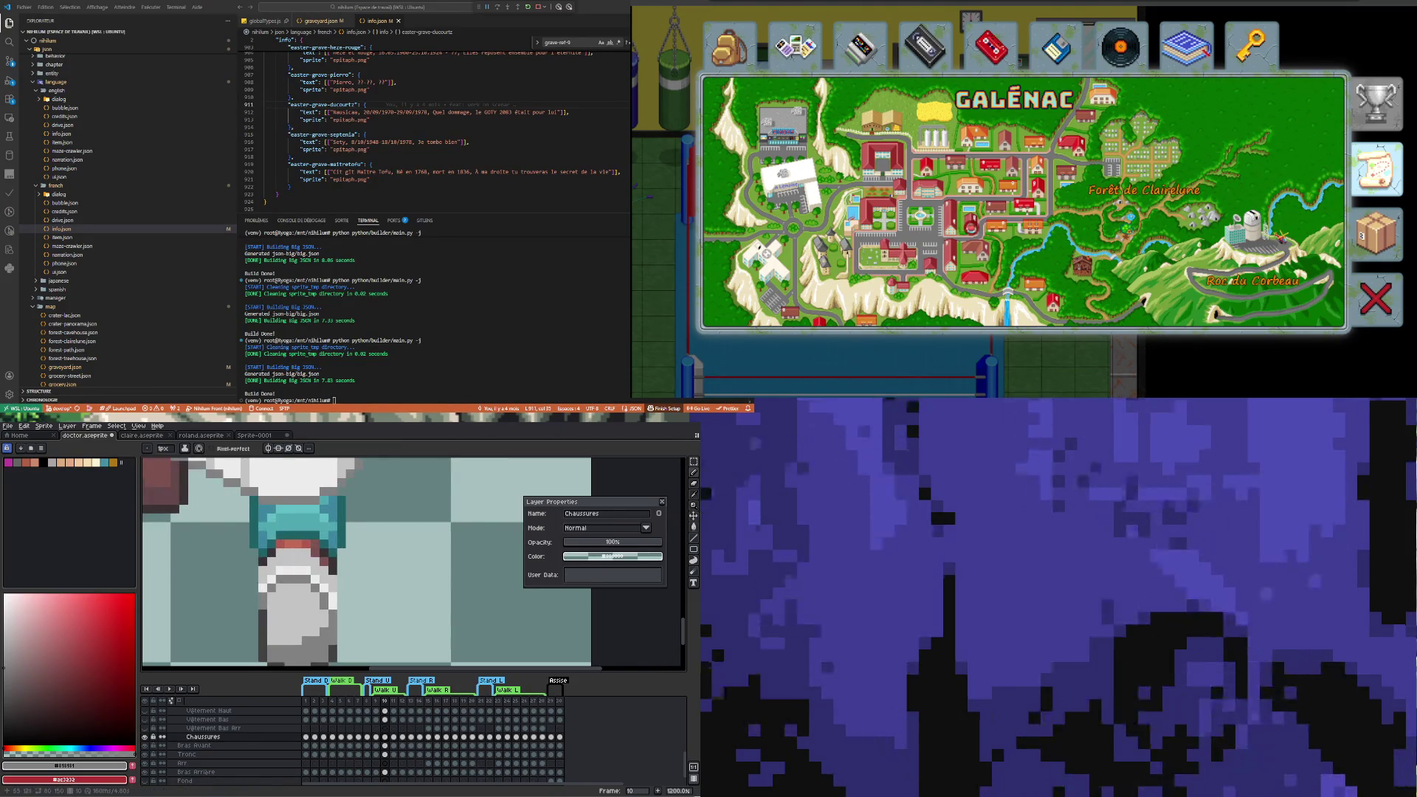
{"action": "key", "text": "i"}
{"action": "left_click", "coordinate": [294, 568], "text": "alt"}
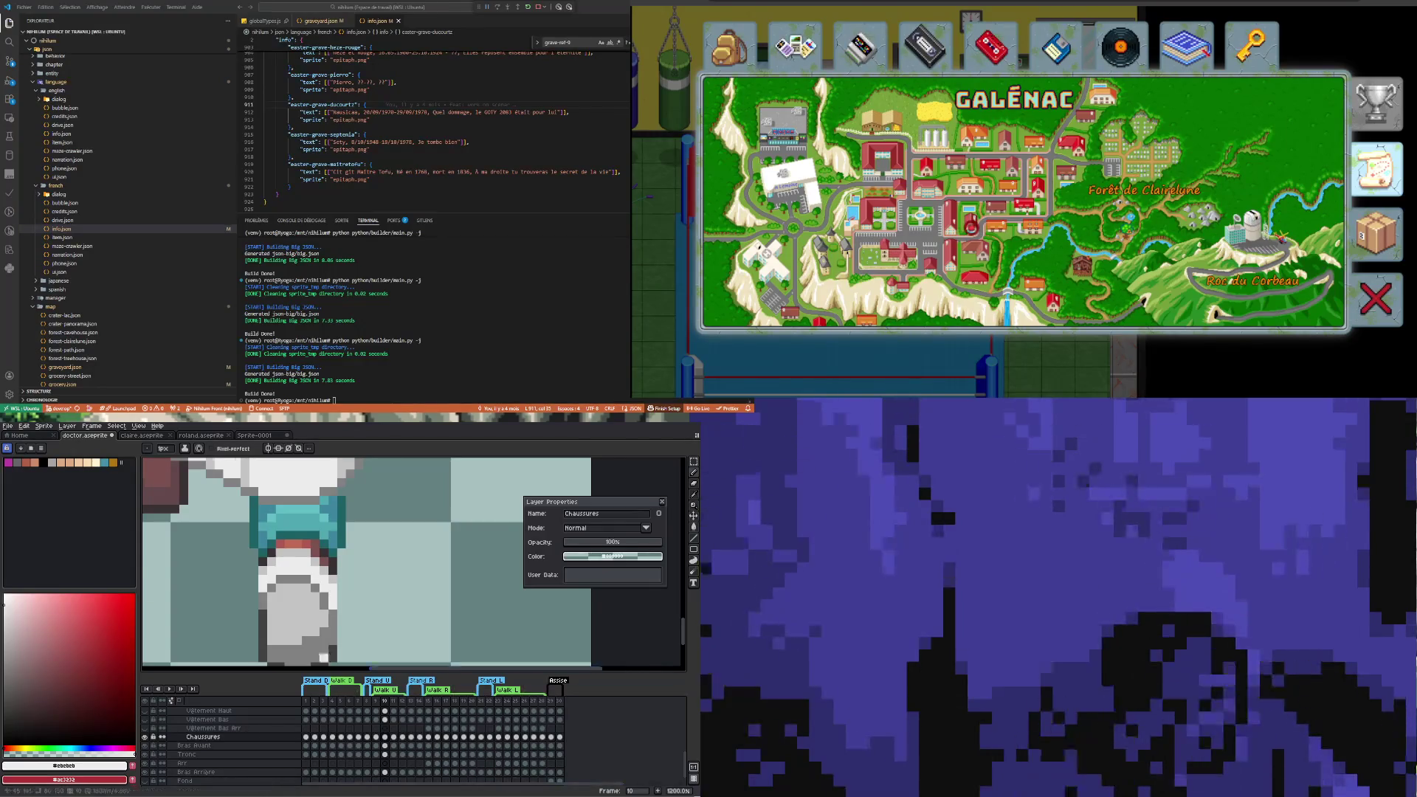
{"action": "scroll", "coordinate": [436, 539], "scroll_direction": "down", "scroll_amount": 2}
{"action": "scroll", "coordinate": [435, 539], "scroll_direction": "up", "scroll_amount": 3}
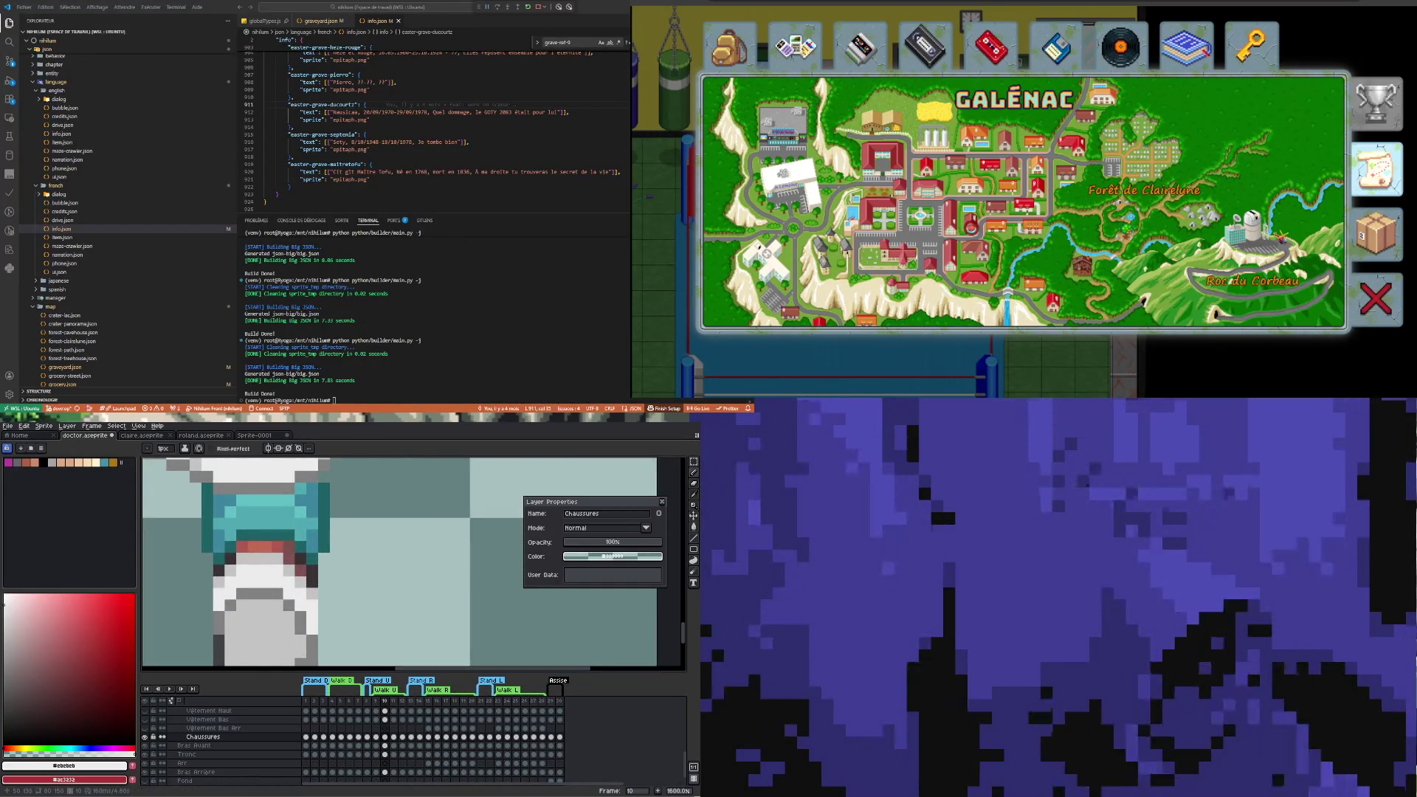
{"action": "key", "text": "i"}
{"action": "left_click", "coordinate": [314, 589]}
{"action": "key", "text": "b"}
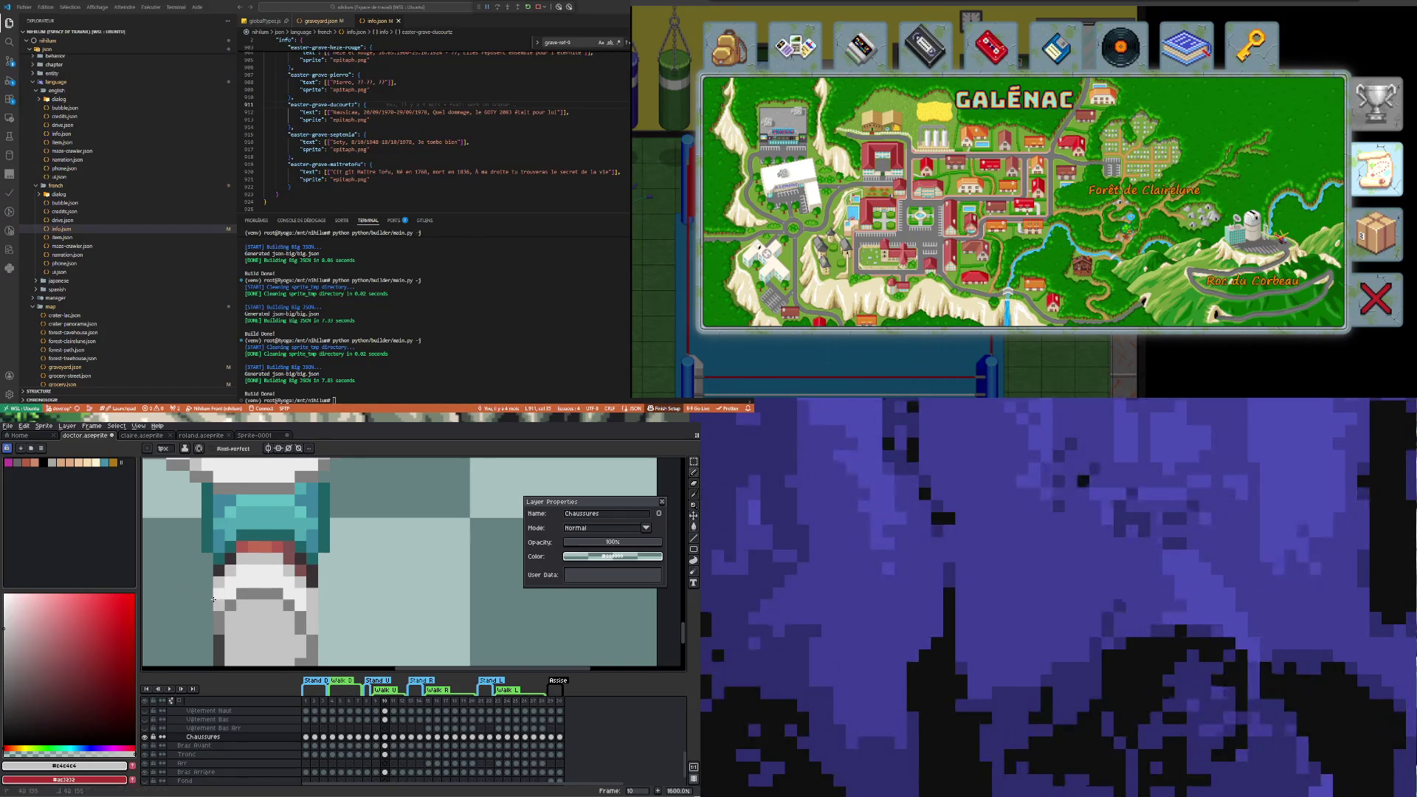
{"action": "scroll", "coordinate": [230, 573], "scroll_direction": "down", "scroll_amount": 4}
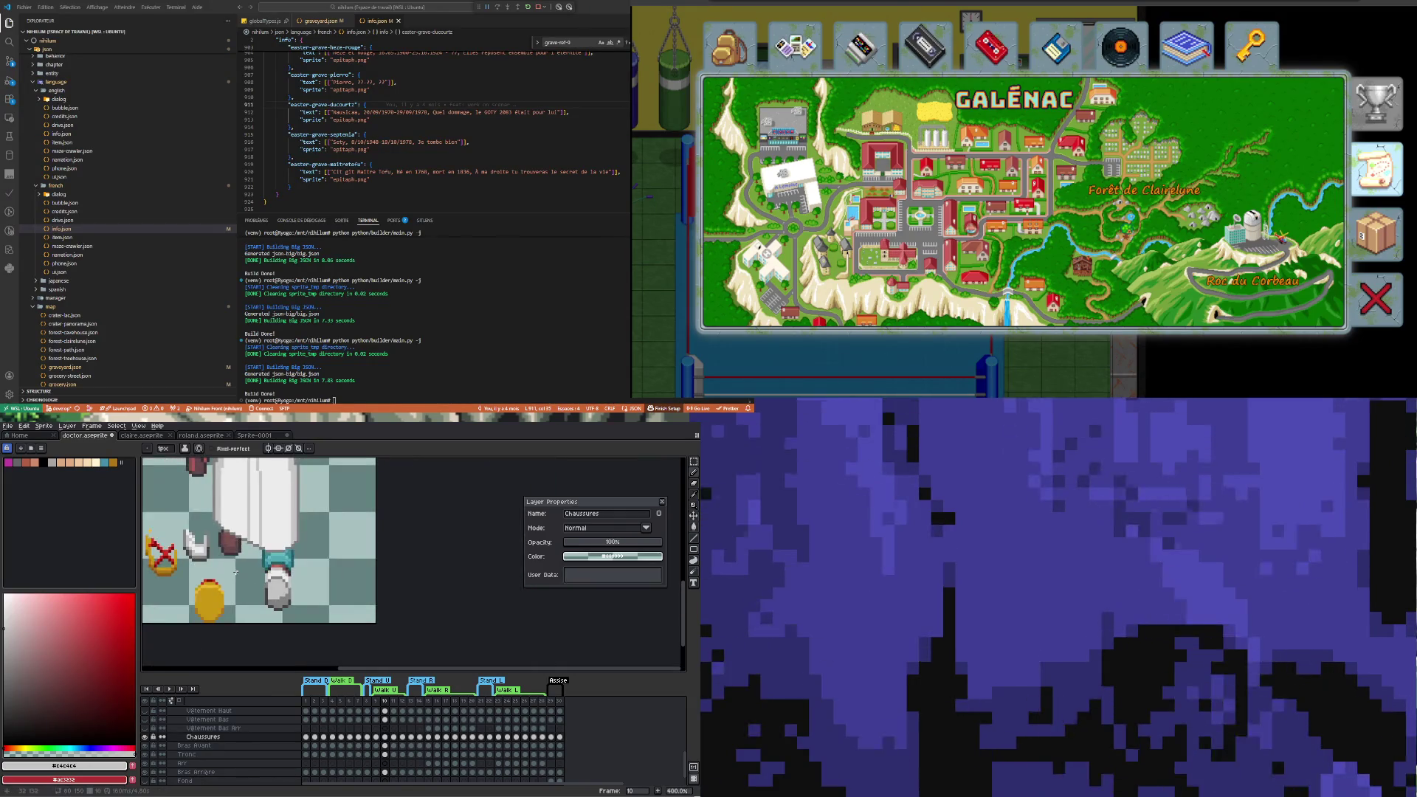
Compare walk frames 9 and 10 by toggling the Chaussures layer on and off
{"action": "left_click", "coordinate": [377, 737]}
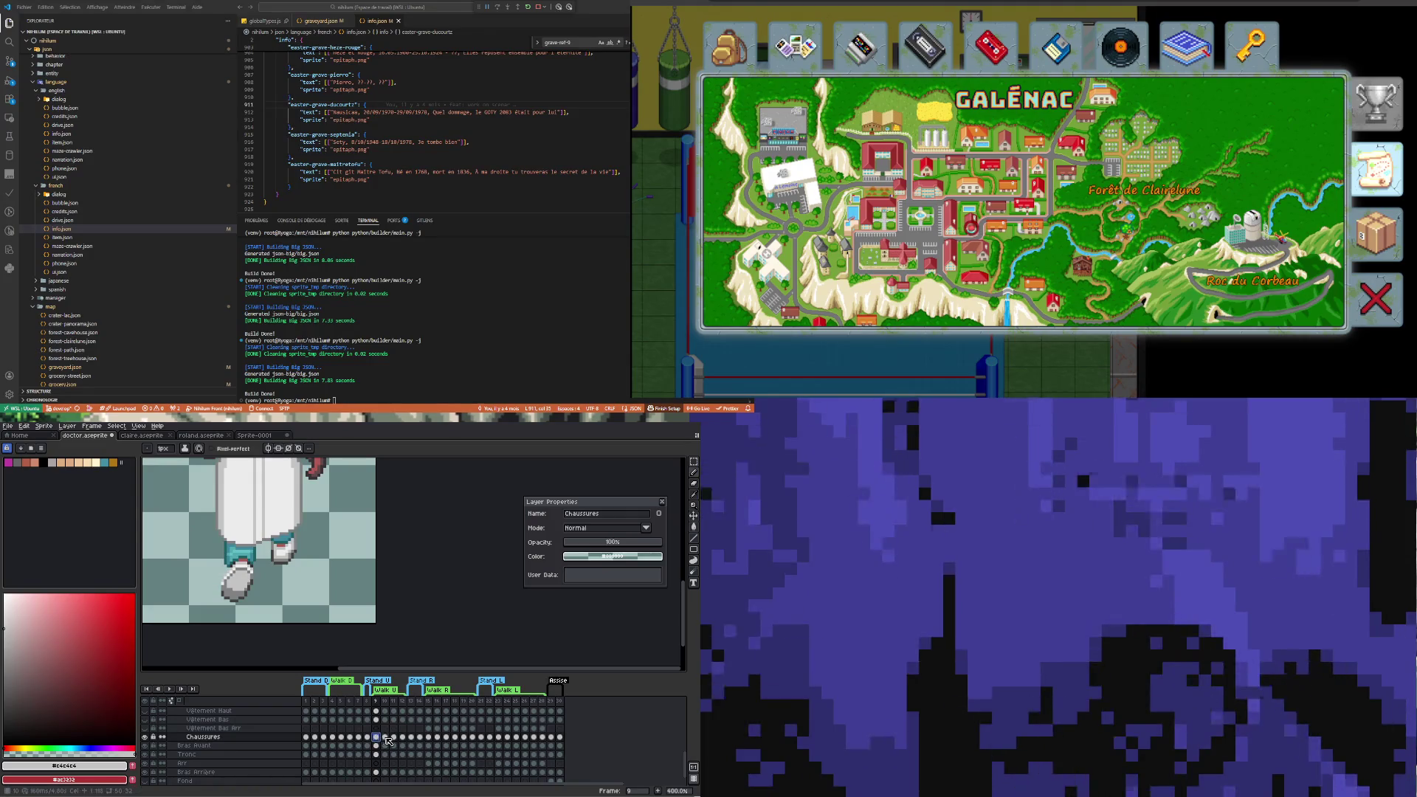
{"action": "left_click", "coordinate": [384, 736]}
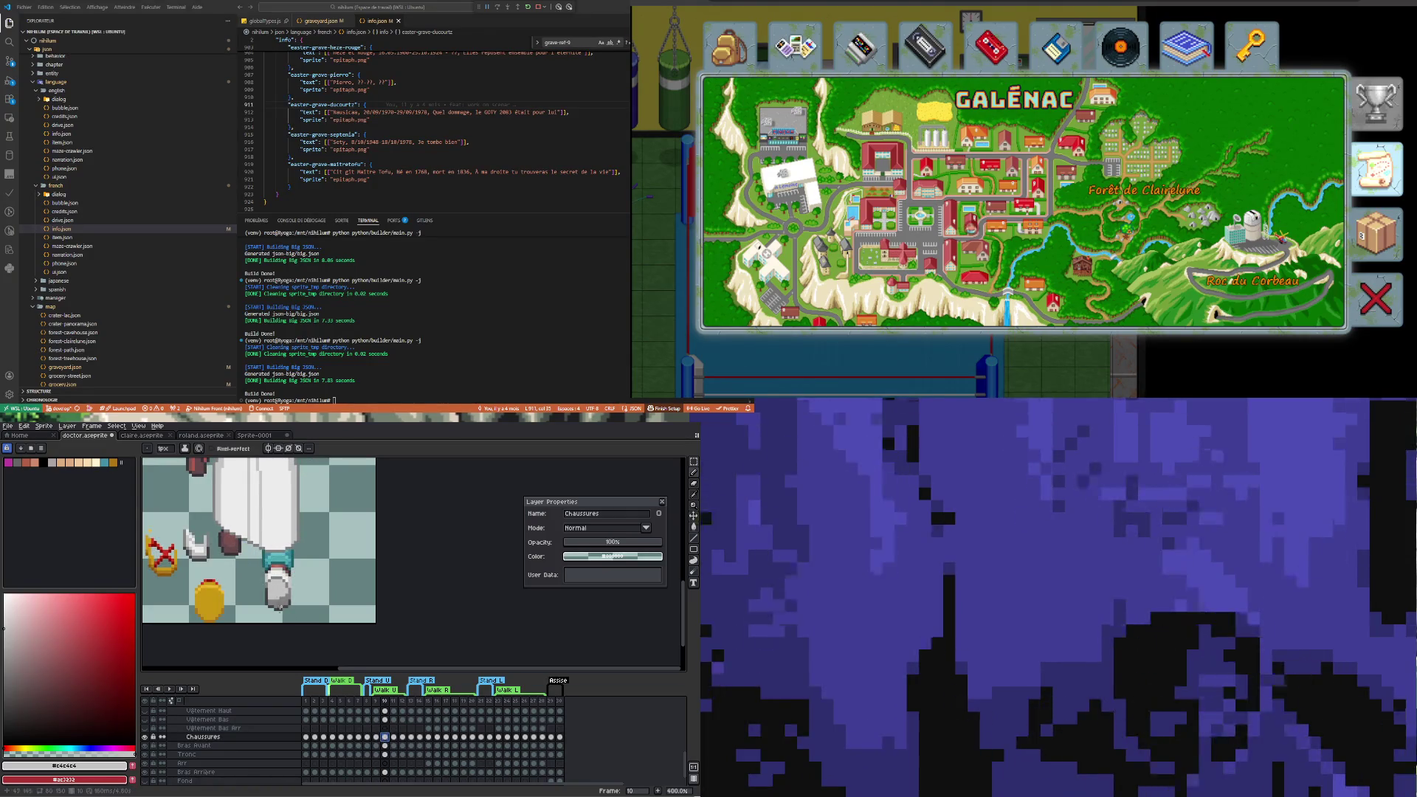
{"action": "left_click", "coordinate": [145, 738]}
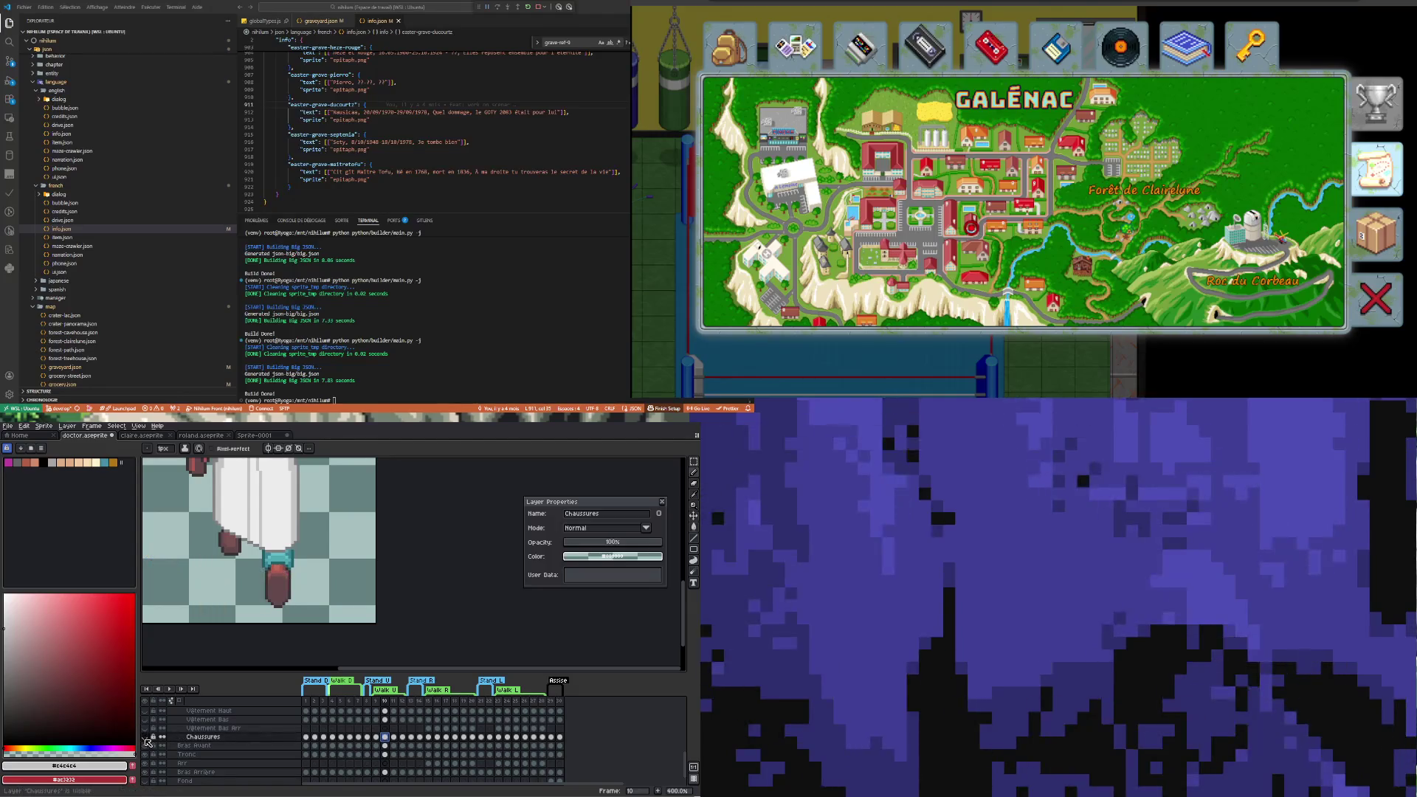
{"action": "left_click", "coordinate": [145, 737]}
{"action": "left_click", "coordinate": [146, 738]}
{"action": "left_click", "coordinate": [145, 737]}
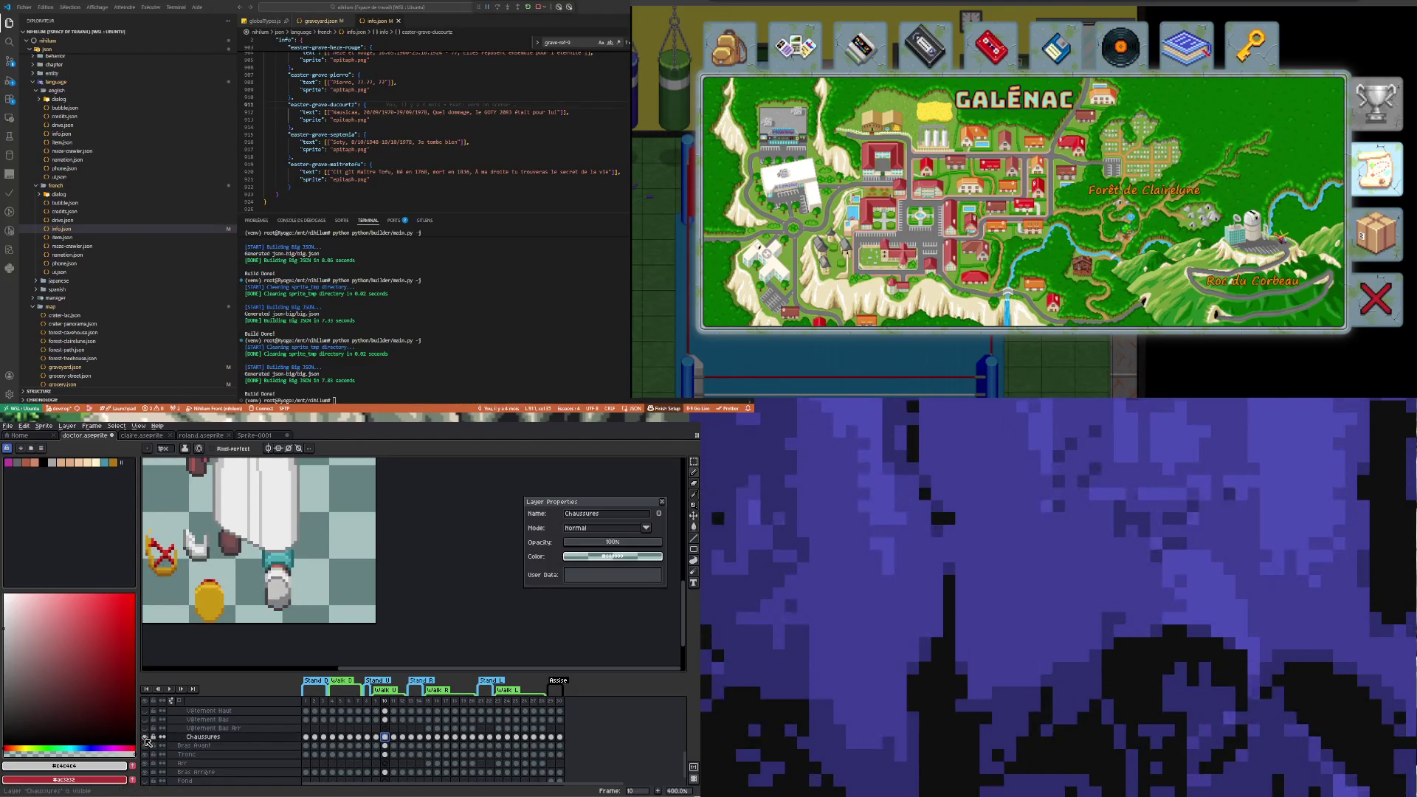
Lower the Chaussures layer opacity to 77%
{"action": "scroll", "coordinate": [230, 526], "scroll_direction": "down", "scroll_amount": 2}
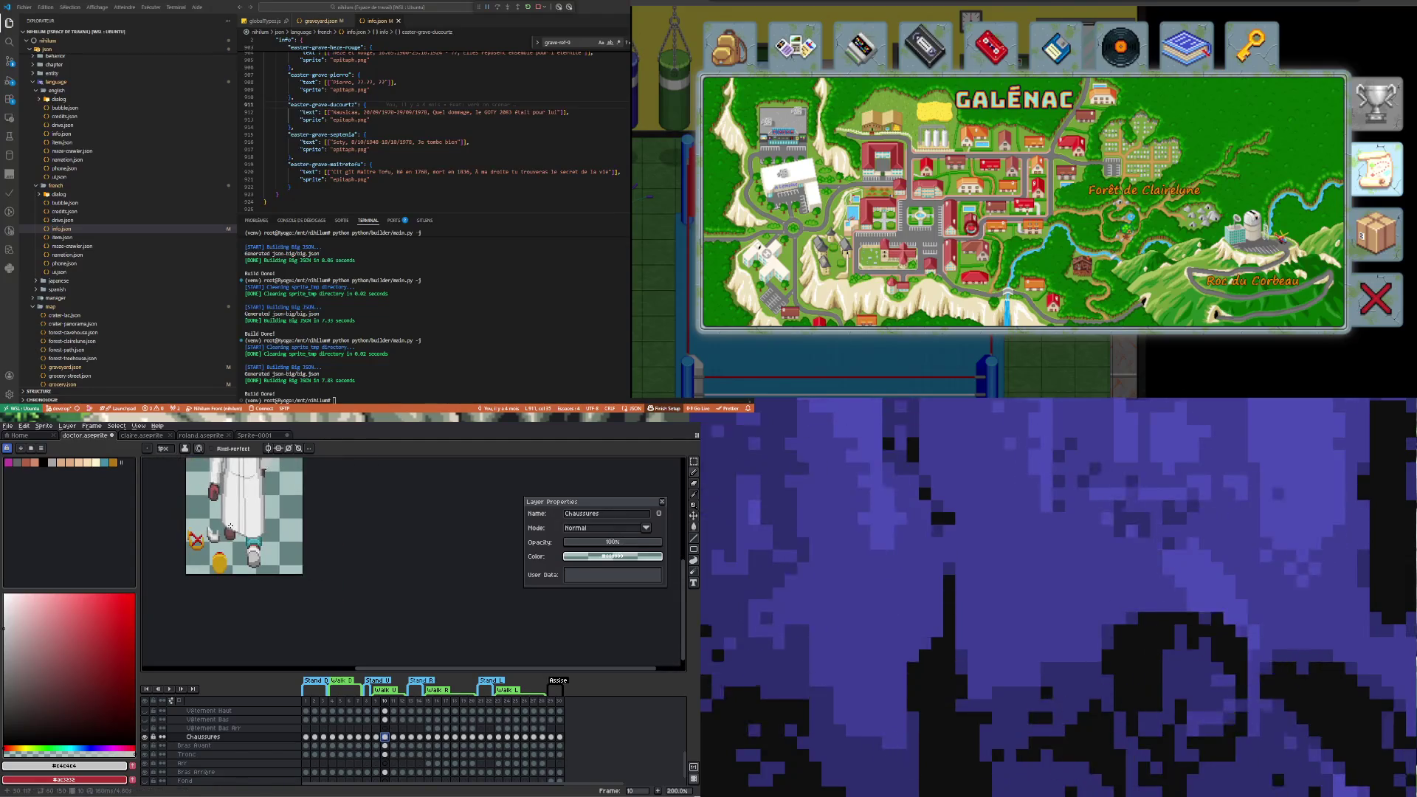
{"action": "scroll", "coordinate": [230, 523], "scroll_direction": "up", "scroll_amount": 1}
{"action": "left_click", "coordinate": [641, 547]}
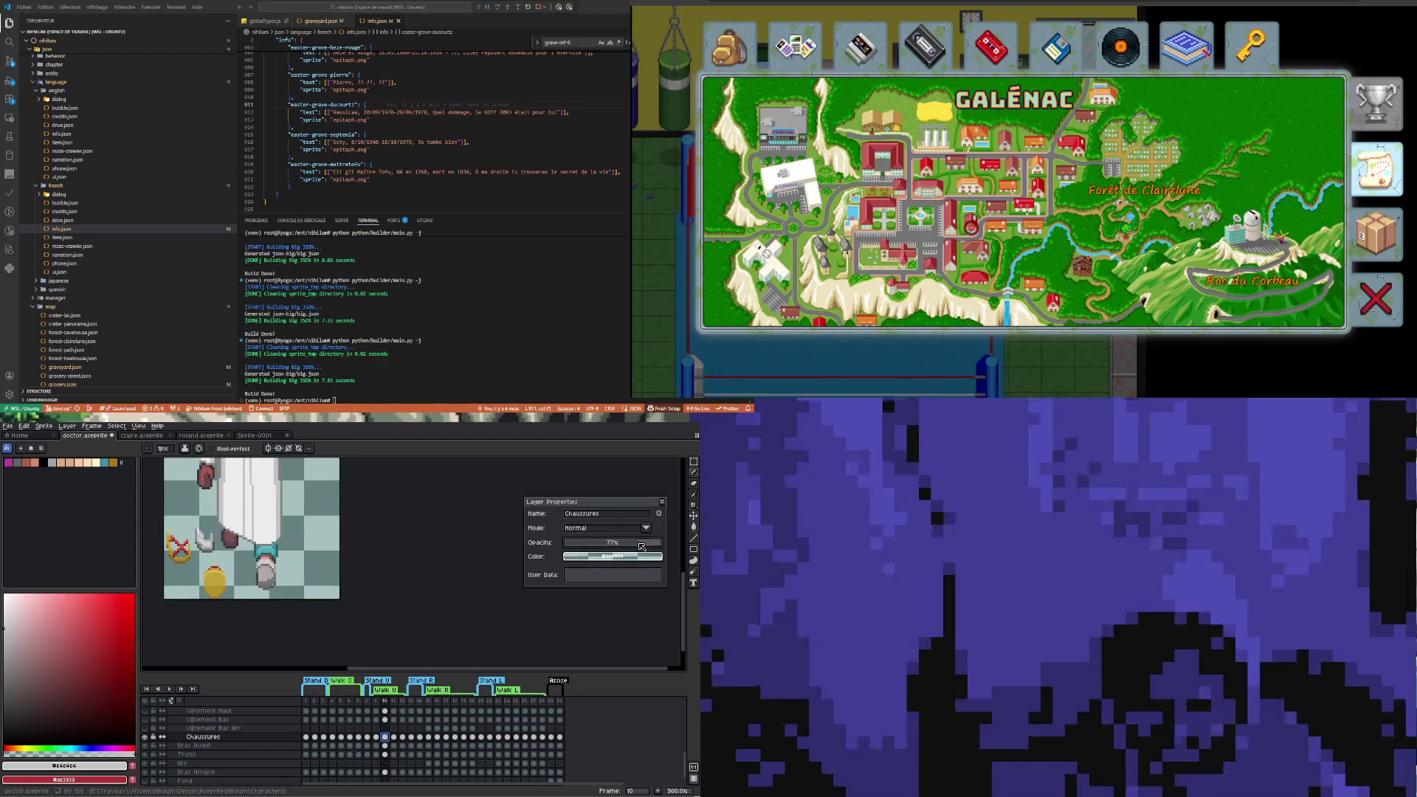
{"action": "scroll", "coordinate": [229, 585], "scroll_direction": "up", "scroll_amount": 2}
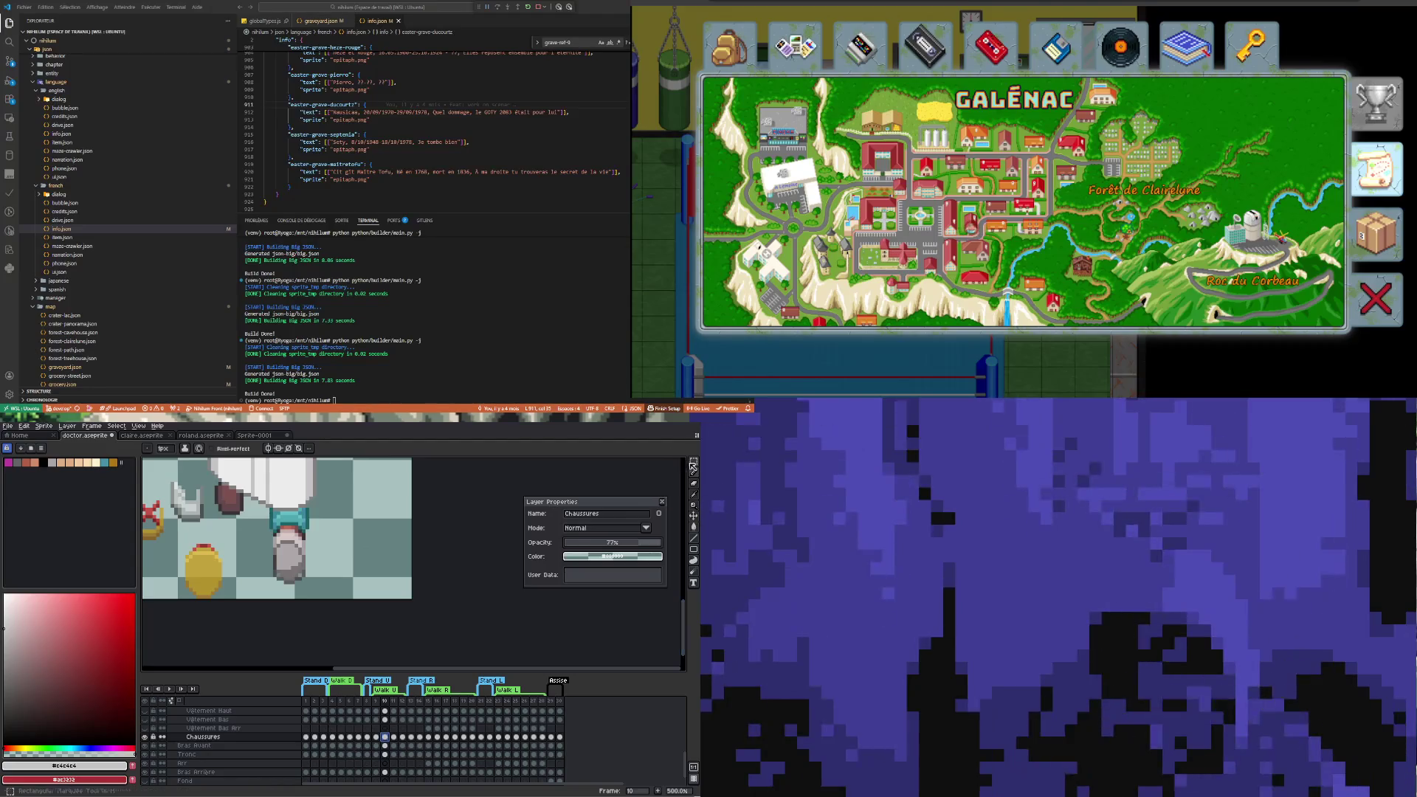
{"action": "key", "text": "m"}
{"action": "scroll", "coordinate": [330, 589], "scroll_direction": "up", "scroll_amount": 2}
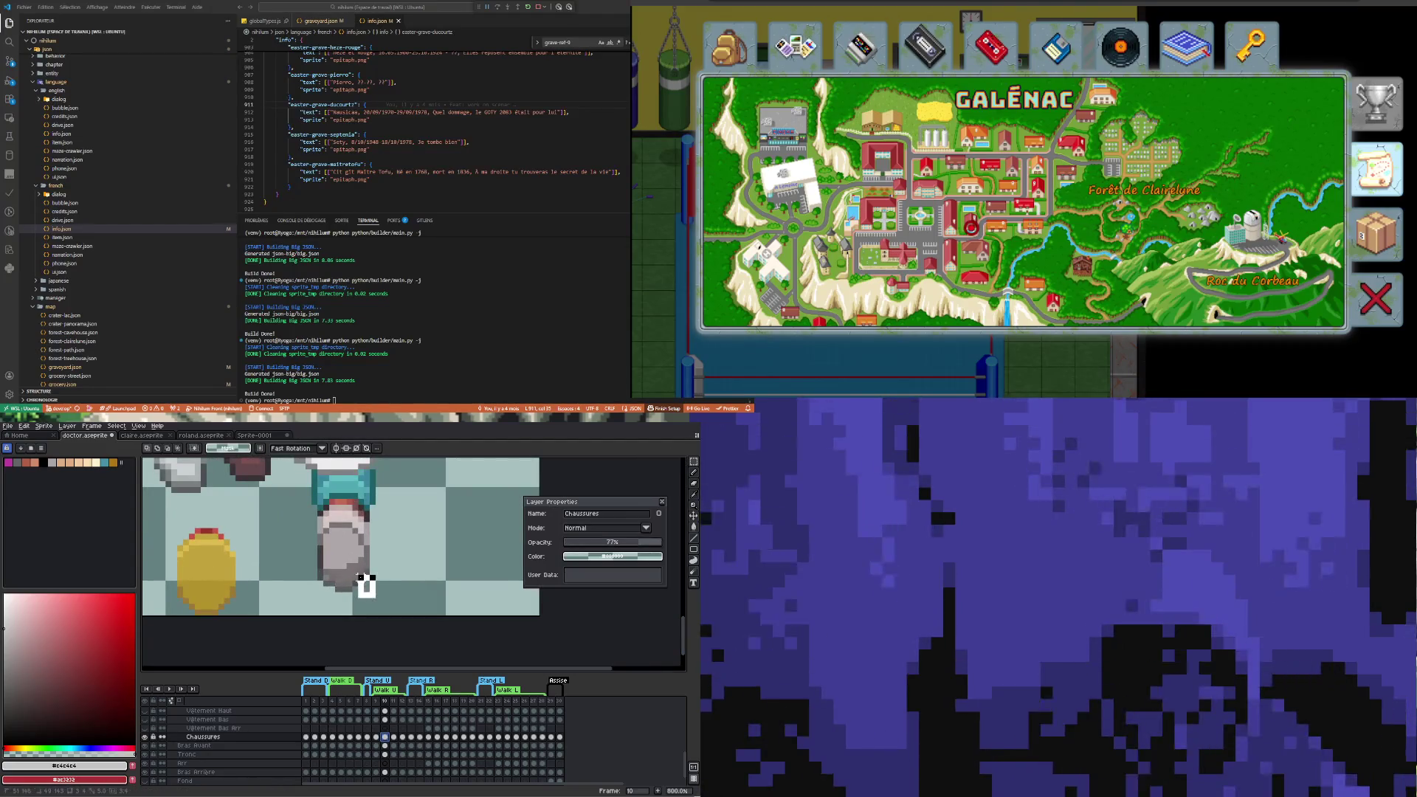
Clear a stray selection below the shoe and restore Chaussures to 100% opacity
{"action": "left_click_drag", "start_coordinate": [350, 561], "coordinate": [378, 594]}
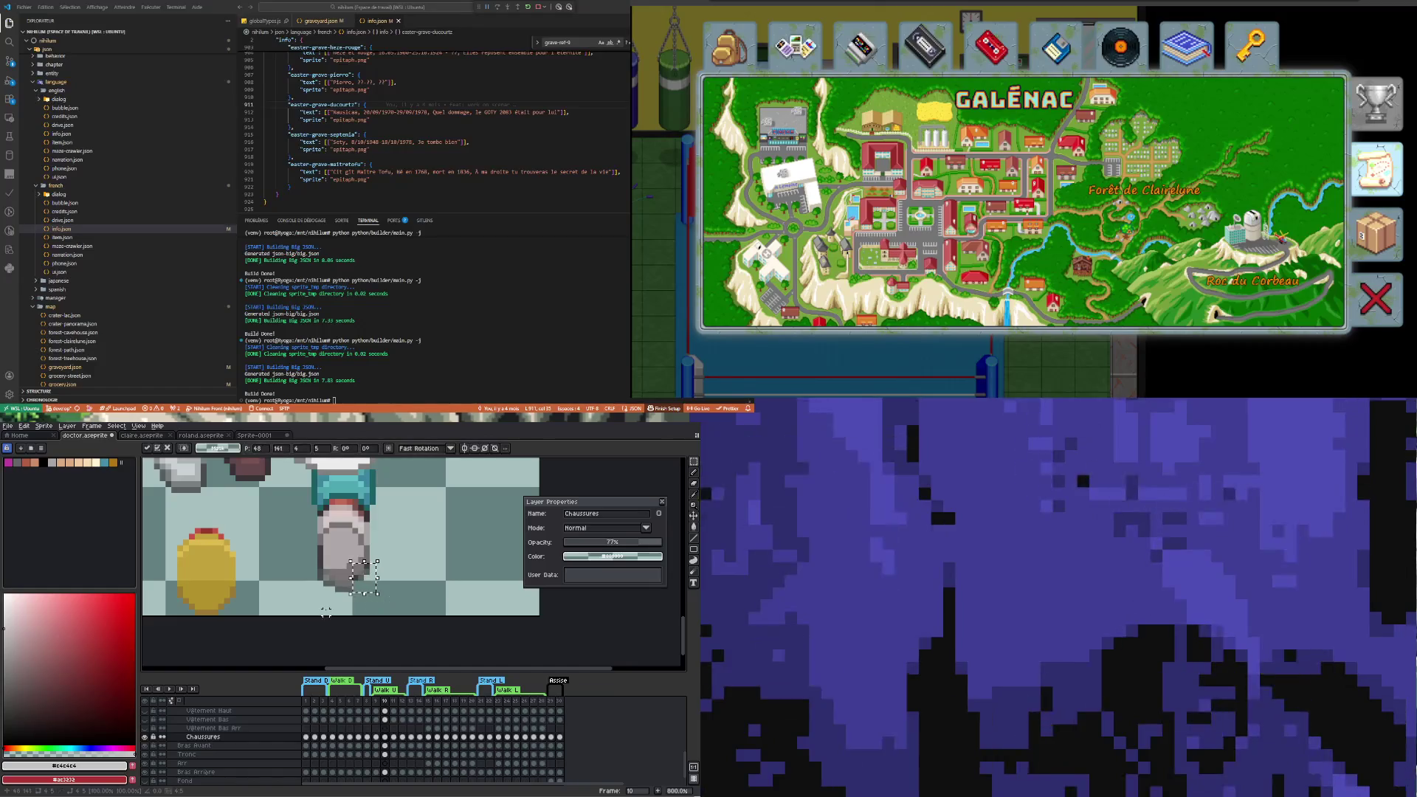
{"action": "left_click", "coordinate": [362, 580]}
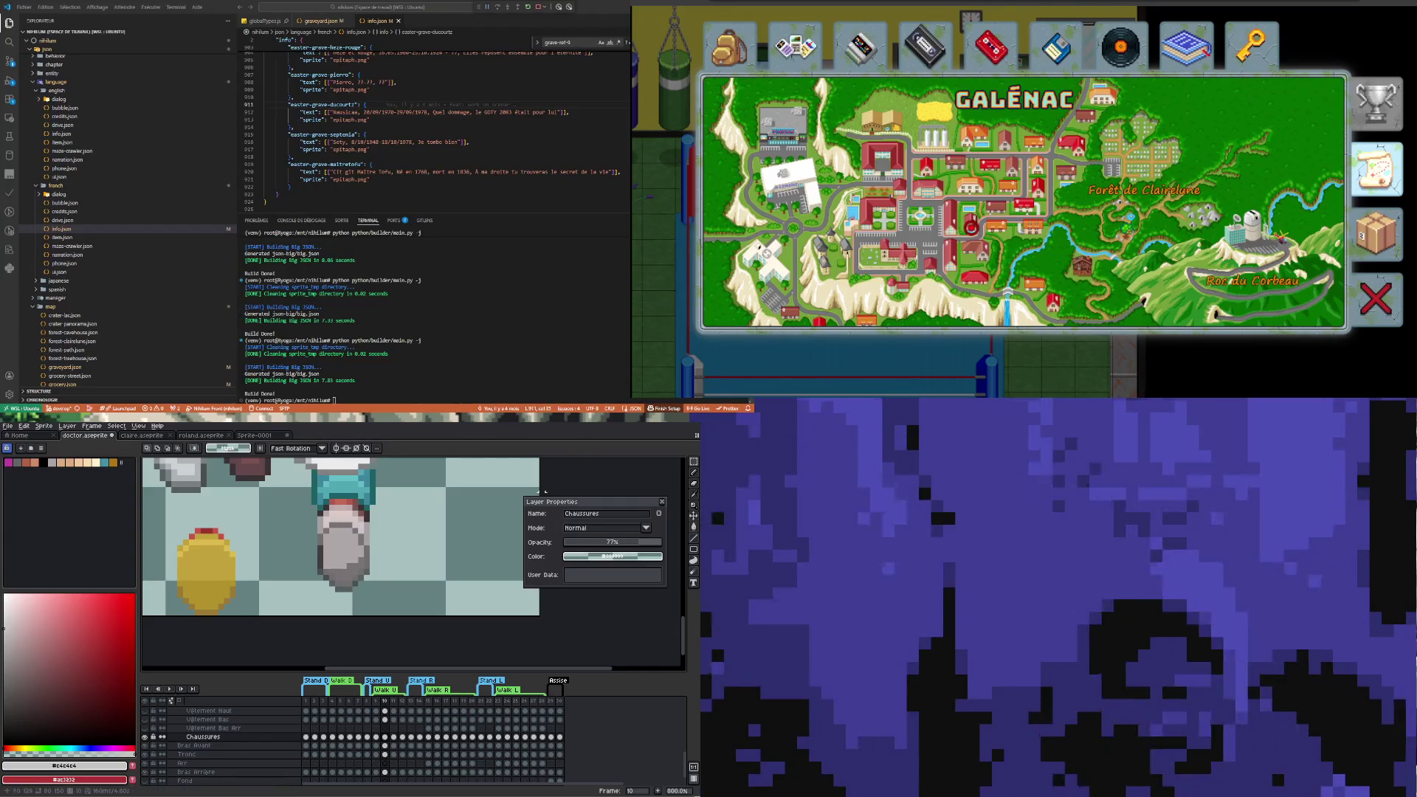
{"action": "left_click_drag", "start_coordinate": [639, 543], "coordinate": [677, 544]}
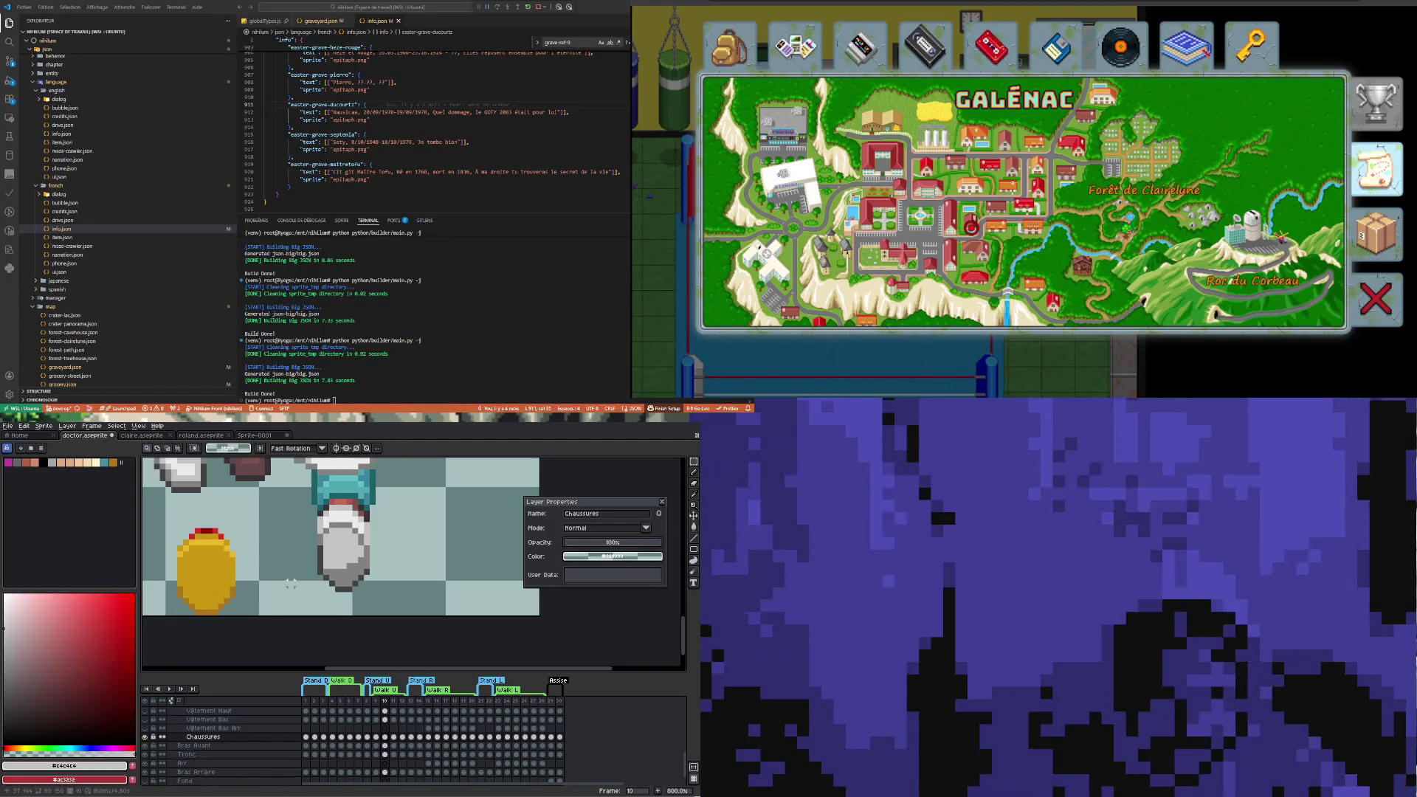
Remove the yellow coin and the red X marker sprite
{"action": "scroll", "coordinate": [291, 583], "scroll_direction": "down", "scroll_amount": 2}
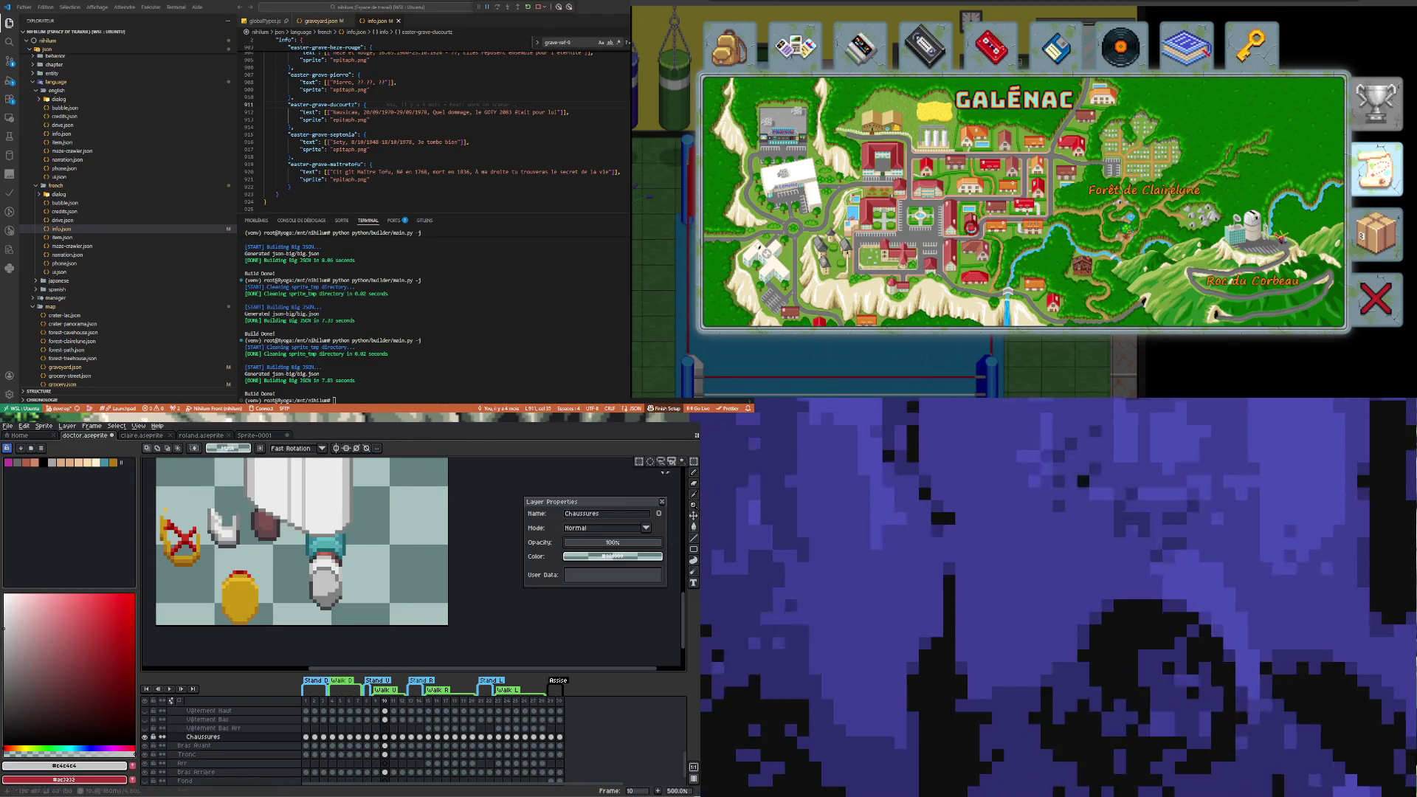
{"action": "left_click_drag", "start_coordinate": [213, 569], "coordinate": [284, 627]}
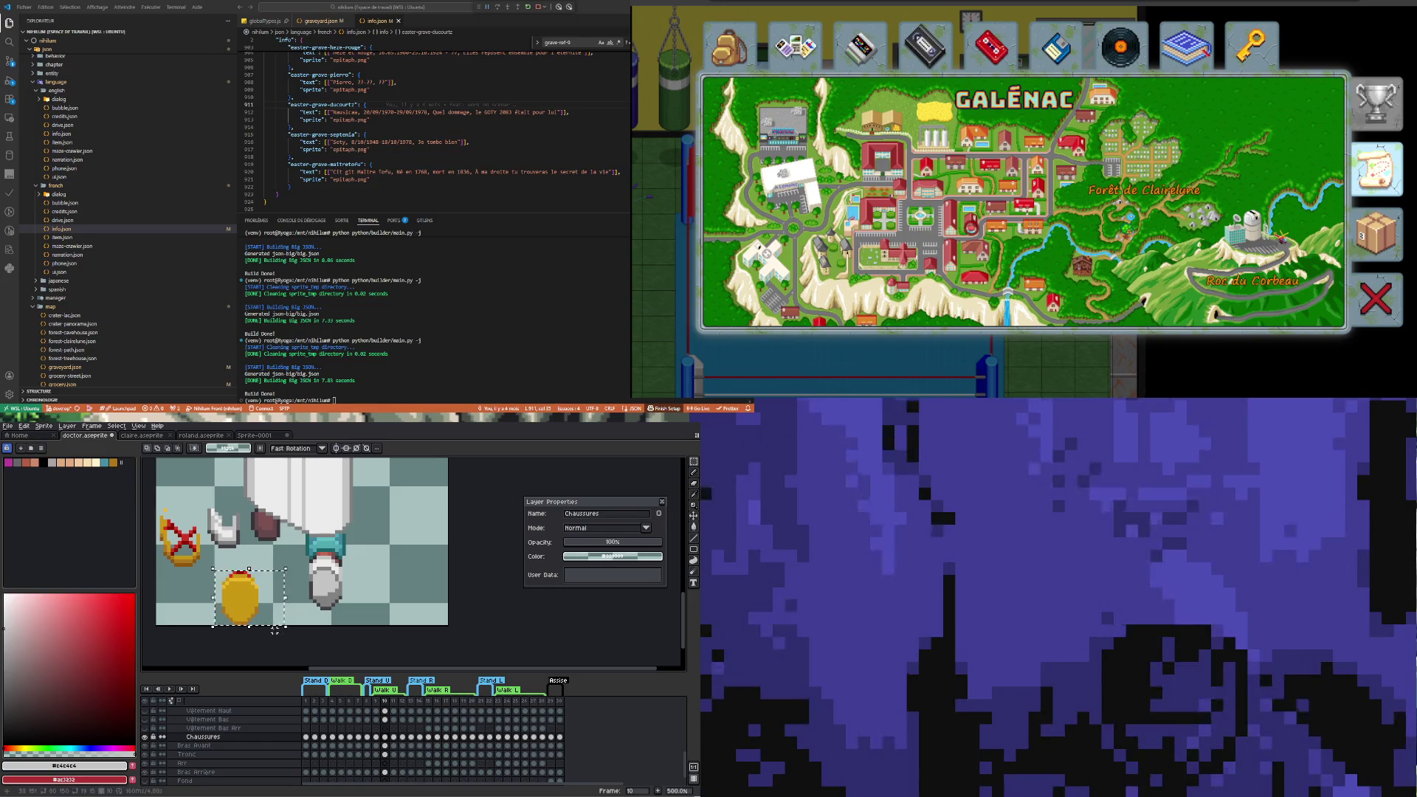
{"action": "key", "text": "ctrl+x"}
{"action": "mouse_move", "coordinate": [156, 500]}
{"action": "left_mouse_down"}
{"action": "mouse_move", "coordinate": [201, 587]}
{"action": "mouse_move", "coordinate": [281, 546]}
{"action": "mouse_move", "coordinate": [244, 542]}
{"action": "mouse_move", "coordinate": [269, 537]}
{"action": "mouse_move", "coordinate": [218, 585]}
{"action": "left_mouse_up"}
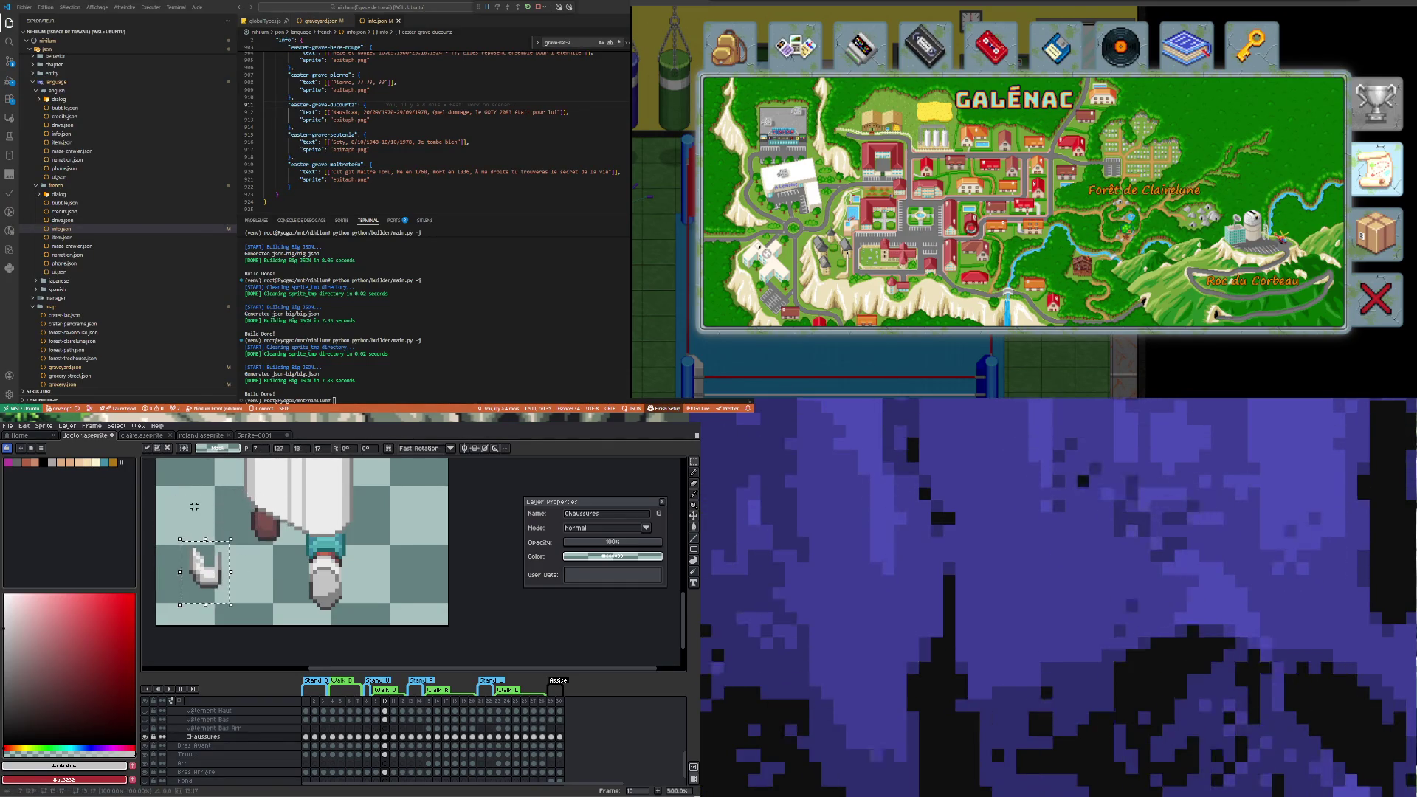
{"action": "key", "text": "Return"}
Move the white shoe up to sit just under the coat hem's left edge
{"action": "left_click_drag", "start_coordinate": [177, 525], "coordinate": [195, 576]}
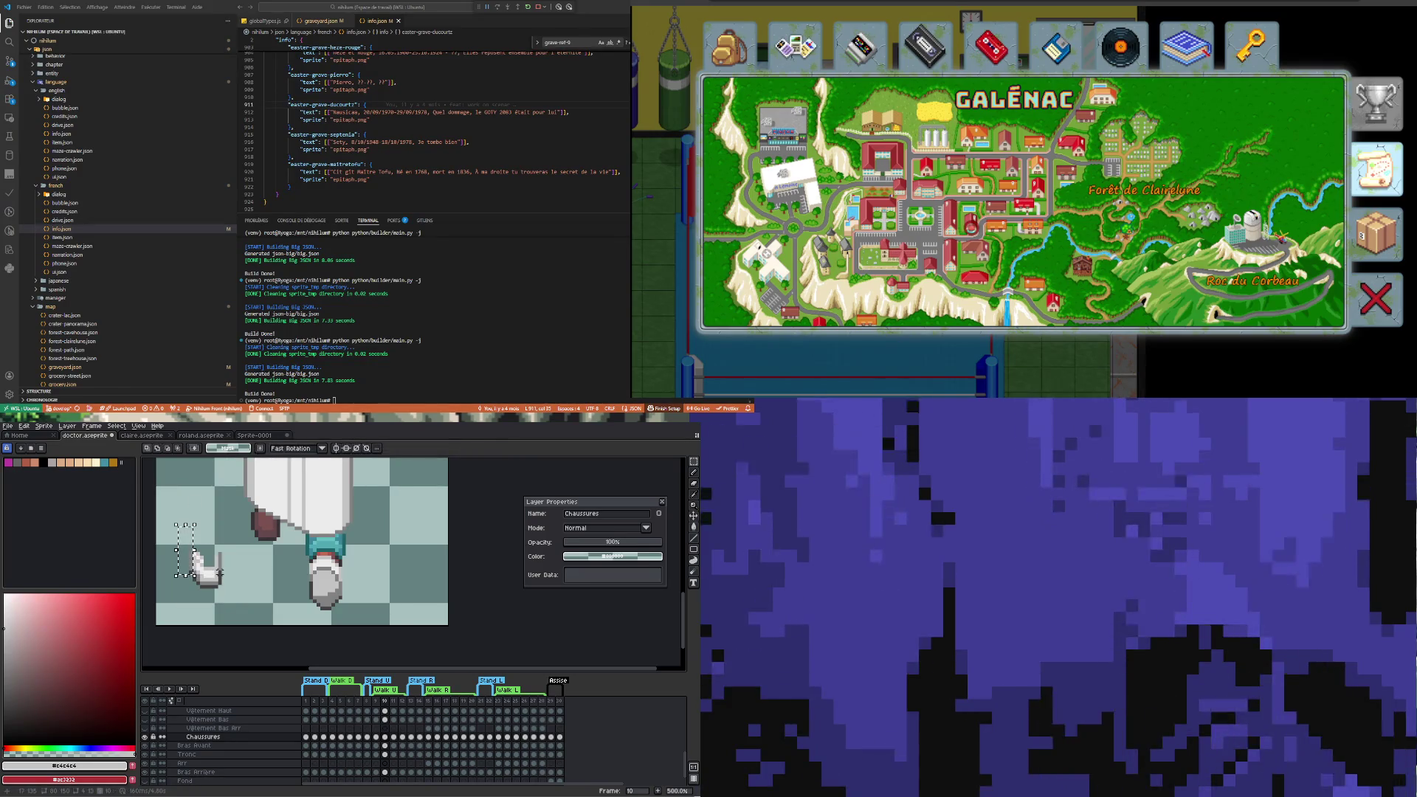
{"action": "left_click", "coordinate": [219, 573]}
{"action": "left_click_drag", "start_coordinate": [194, 529], "coordinate": [252, 624]}
{"action": "left_click_drag", "start_coordinate": [214, 579], "coordinate": [274, 533]}
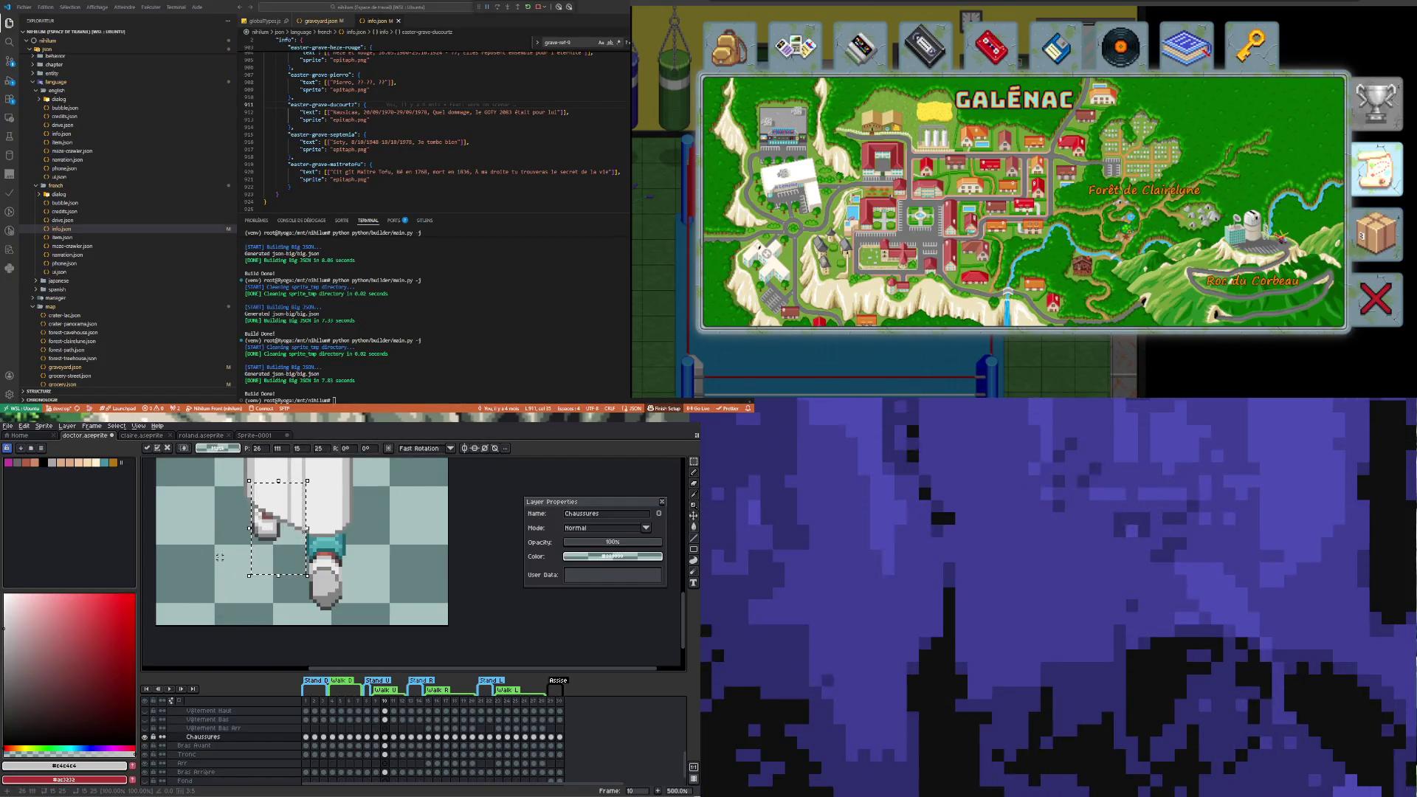
{"action": "left_click", "coordinate": [217, 564]}
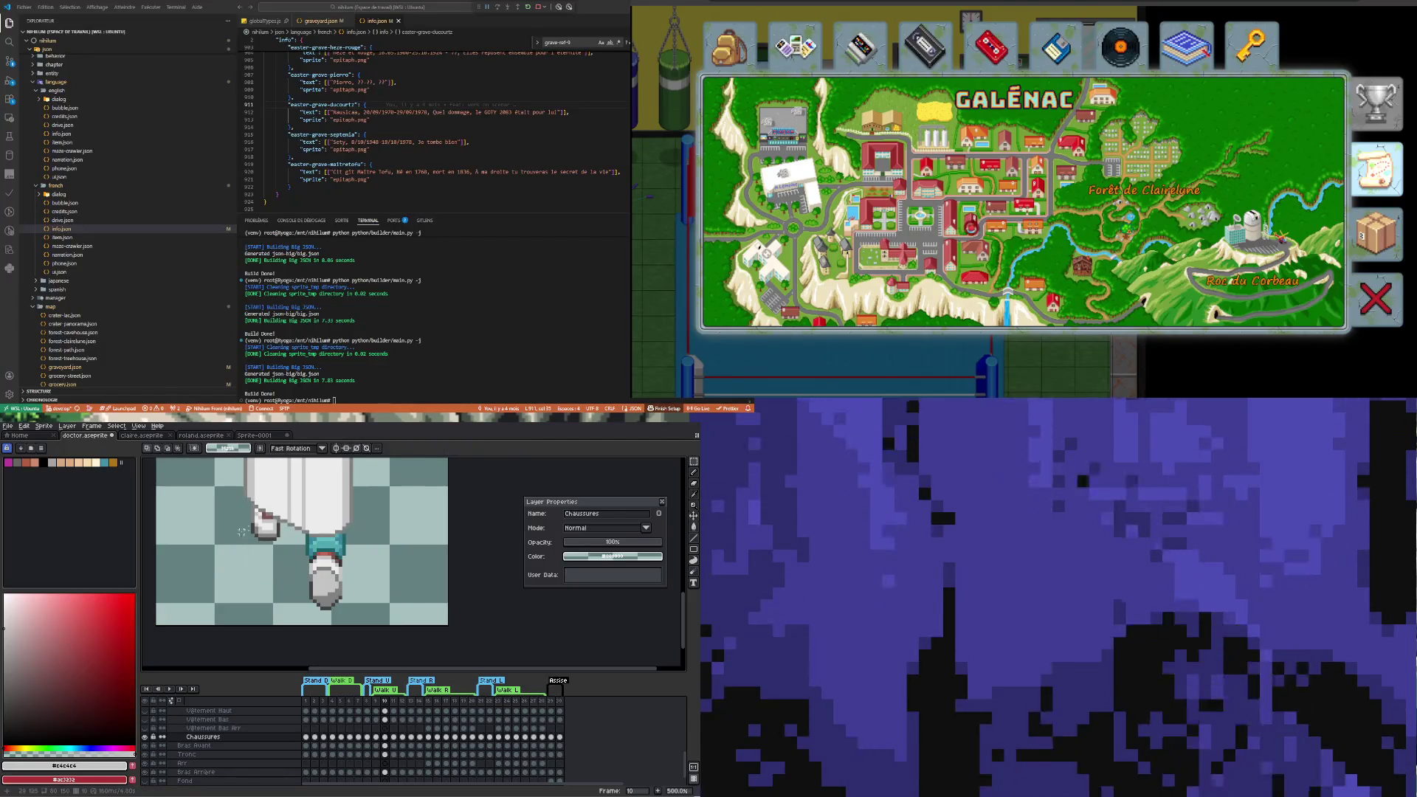
Sample the shoe's light grey and make the Chaussures layer visible
{"action": "scroll", "coordinate": [242, 531], "scroll_direction": "up", "scroll_amount": 4}
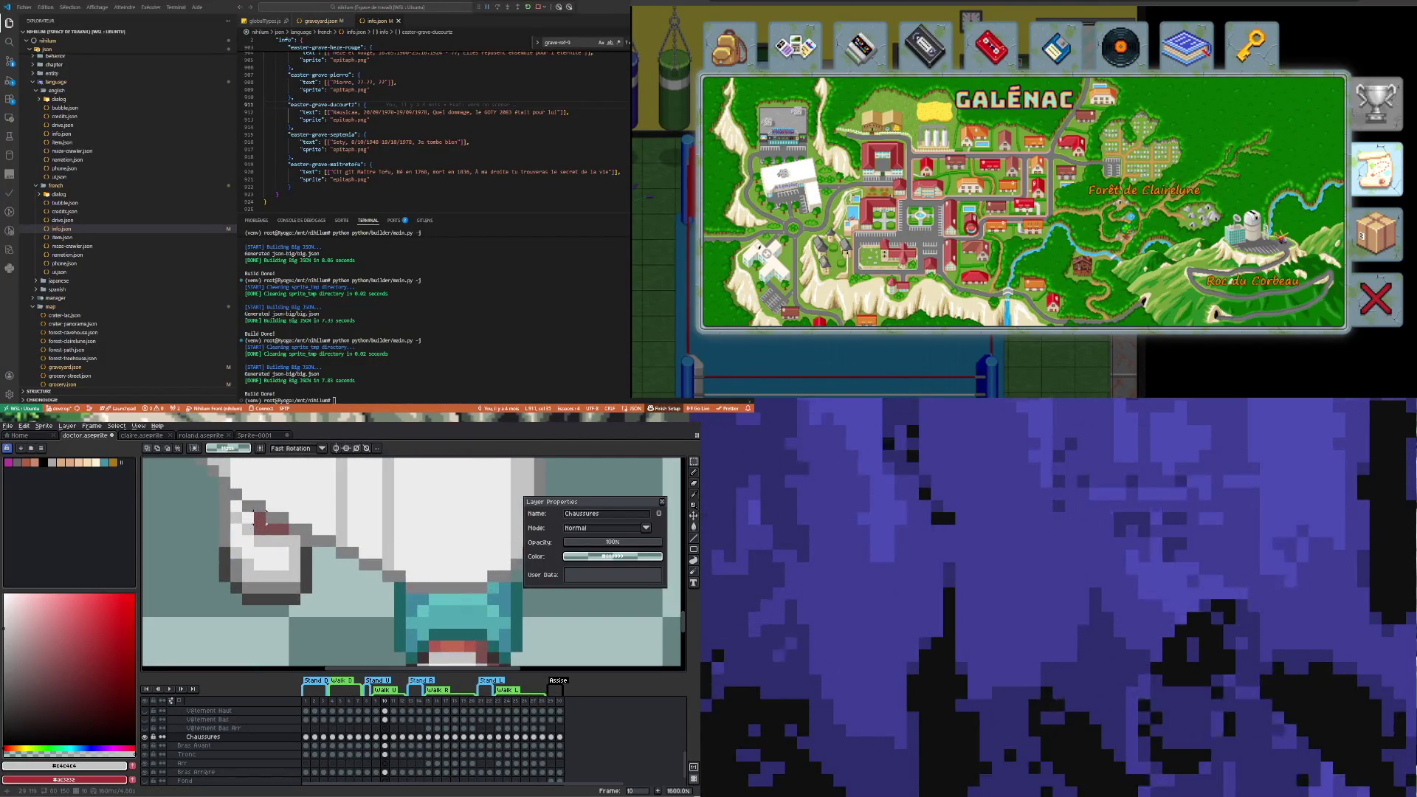
{"action": "key", "text": "i"}
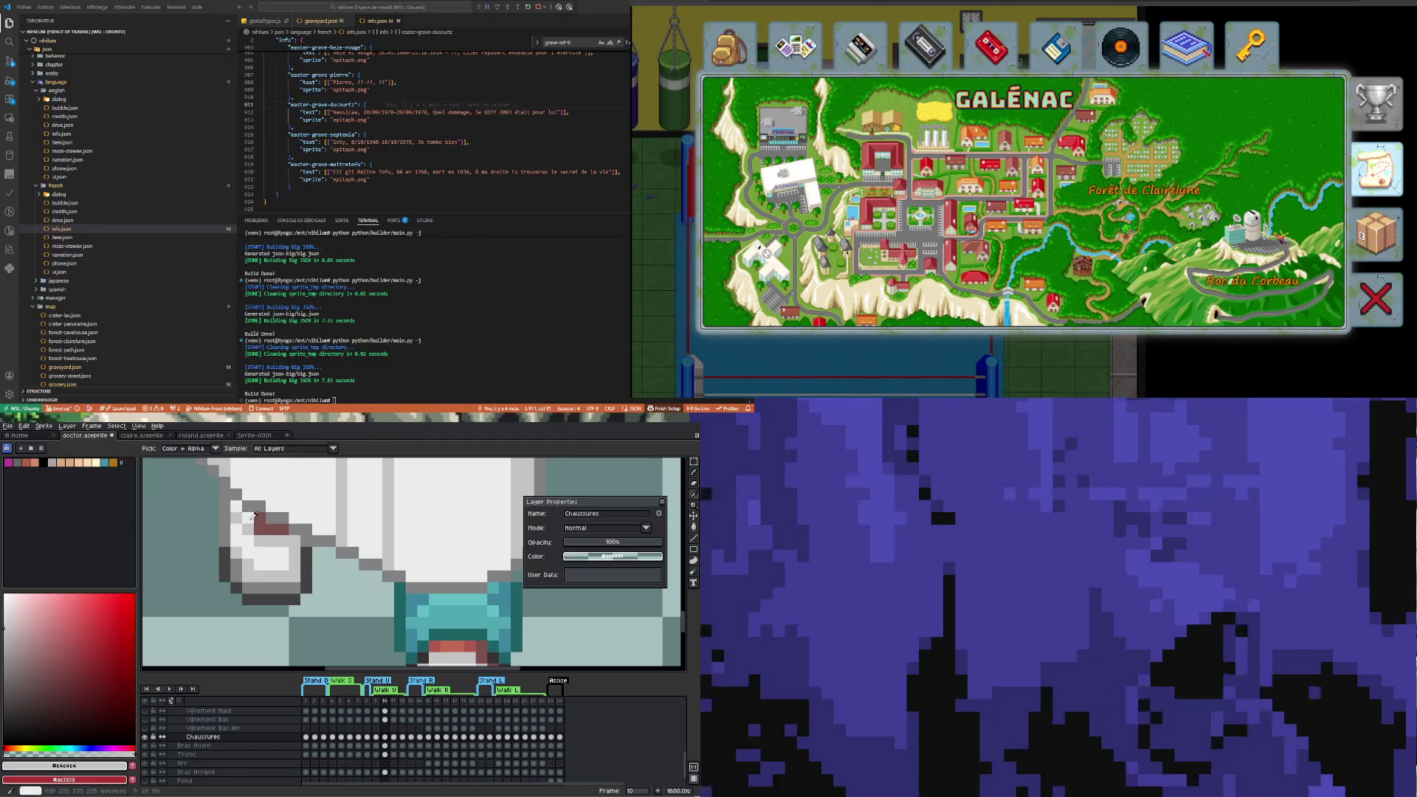
{"action": "key", "text": "b"}
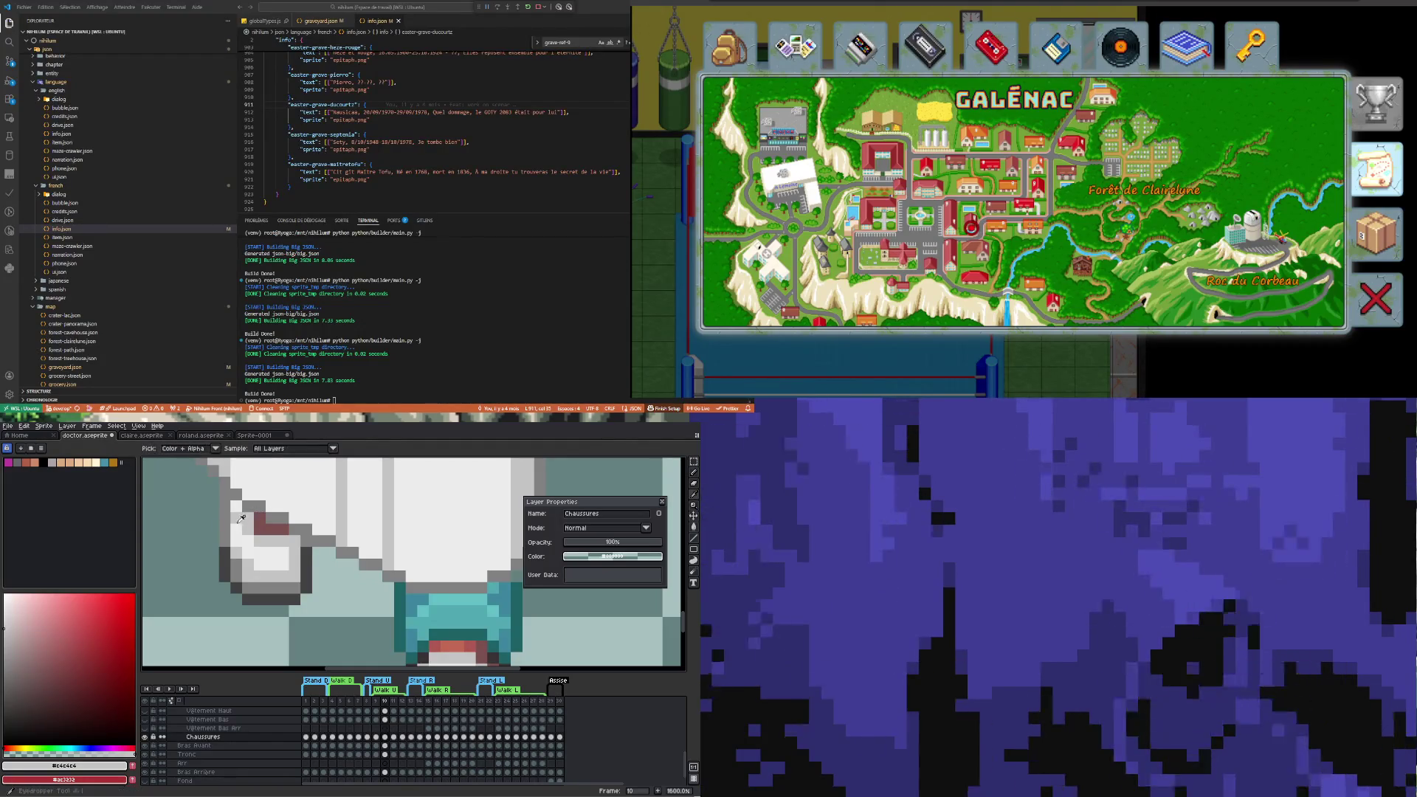
{"action": "left_click", "coordinate": [238, 527], "text": "alt"}
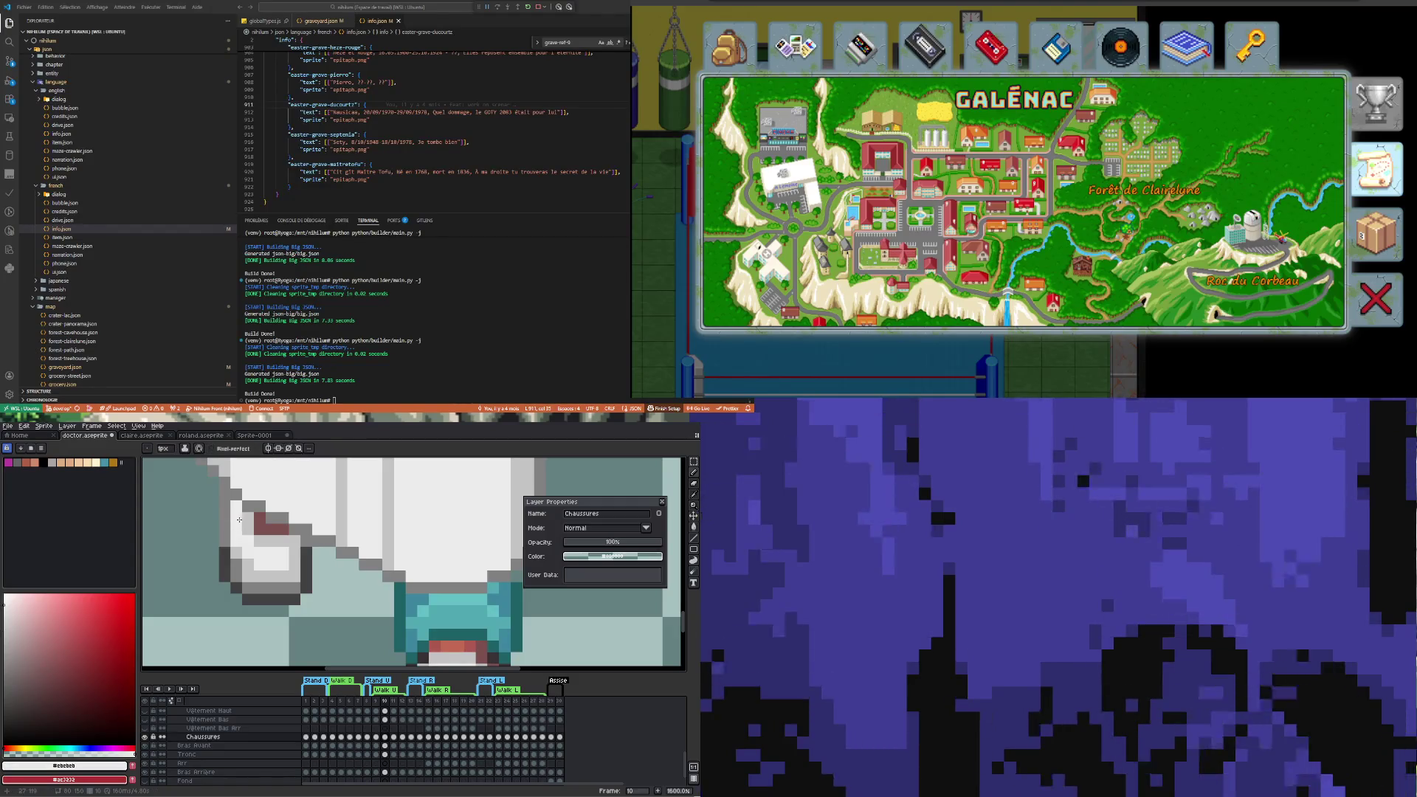
{"action": "scroll", "coordinate": [237, 527], "scroll_direction": "down", "scroll_amount": 2}
{"action": "scroll", "coordinate": [237, 544], "scroll_direction": "up", "scroll_amount": 1}
{"action": "scroll", "coordinate": [236, 544], "scroll_direction": "down", "scroll_amount": 4}
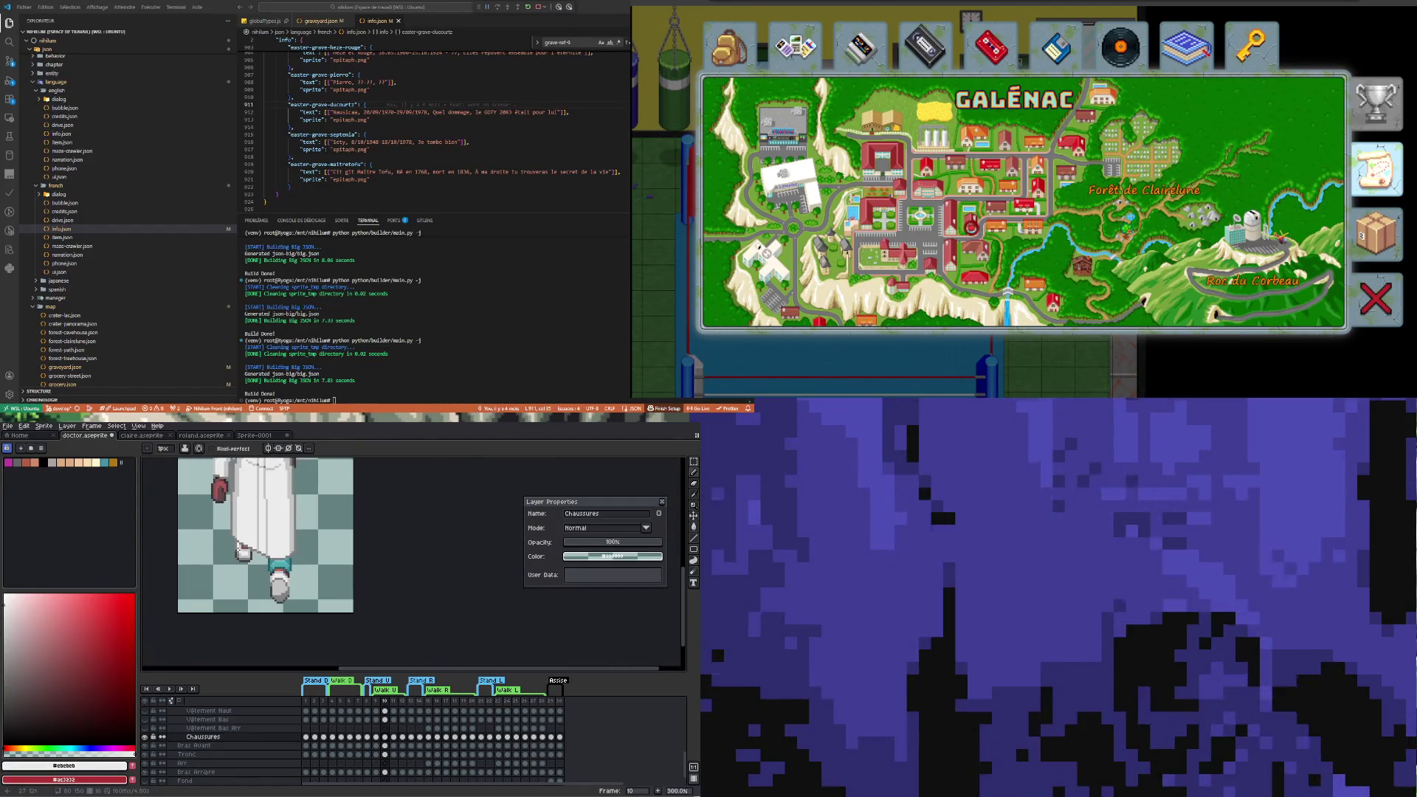
{"action": "scroll", "coordinate": [241, 550], "scroll_direction": "up", "scroll_amount": 4}
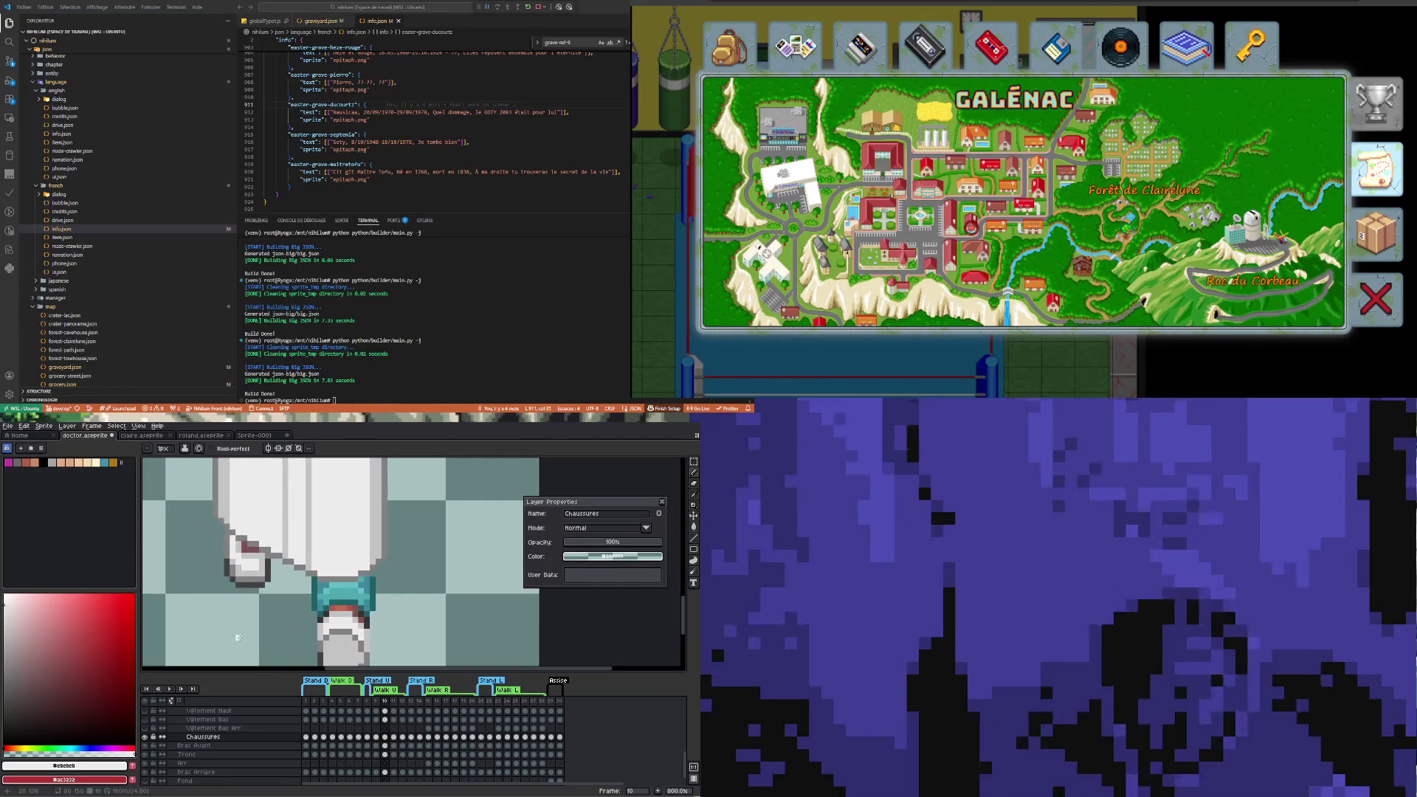
{"action": "left_click", "coordinate": [146, 738]}
{"action": "left_click", "coordinate": [145, 739]}
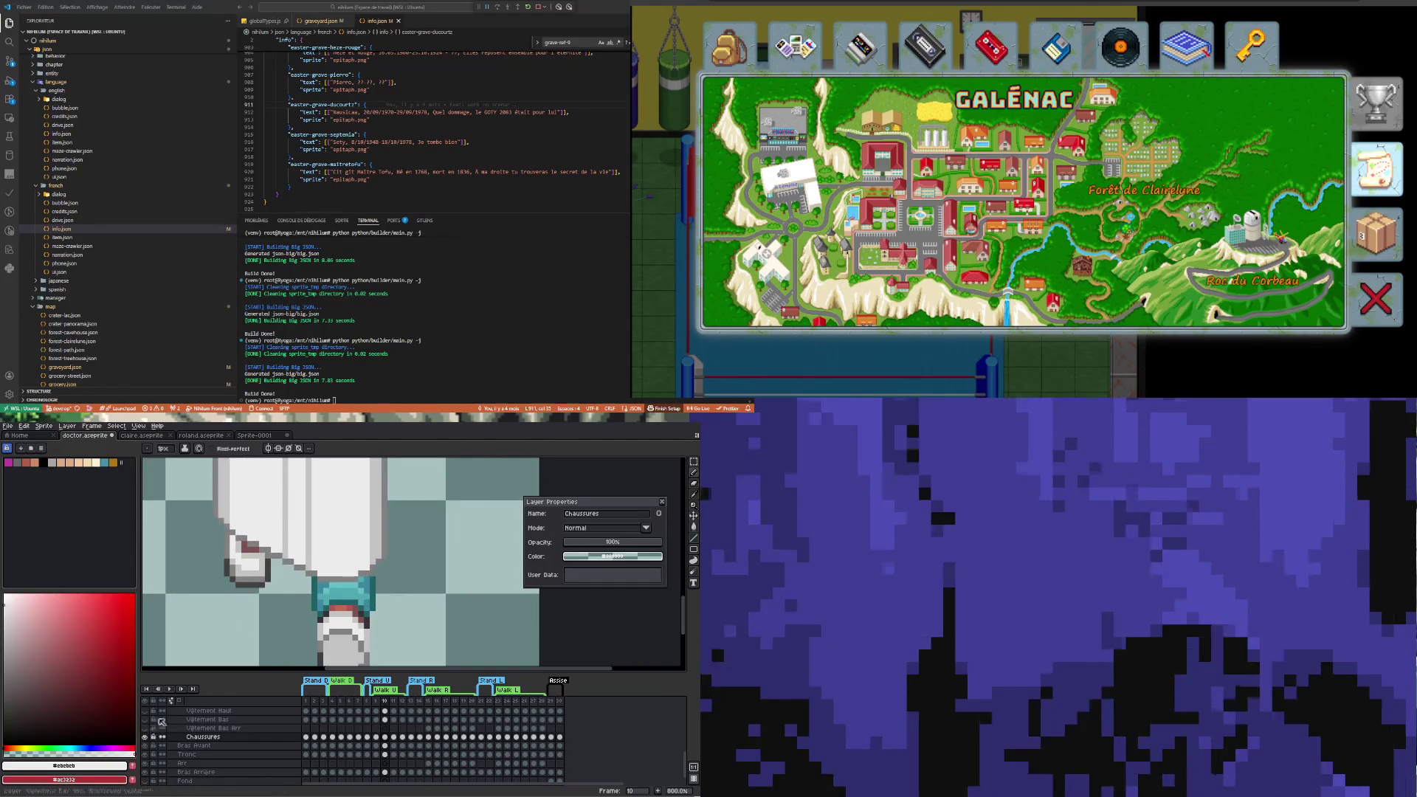
Lasso a patch at the shoe's edge and sample dark grey and #c4c4c4 greys for the outline
{"action": "key", "text": "q"}
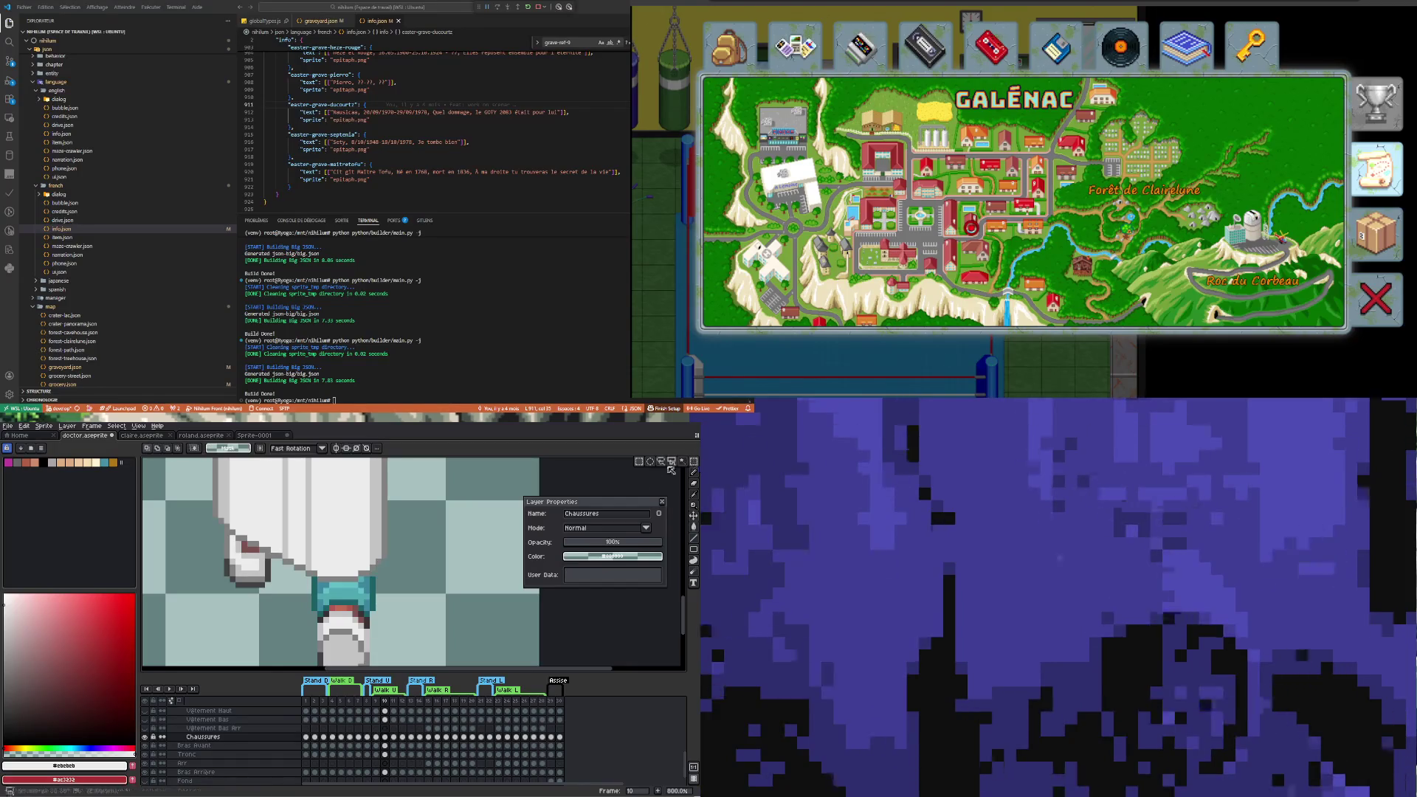
{"action": "left_click_drag", "start_coordinate": [213, 571], "coordinate": [230, 581]}
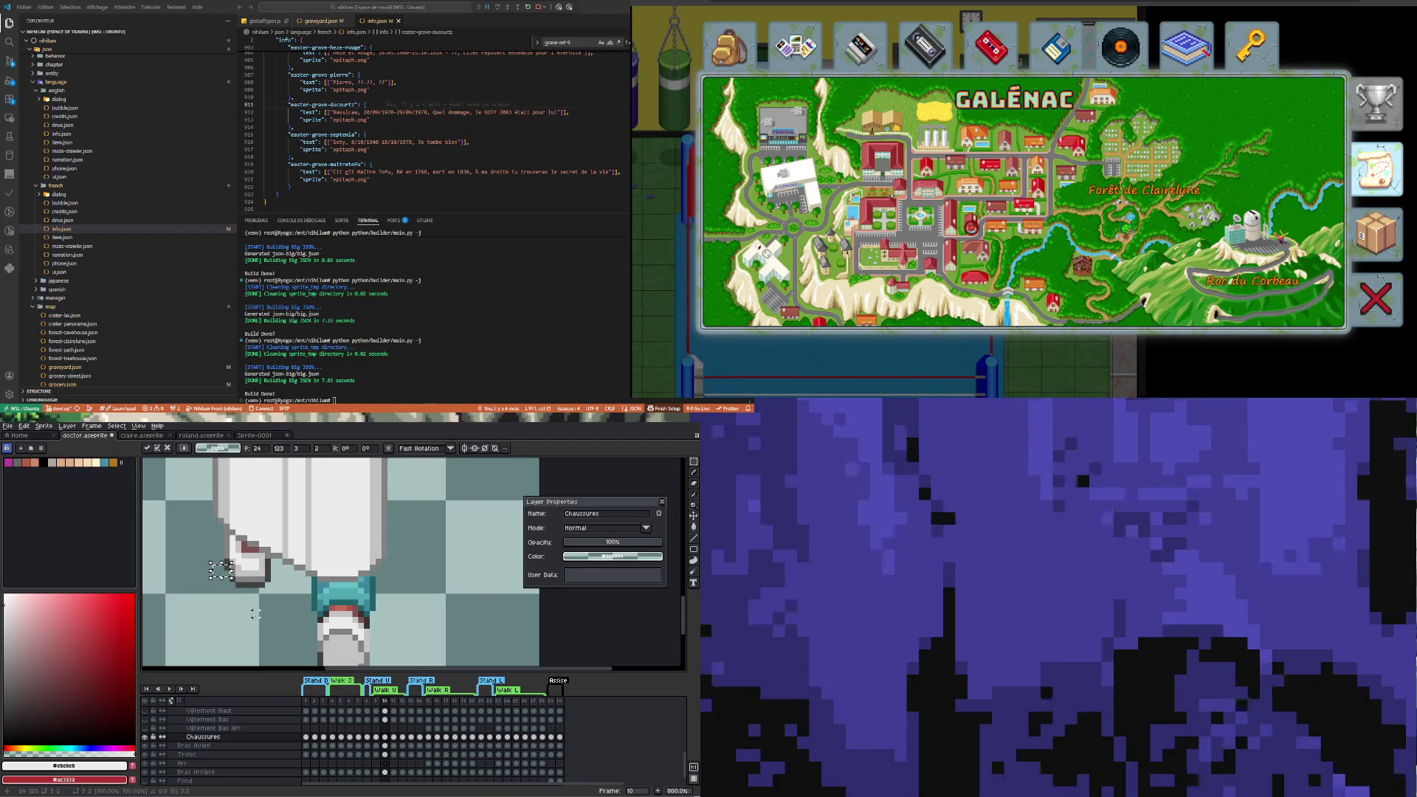
{"action": "scroll", "coordinate": [232, 578], "scroll_direction": "up", "scroll_amount": 1}
{"action": "scroll", "coordinate": [230, 578], "scroll_direction": "up", "scroll_amount": 1}
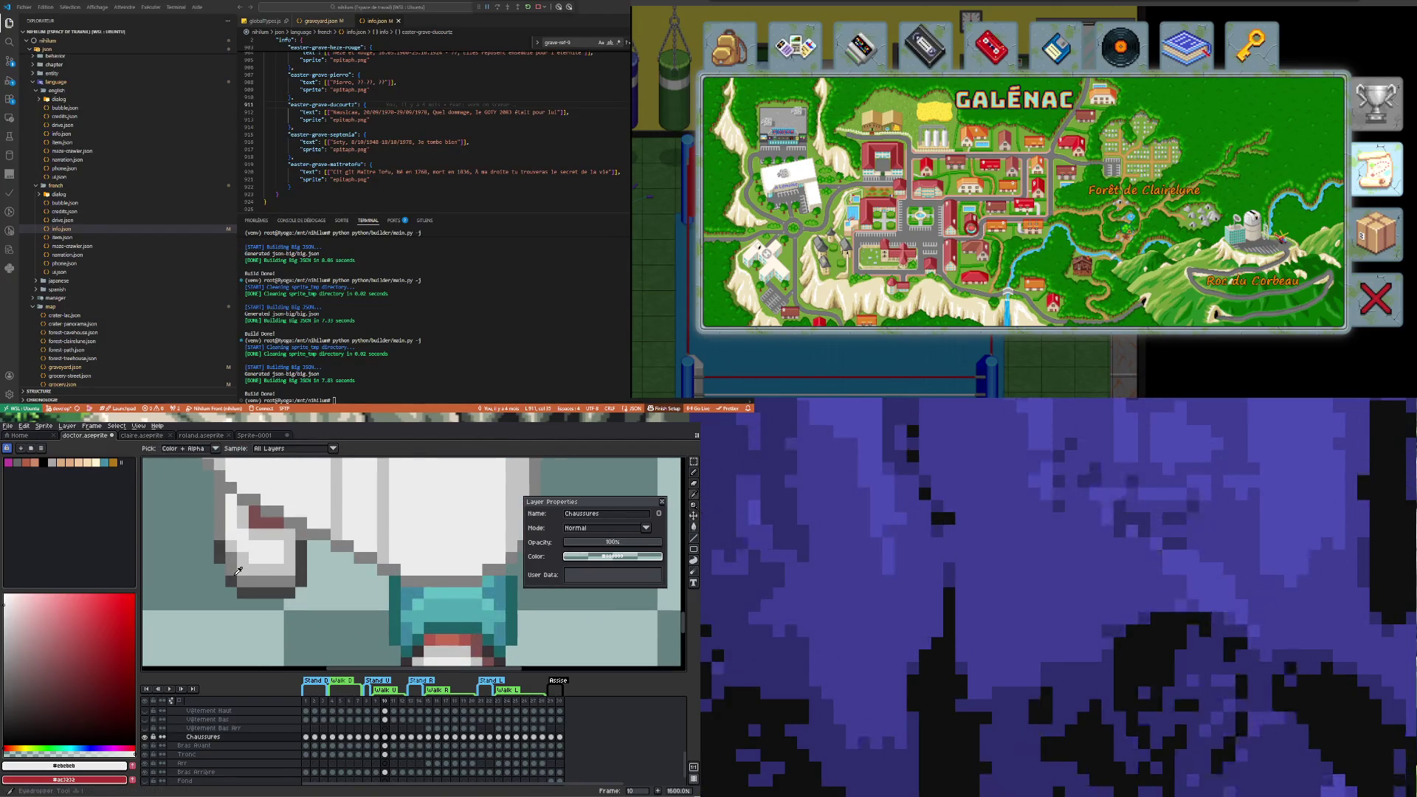
{"action": "left_click", "coordinate": [230, 570], "text": "alt"}
{"action": "key", "text": "b"}
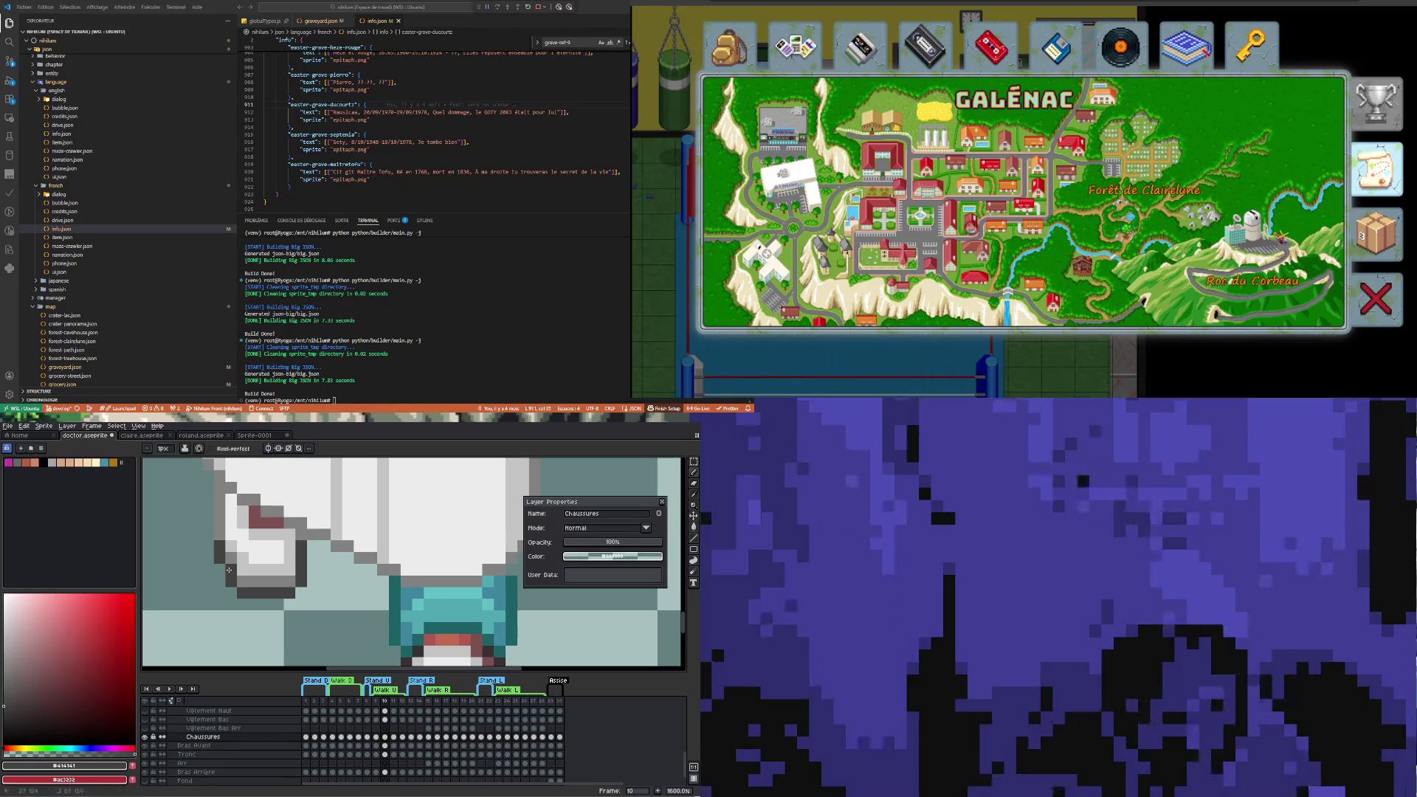
{"action": "scroll", "coordinate": [233, 580], "scroll_direction": "down", "scroll_amount": 1}
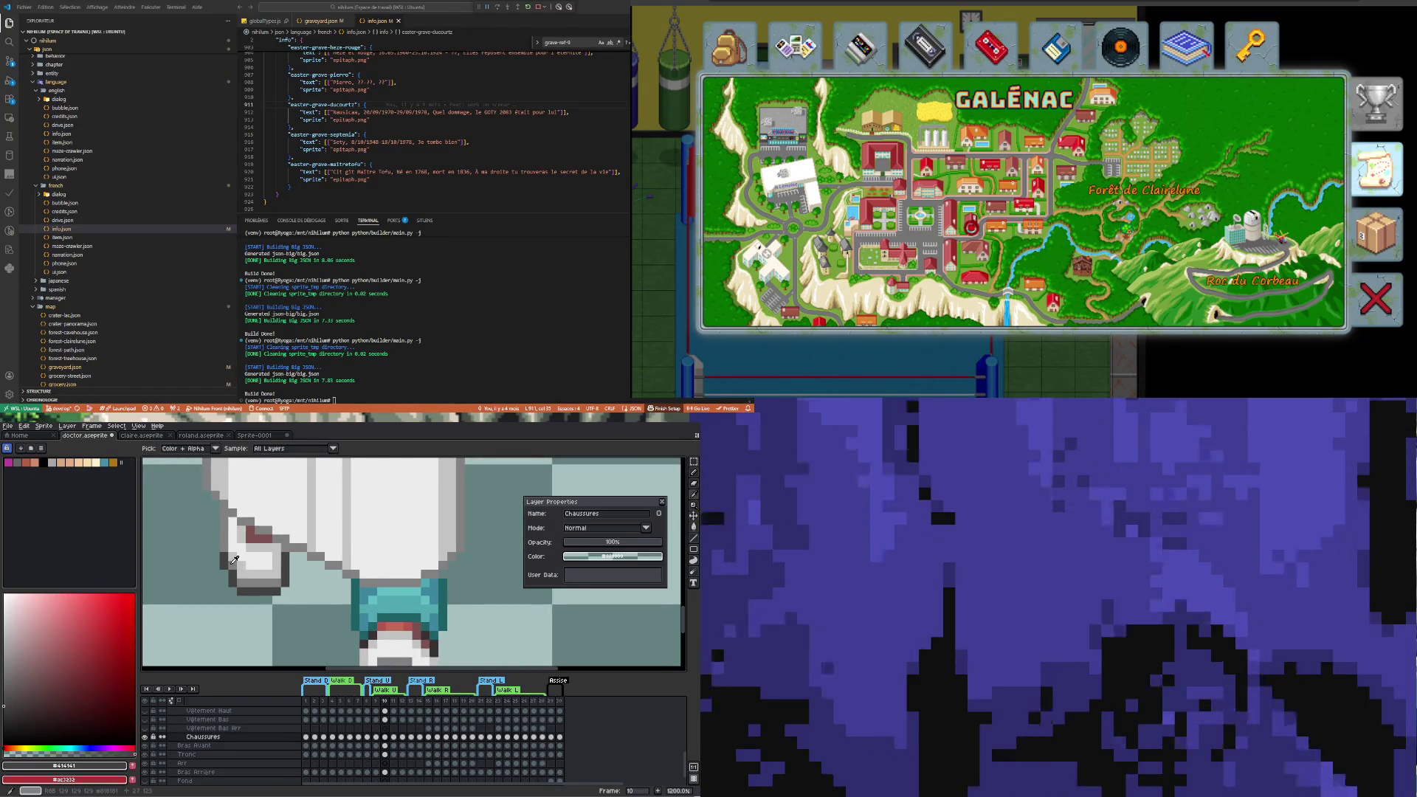
{"action": "left_click", "coordinate": [247, 572], "text": "alt"}
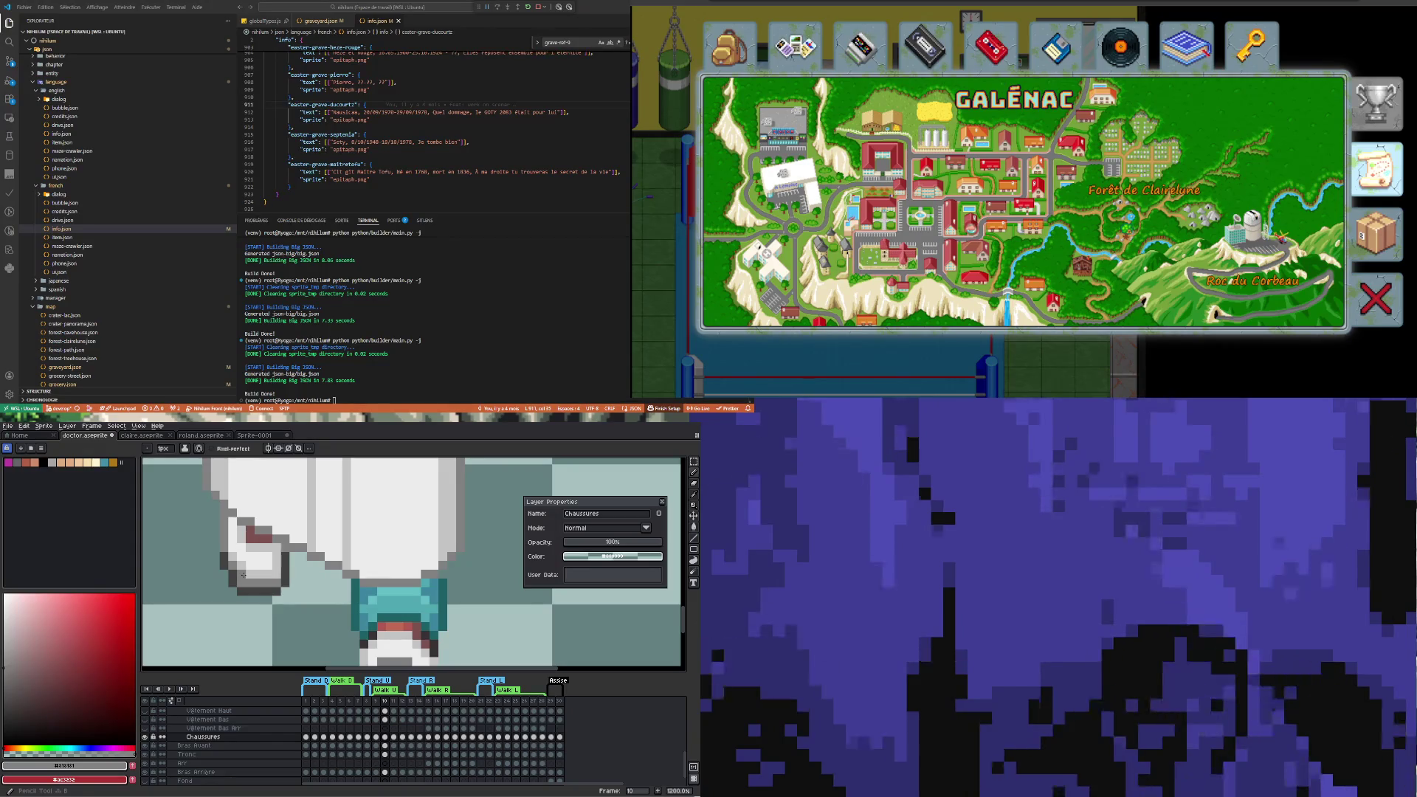
{"action": "scroll", "coordinate": [244, 576], "scroll_direction": "down", "scroll_amount": 3}
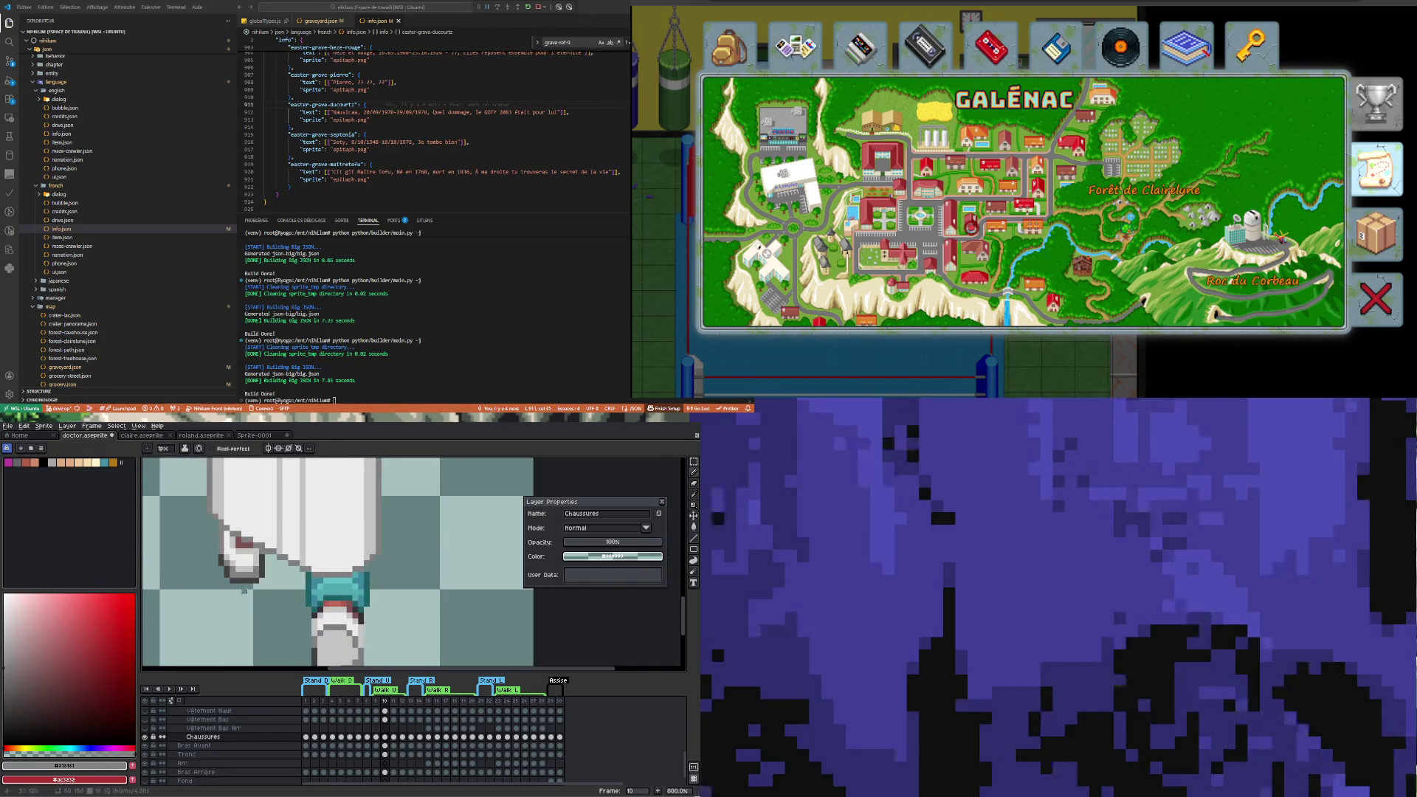
{"action": "scroll", "coordinate": [245, 585], "scroll_direction": "down", "scroll_amount": 3}
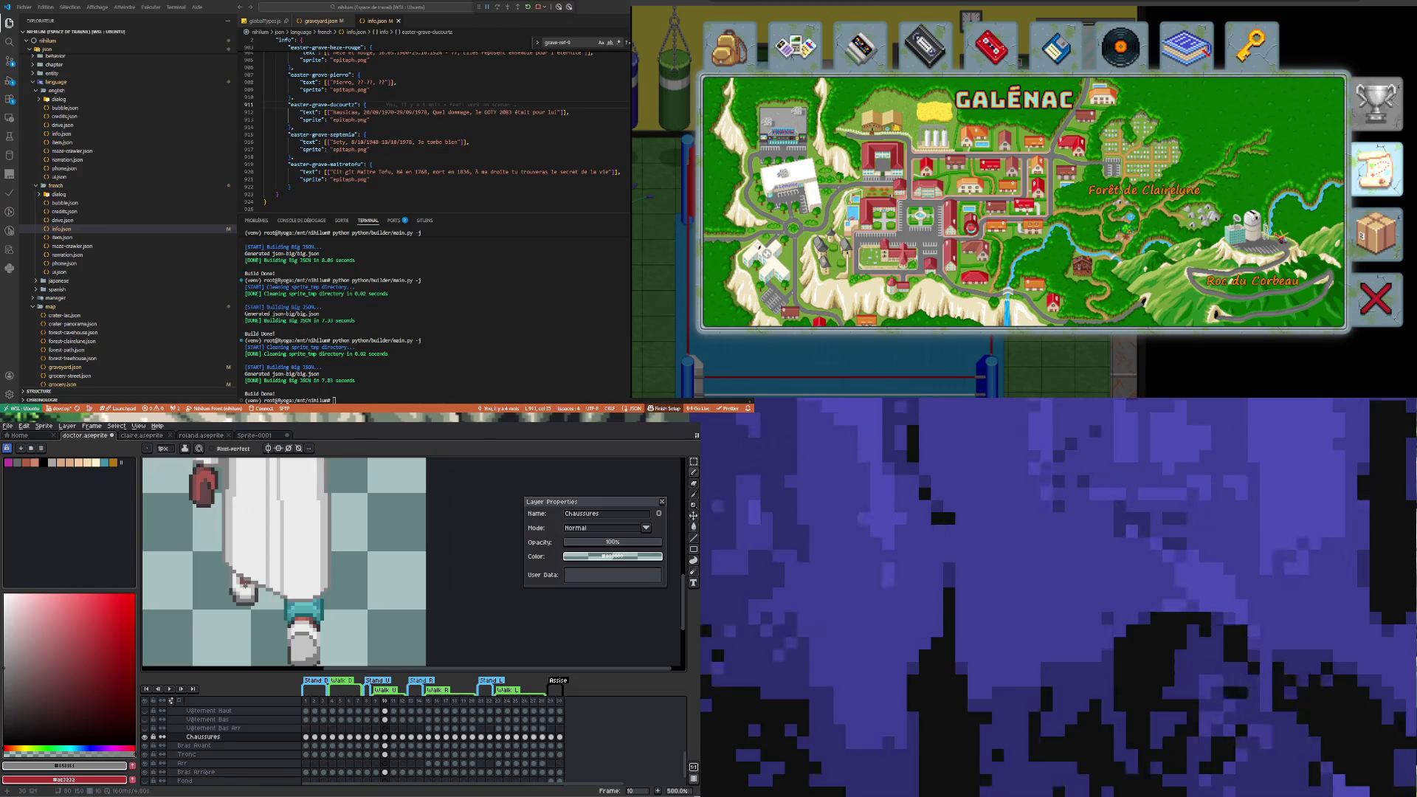
{"action": "scroll", "coordinate": [245, 586], "scroll_direction": "up", "scroll_amount": 5}
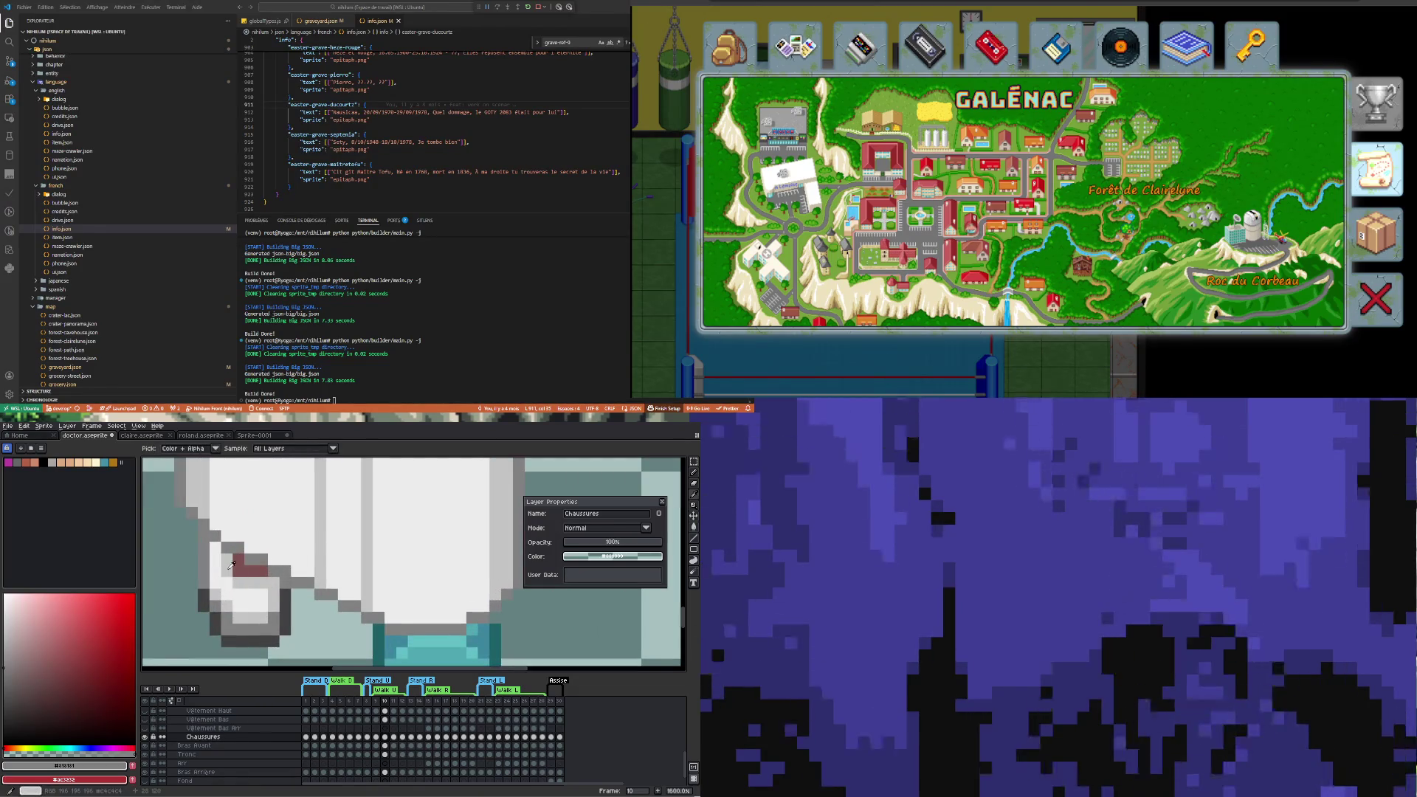
{"action": "left_click", "coordinate": [232, 566], "text": "alt"}
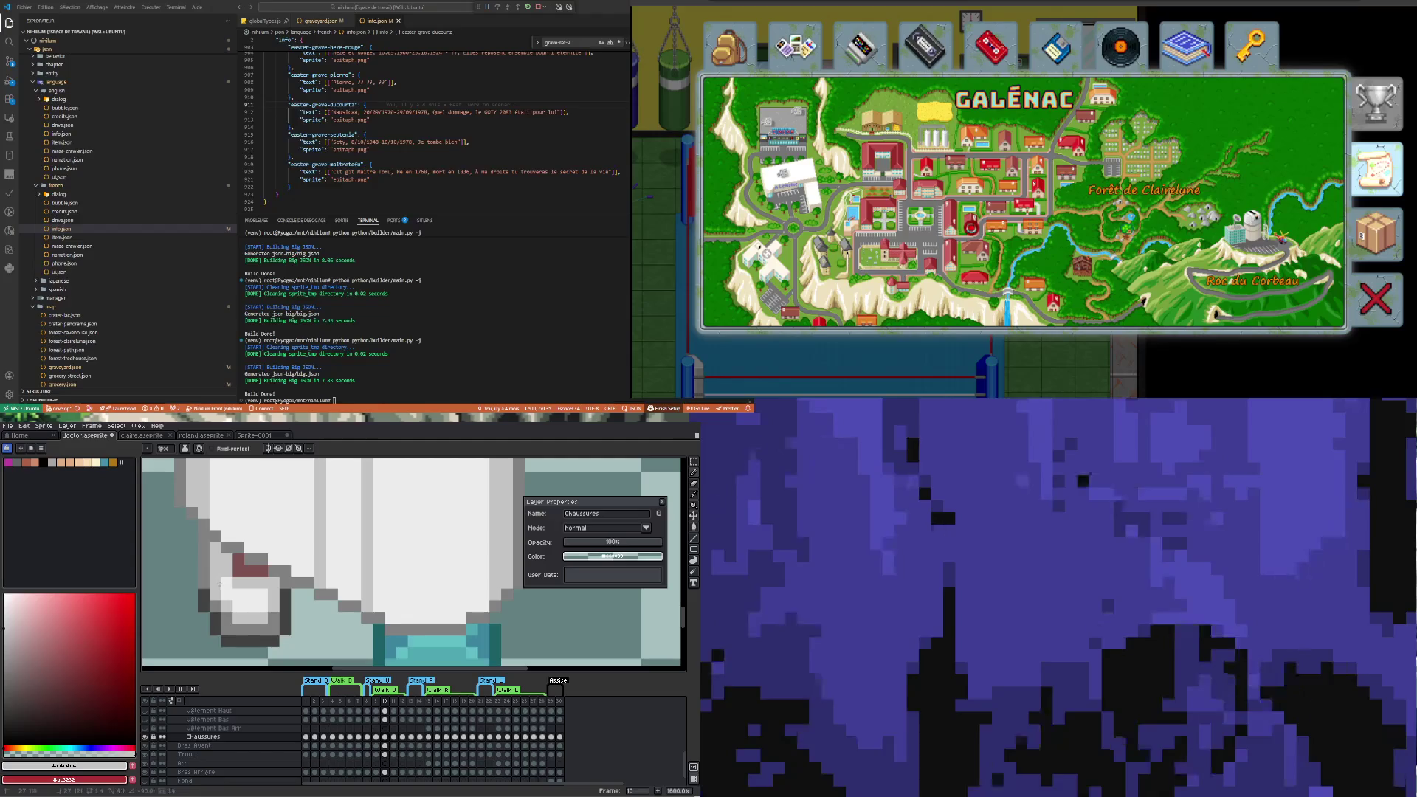
{"action": "scroll", "coordinate": [226, 581], "scroll_direction": "down", "scroll_amount": 6}
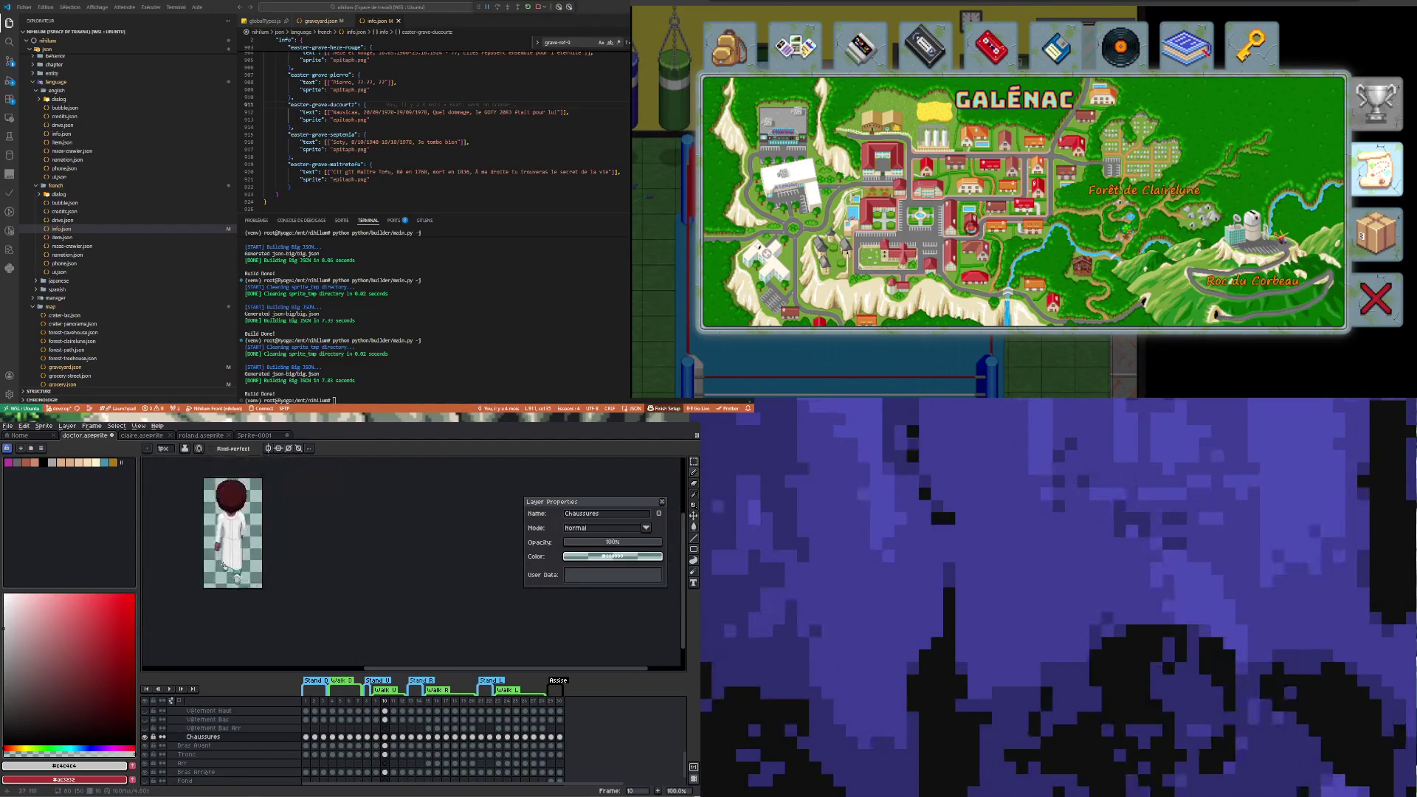
Select the Chaussures cel at frame 10, play the walk, then review frames 9 and 6
{"action": "scroll", "coordinate": [225, 596], "scroll_direction": "down", "scroll_amount": 1}
{"action": "left_click", "coordinate": [385, 738]}
{"action": "left_click", "coordinate": [402, 737]}
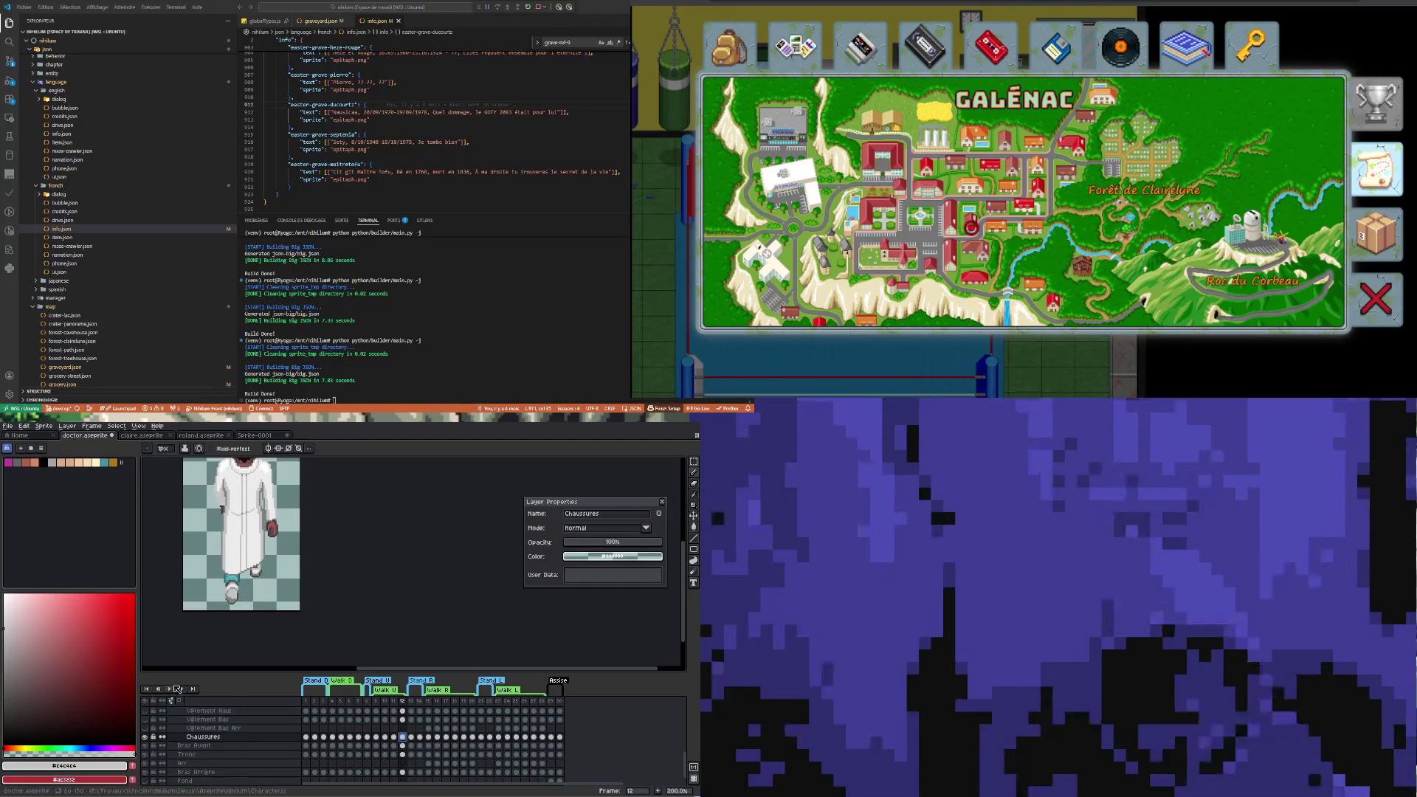
{"action": "left_click", "coordinate": [169, 689]}
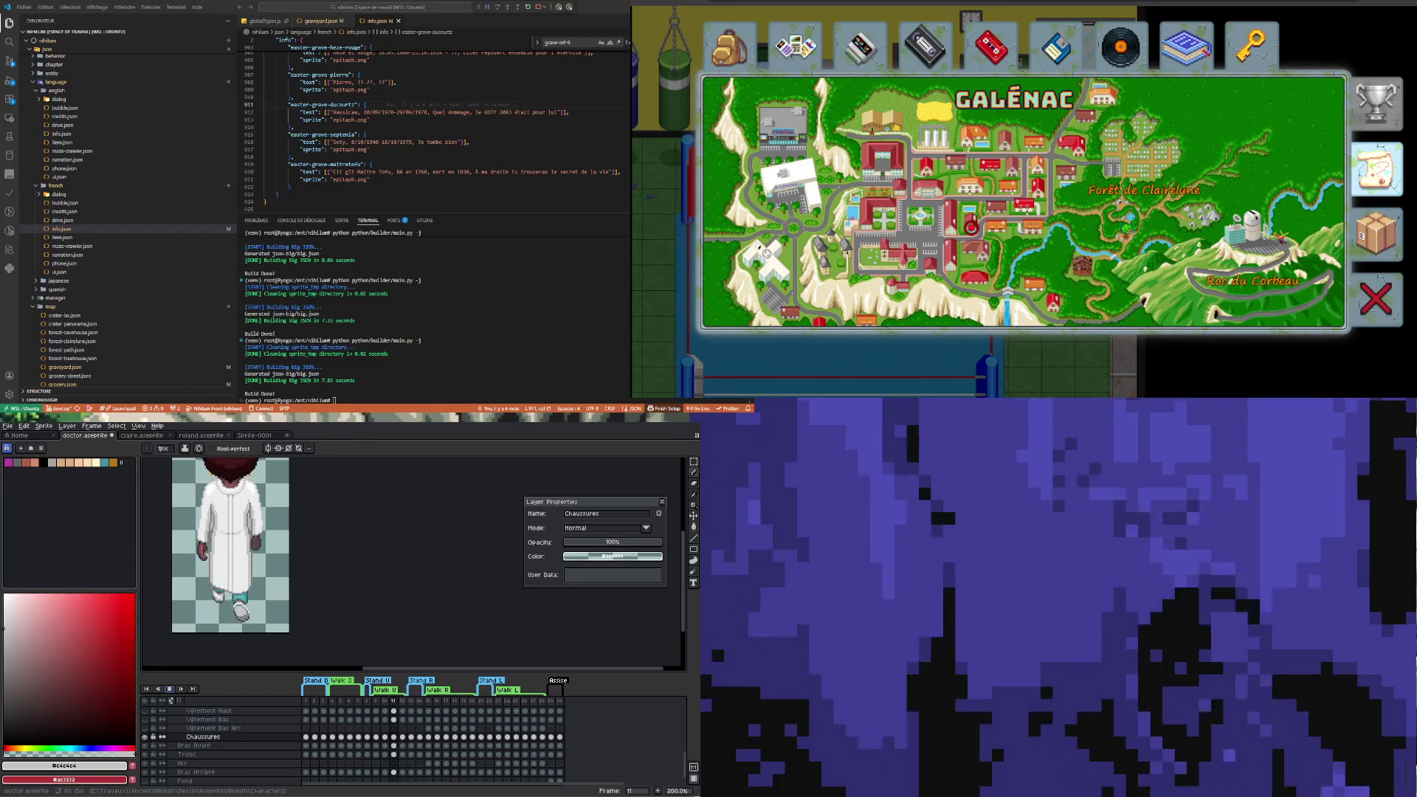
{"action": "key", "text": "Left"}
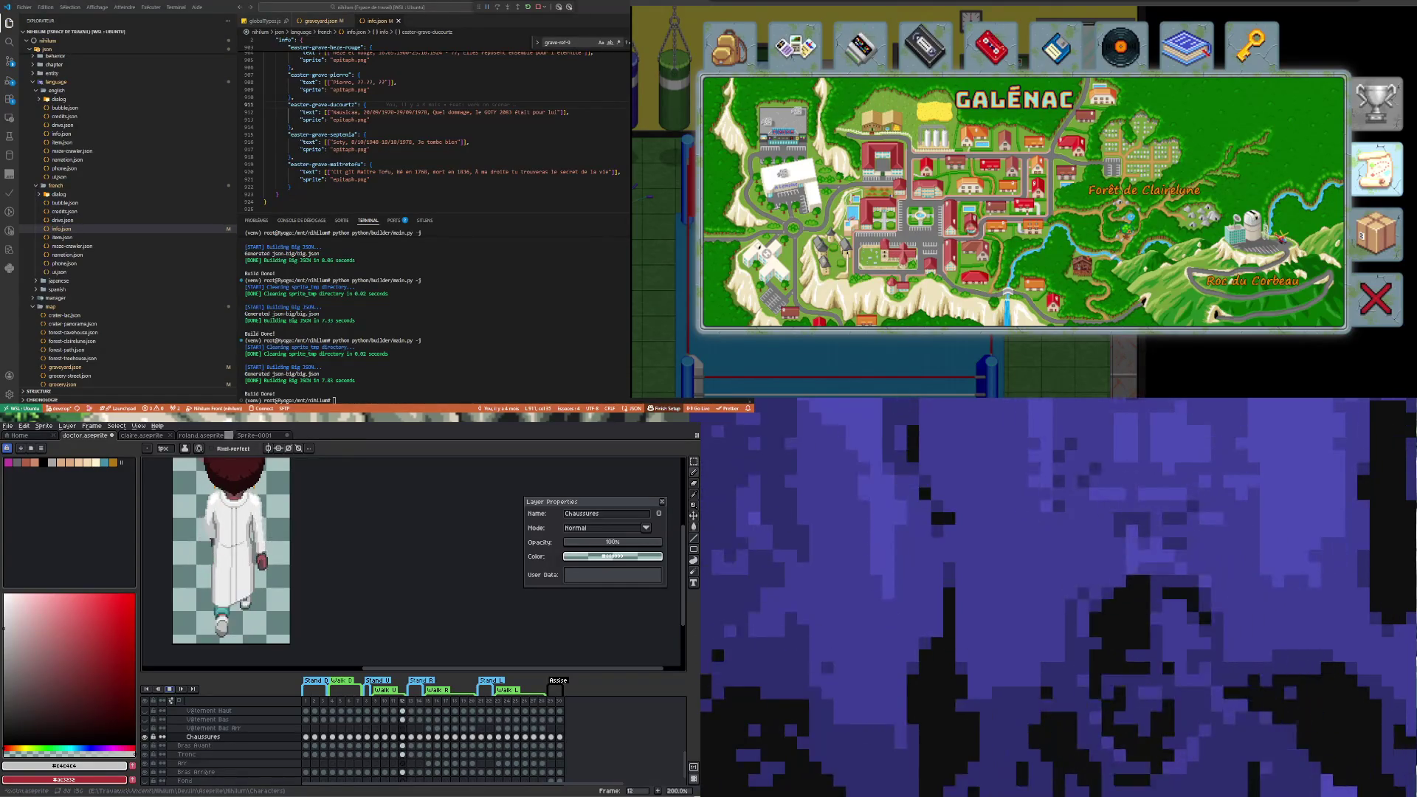
{"action": "scroll", "coordinate": [257, 582], "scroll_direction": "up", "scroll_amount": 1}
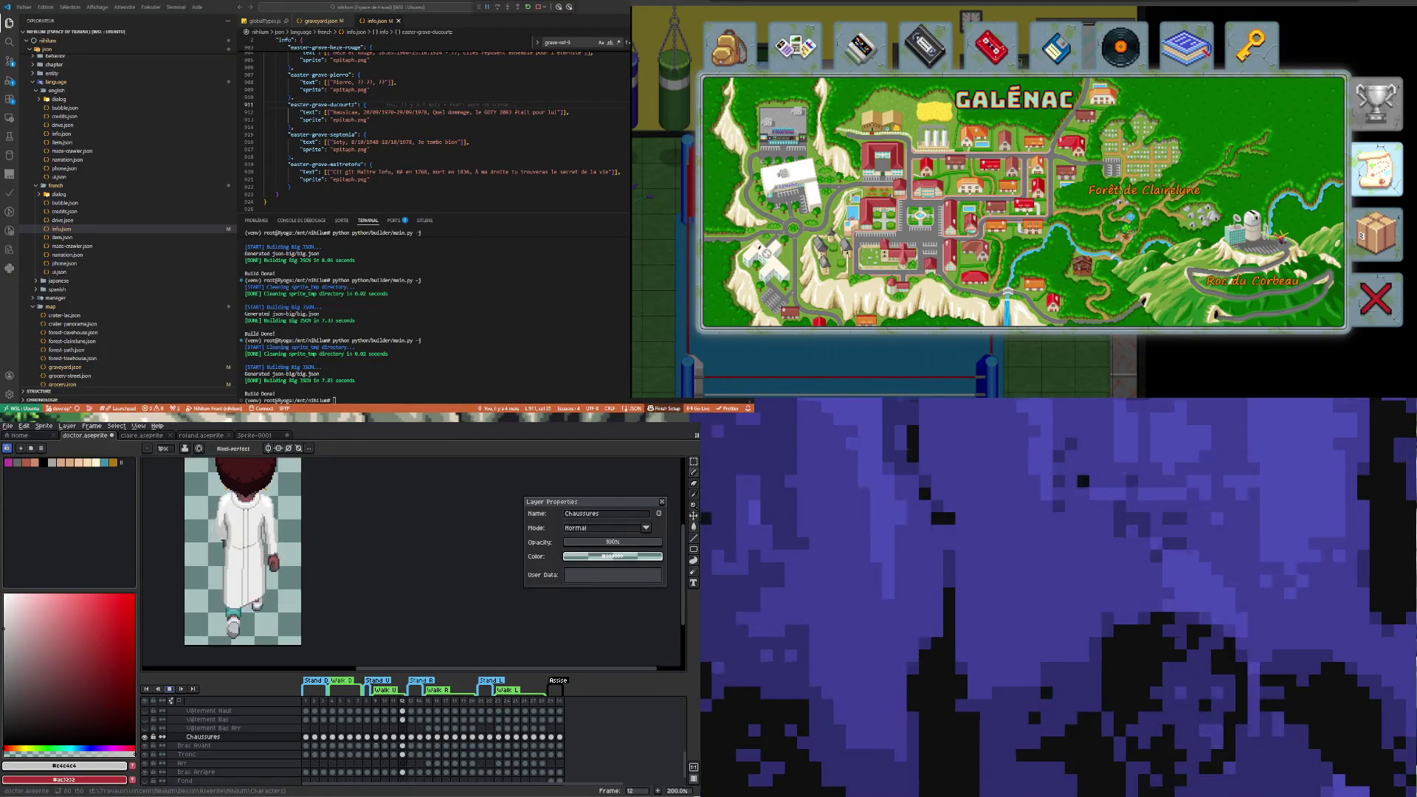
{"action": "scroll", "coordinate": [242, 580], "scroll_direction": "down", "scroll_amount": 1}
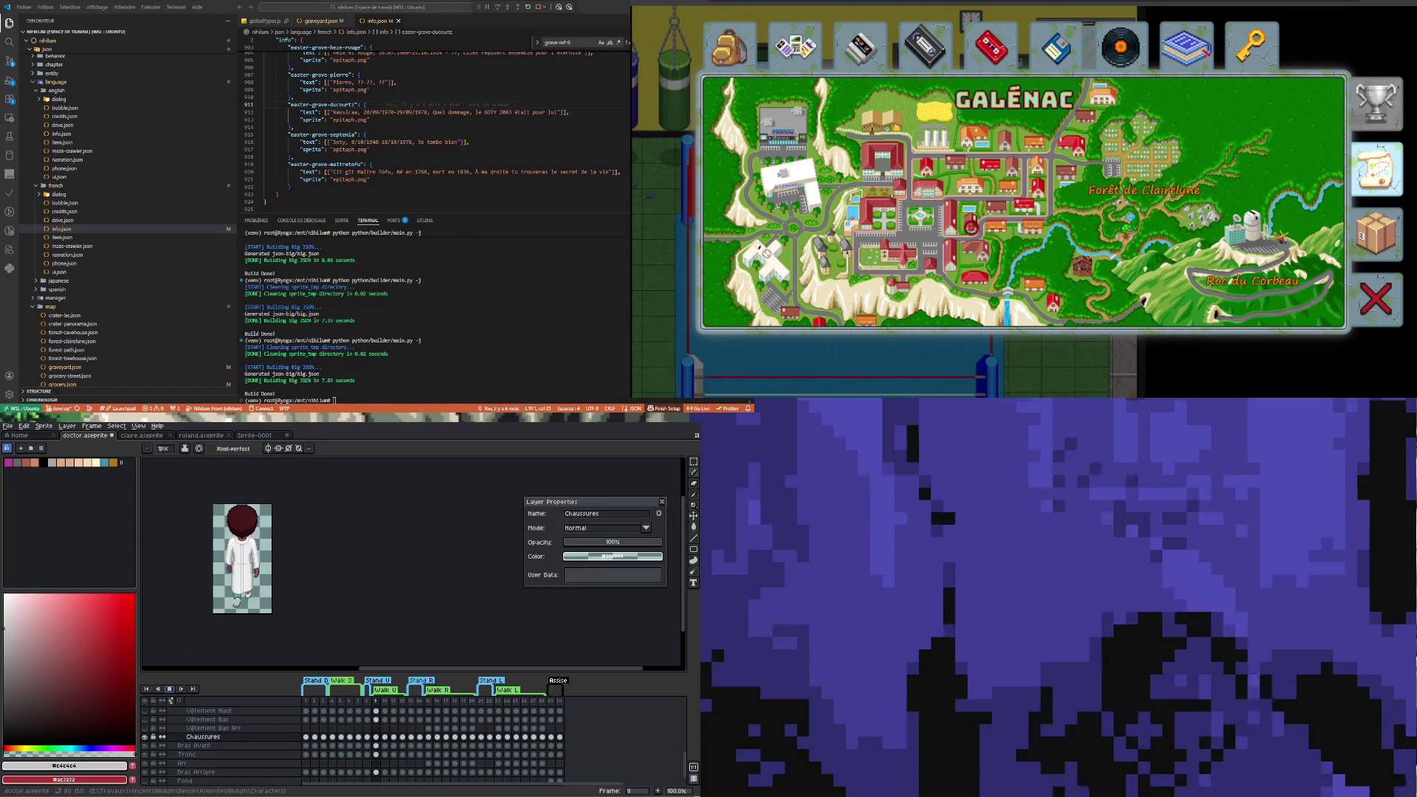
{"action": "left_click", "coordinate": [348, 738]}
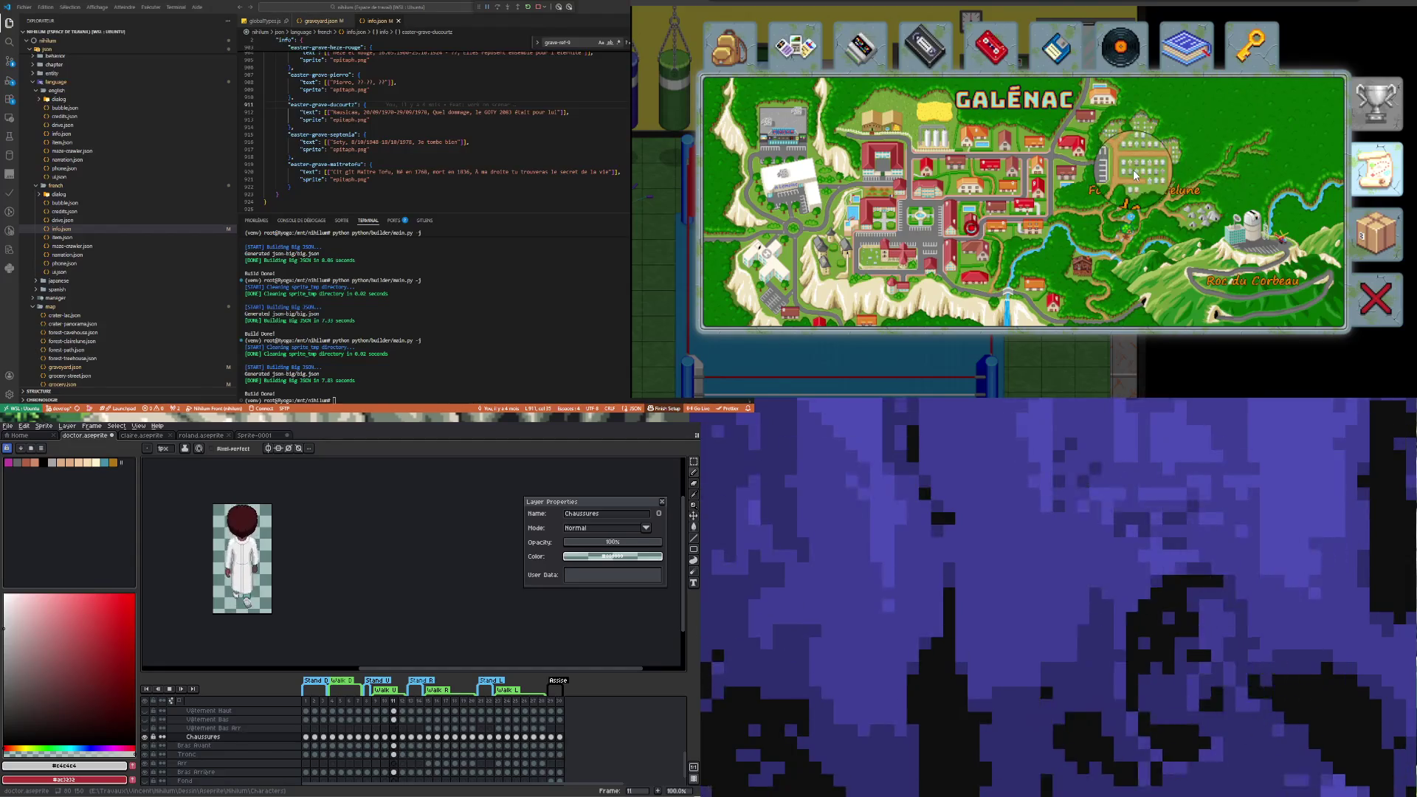
{"action": "key", "text": "Escape"}
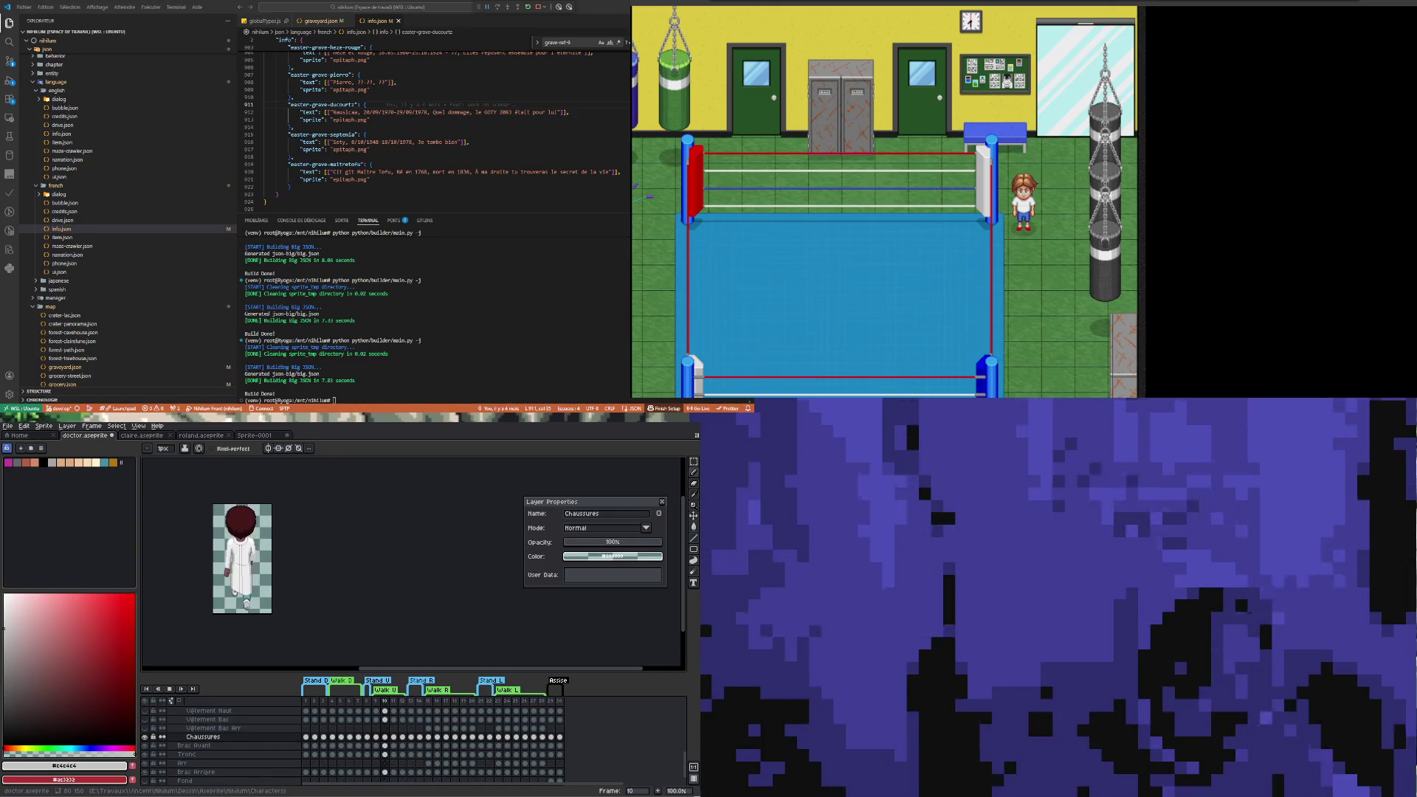
Walk the character south past the boxing ring with the down arrow
{"action": "key", "text": "Down"}
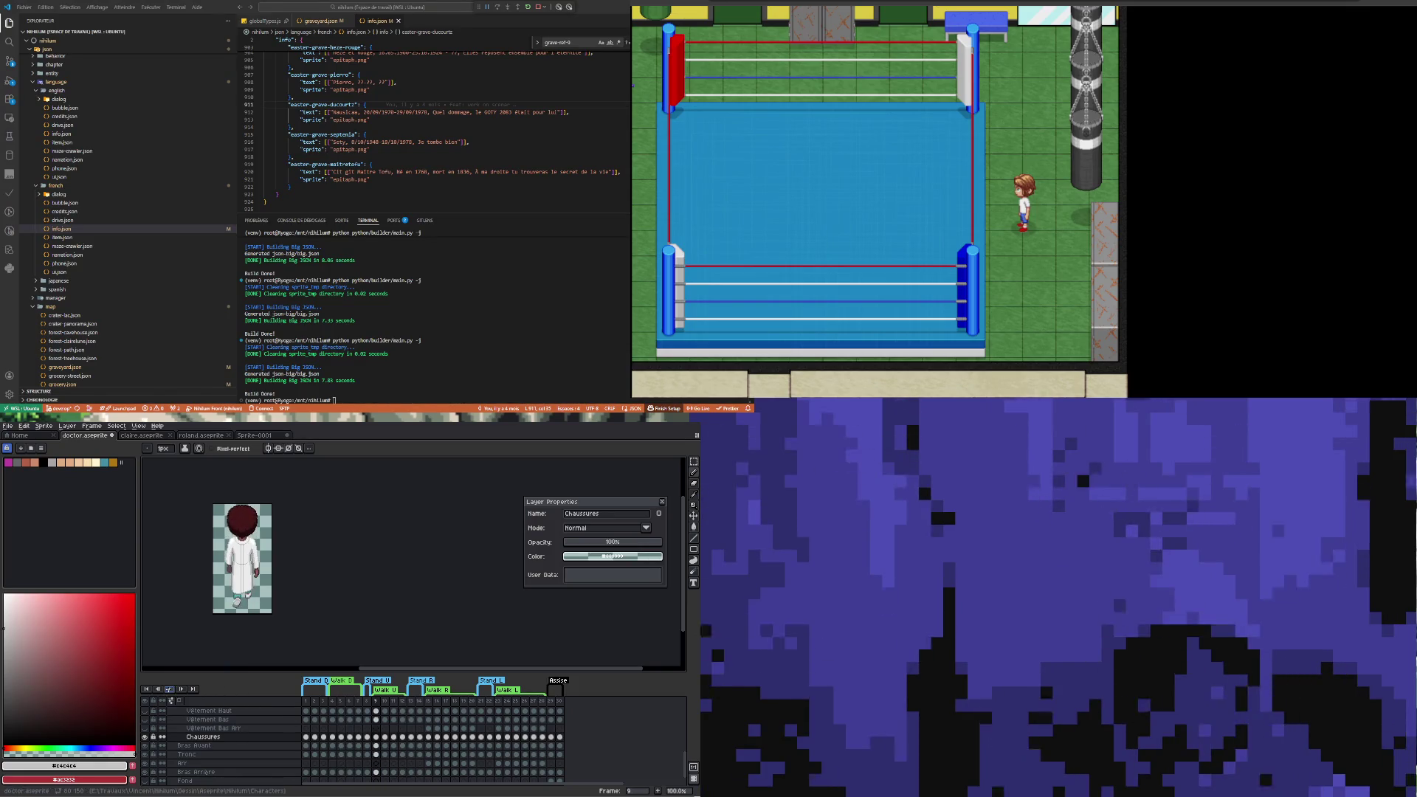
{"action": "scroll", "coordinate": [247, 591], "scroll_direction": "up", "scroll_amount": 2}
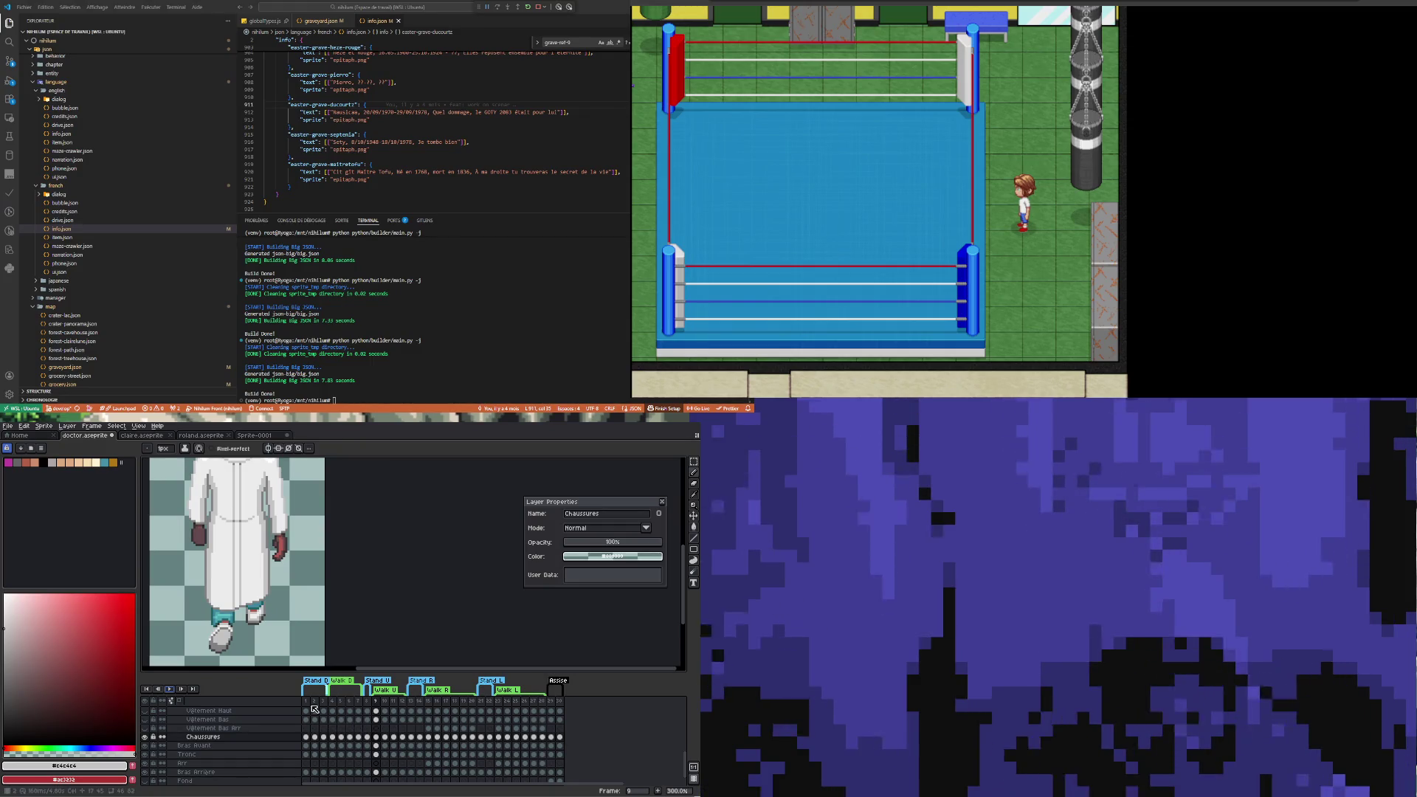
{"action": "left_click", "coordinate": [368, 738]}
{"action": "key", "text": "Left"}
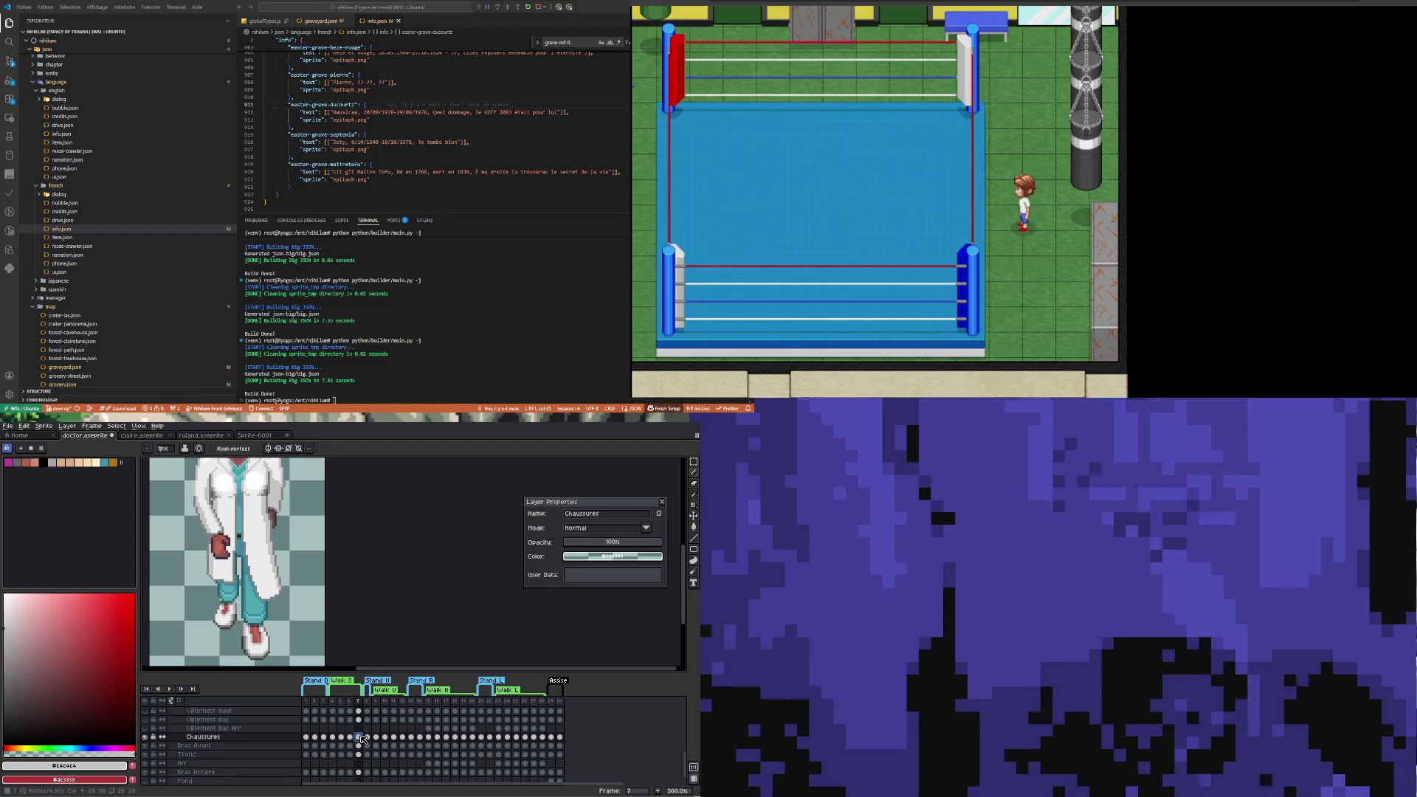
{"action": "key", "text": "Right"}
{"action": "left_click", "coordinate": [374, 738]}
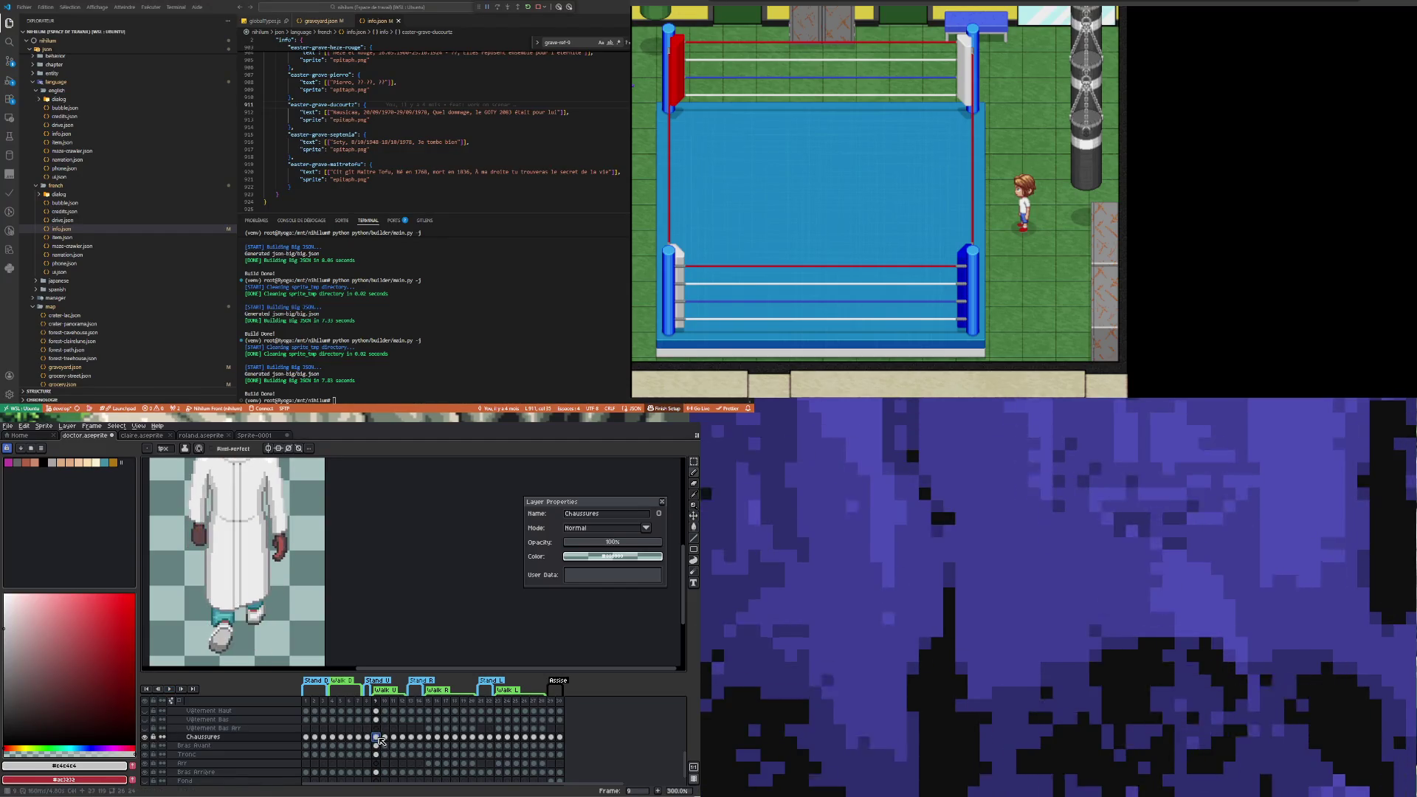
{"action": "left_click", "coordinate": [369, 737]}
{"action": "left_click", "coordinate": [376, 738]}
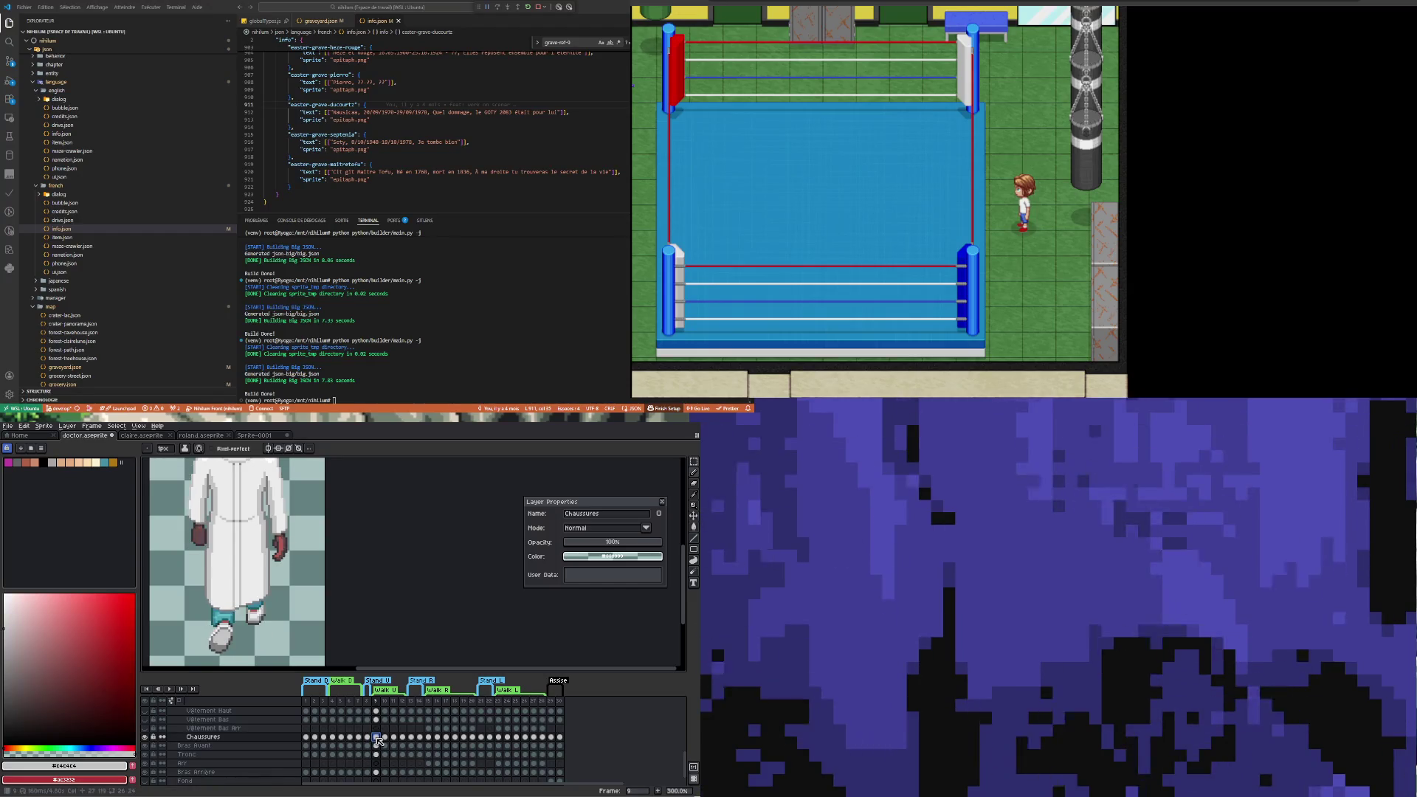
{"action": "key", "text": "Left"}
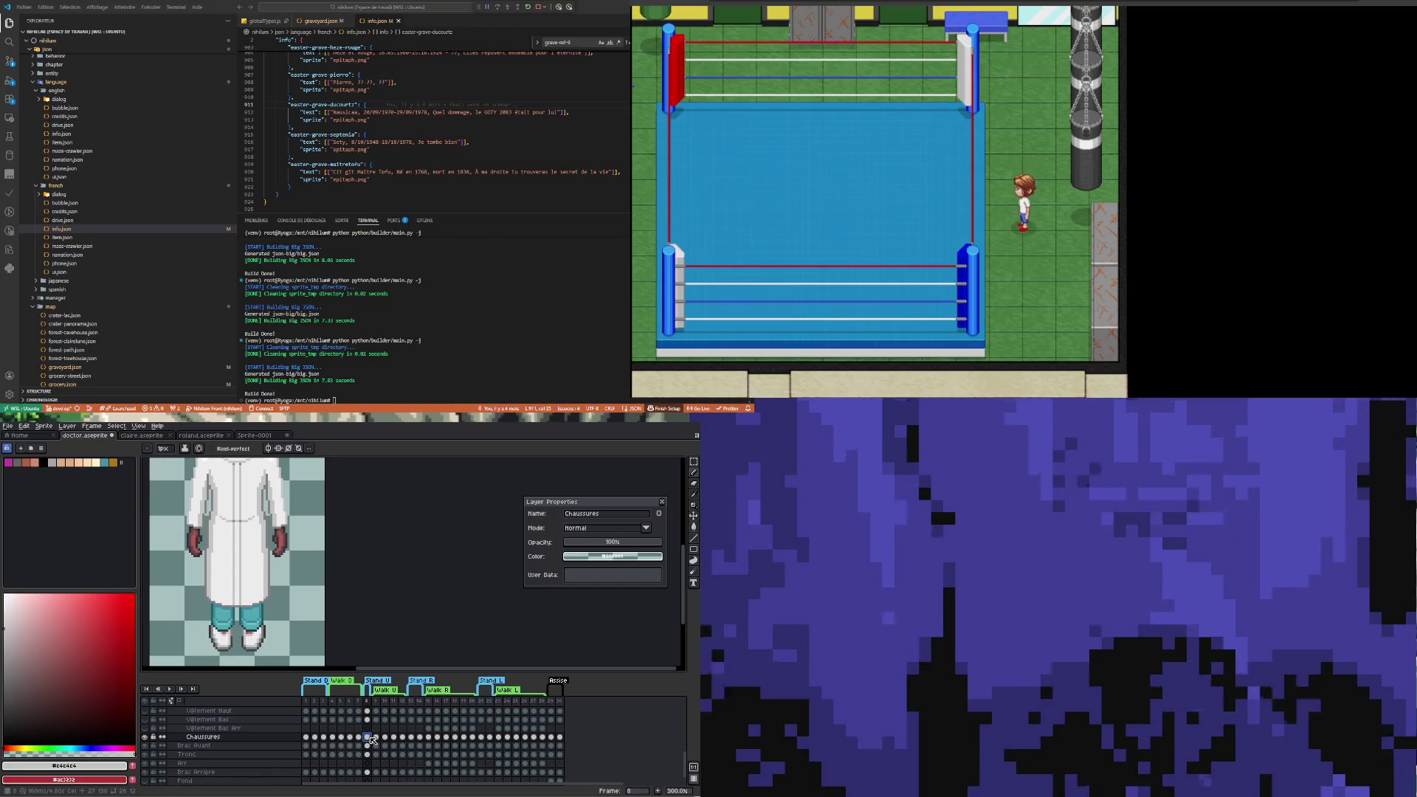
{"action": "left_click", "coordinate": [377, 737]}
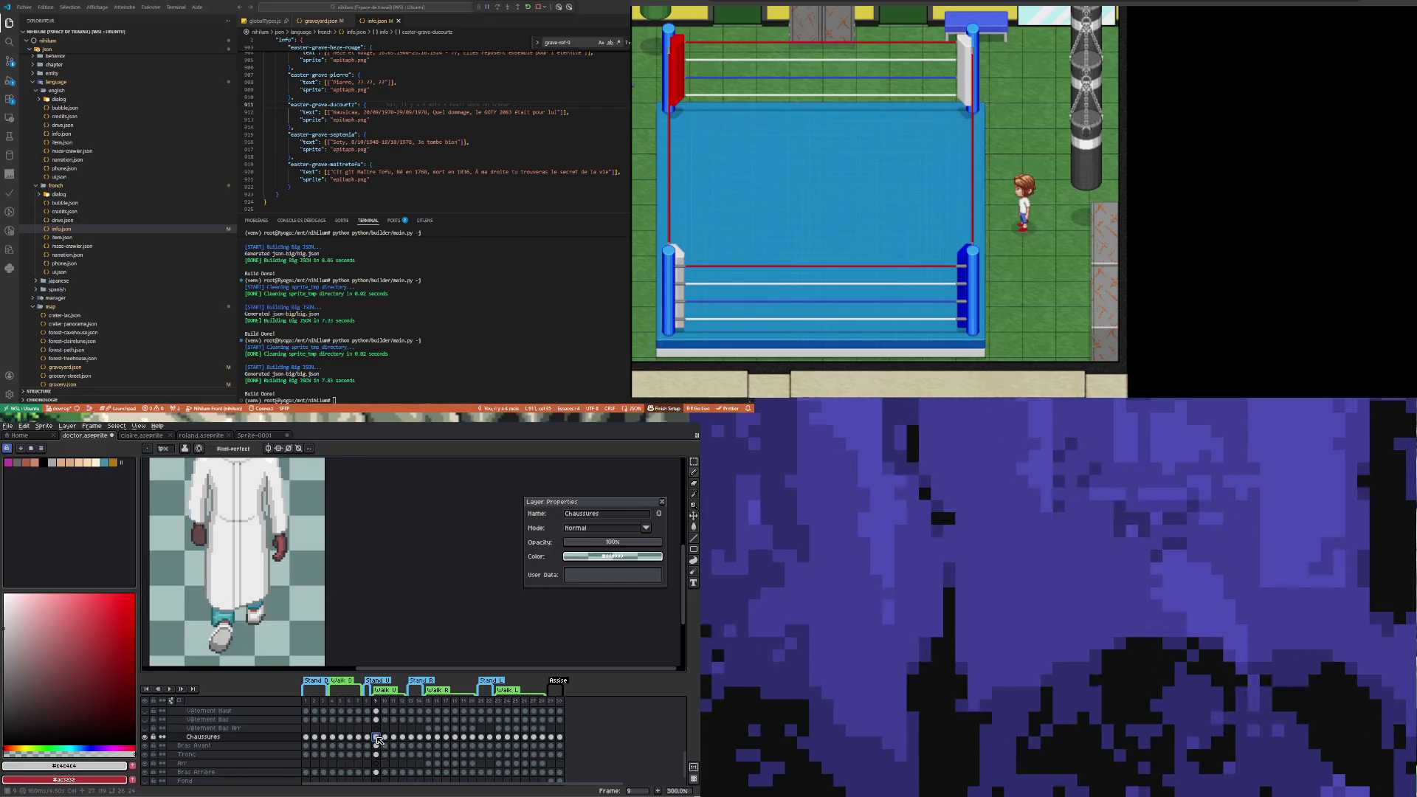
{"action": "left_click", "coordinate": [368, 738]}
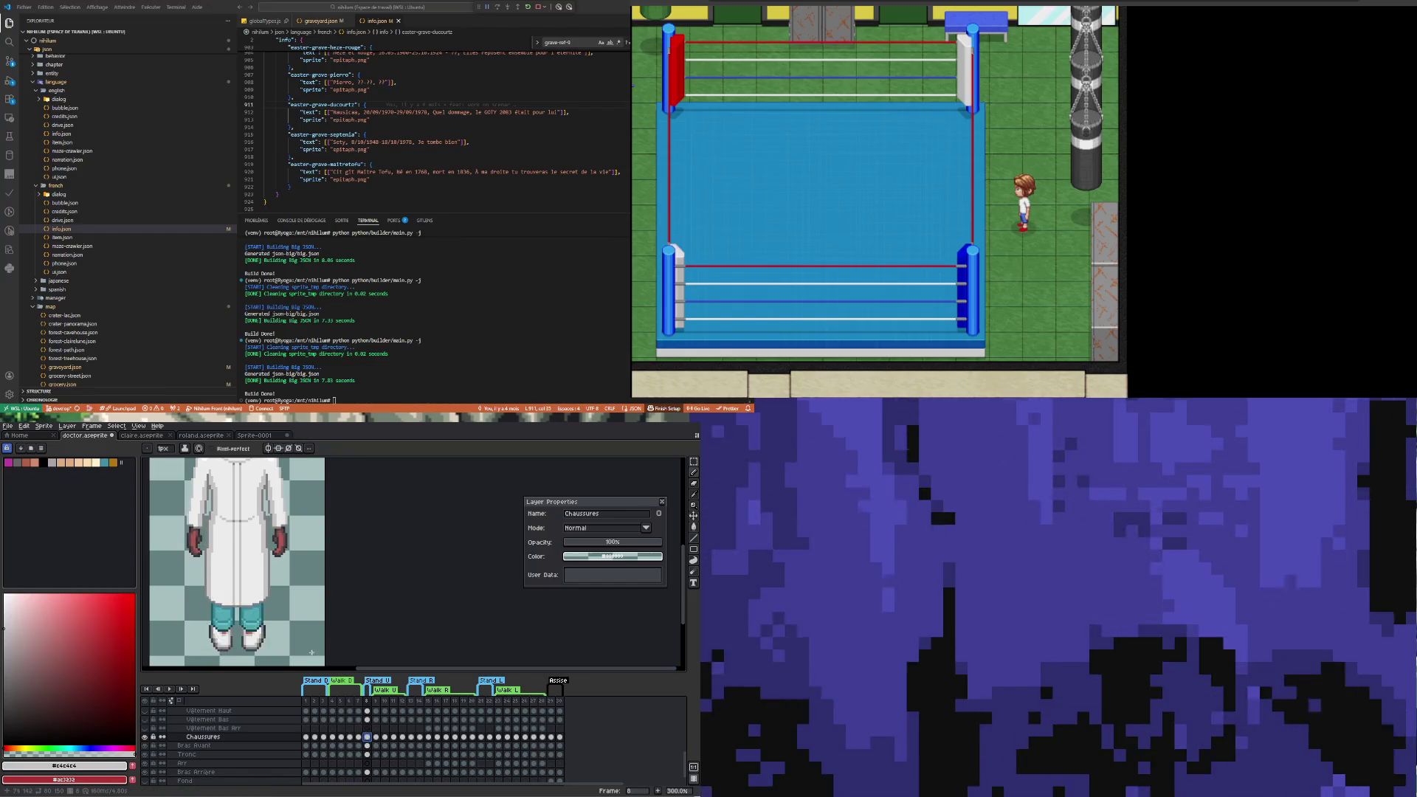
{"action": "scroll", "coordinate": [299, 637], "scroll_direction": "down", "scroll_amount": 1}
{"action": "scroll", "coordinate": [299, 638], "scroll_direction": "down", "scroll_amount": 1}
{"action": "scroll", "coordinate": [299, 655], "scroll_direction": "up", "scroll_amount": 1}
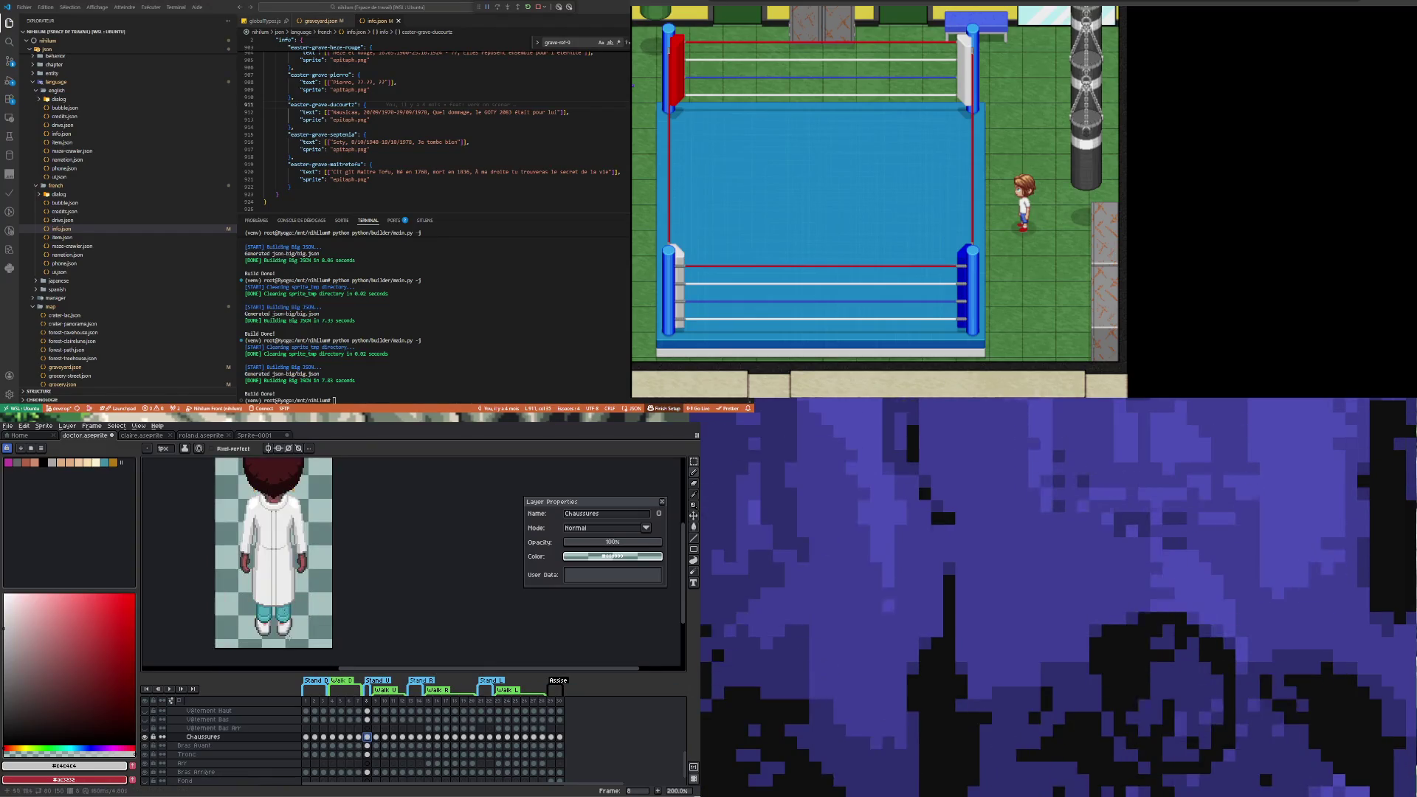
{"action": "left_click", "coordinate": [315, 737]}
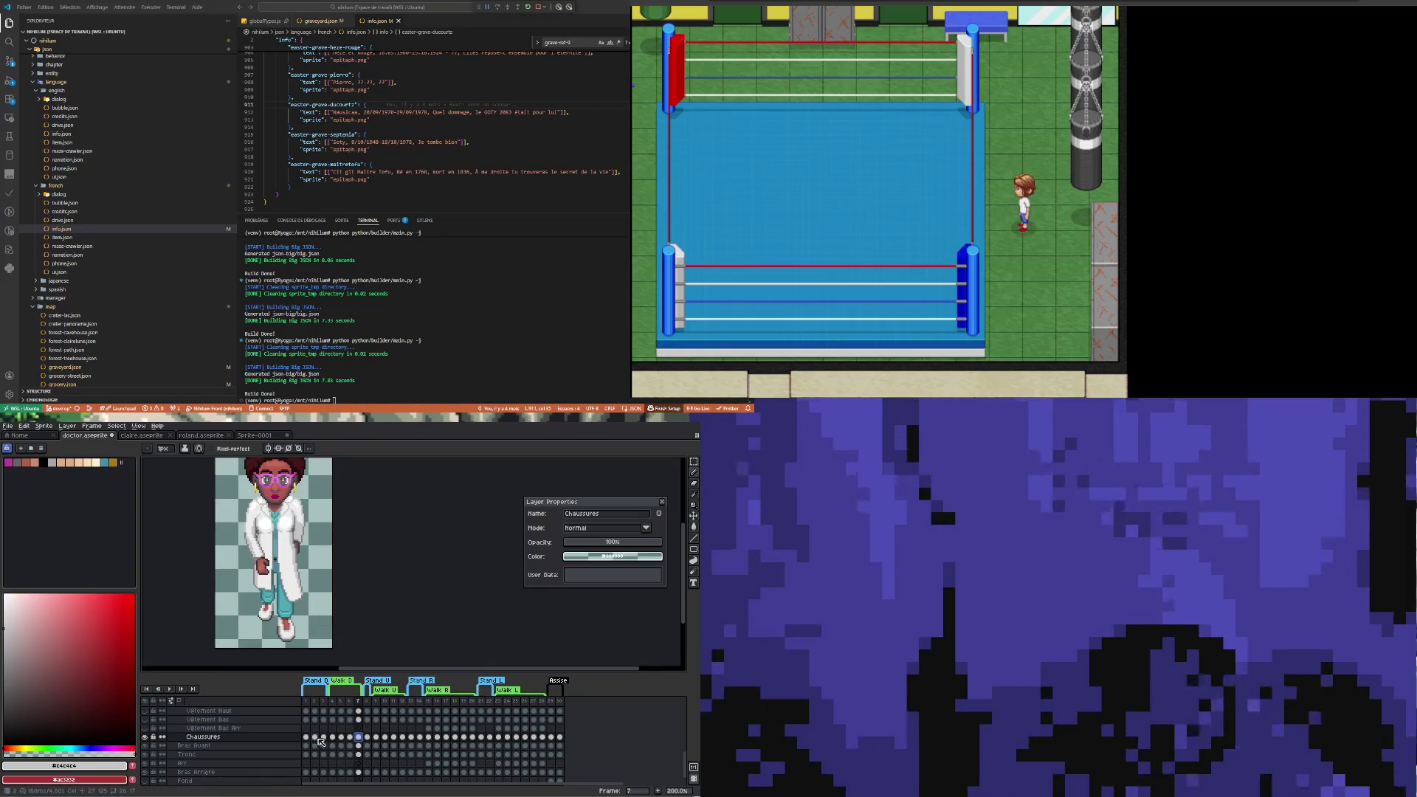
{"action": "left_click", "coordinate": [324, 738]}
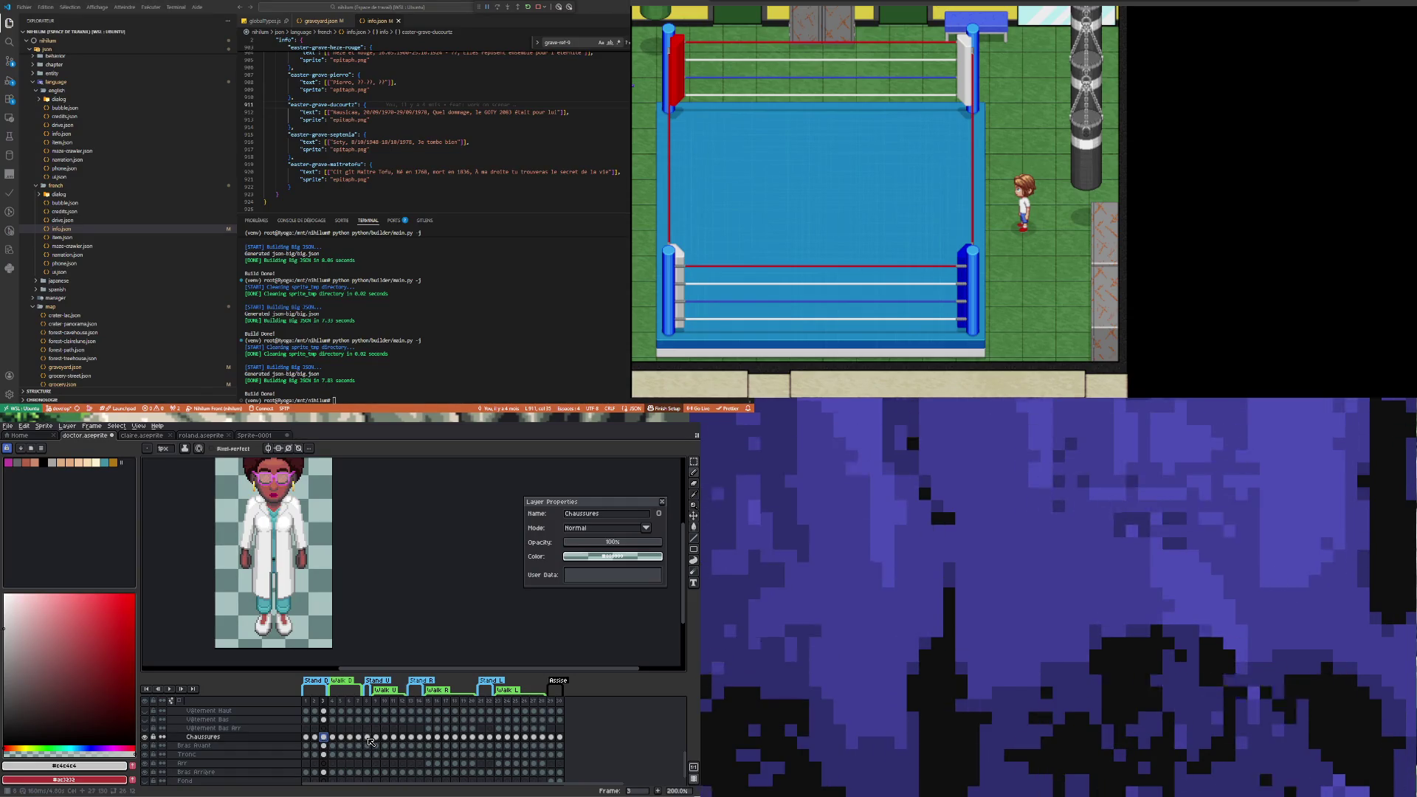
{"action": "left_click", "coordinate": [333, 737]}
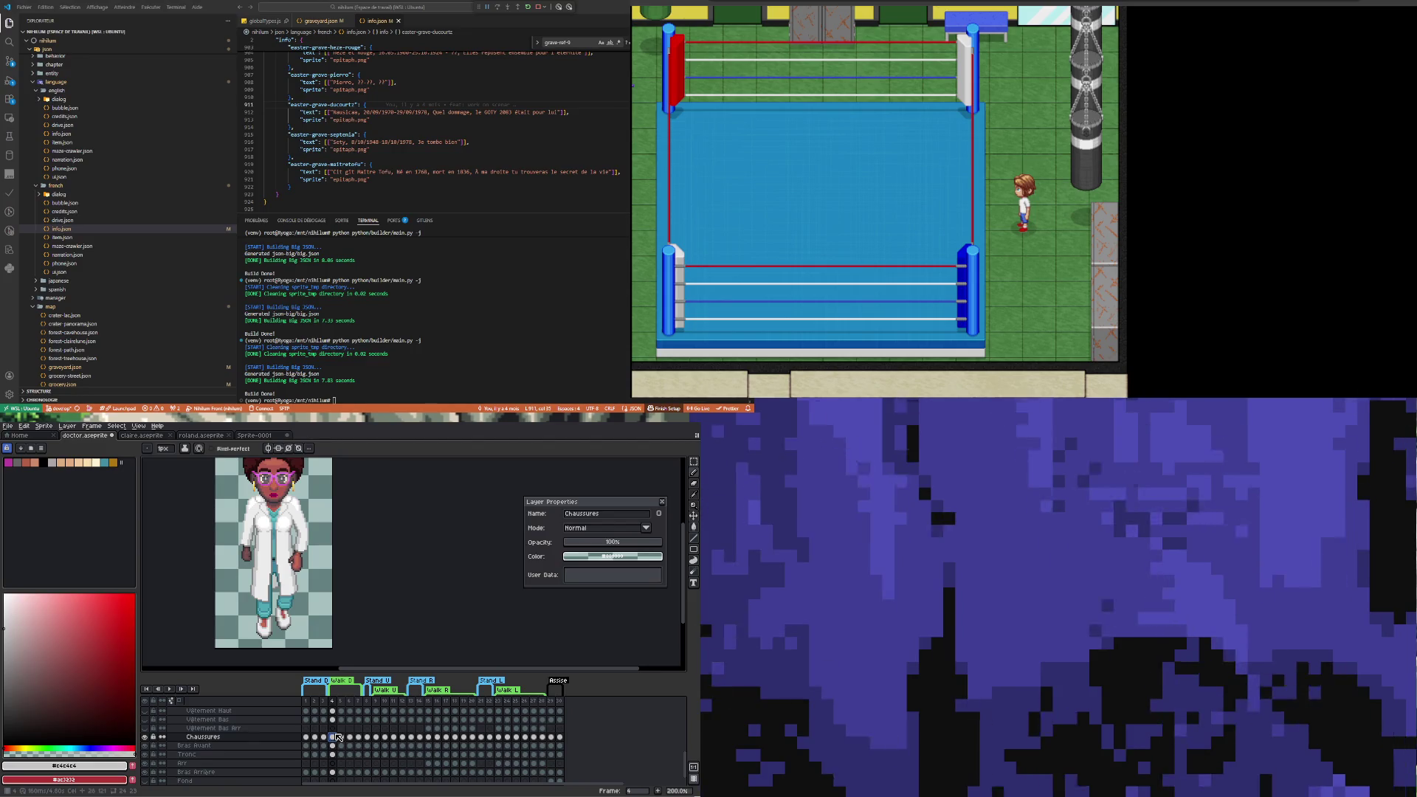
{"action": "left_click", "coordinate": [324, 737]}
{"action": "left_click", "coordinate": [334, 738]}
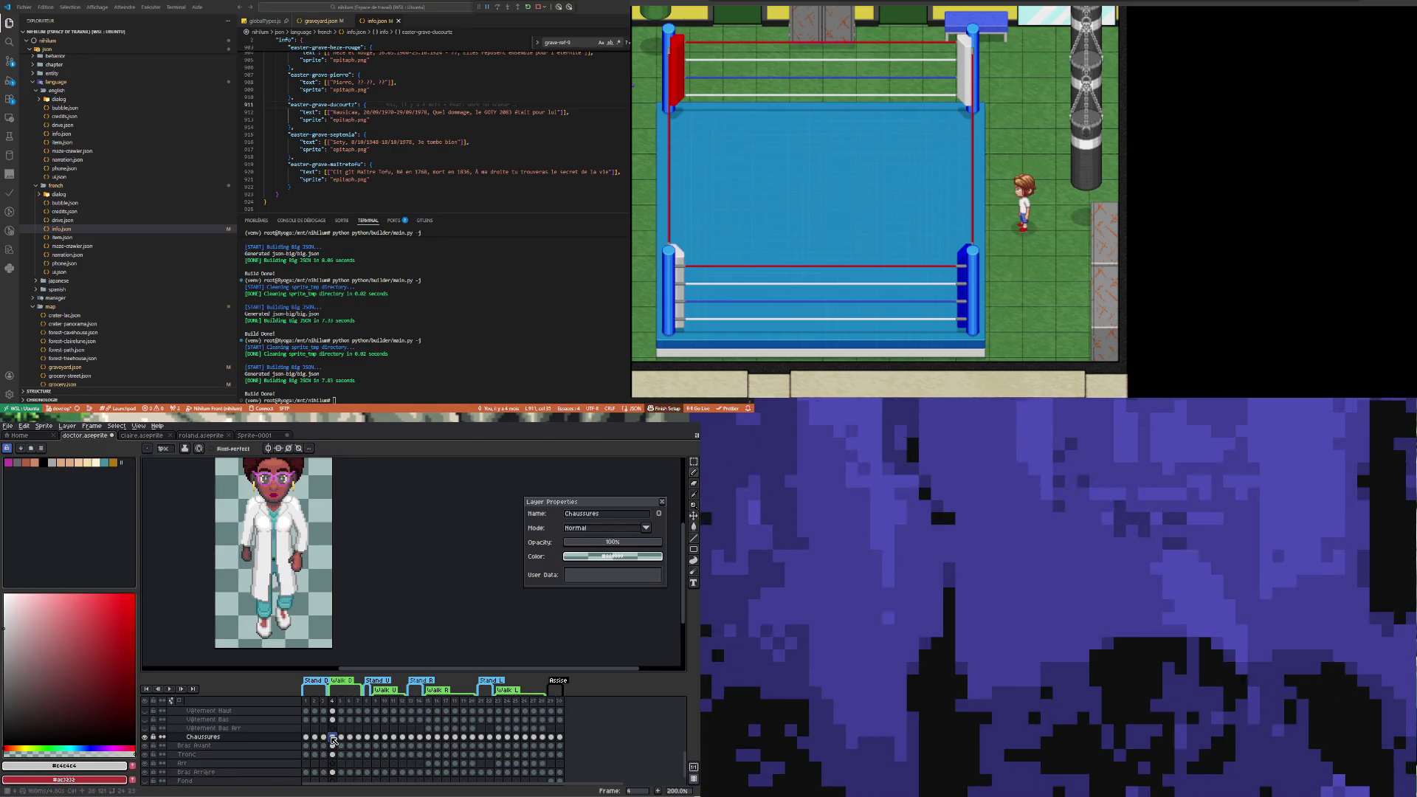
{"action": "left_click", "coordinate": [367, 738]}
{"action": "left_click", "coordinate": [377, 738]}
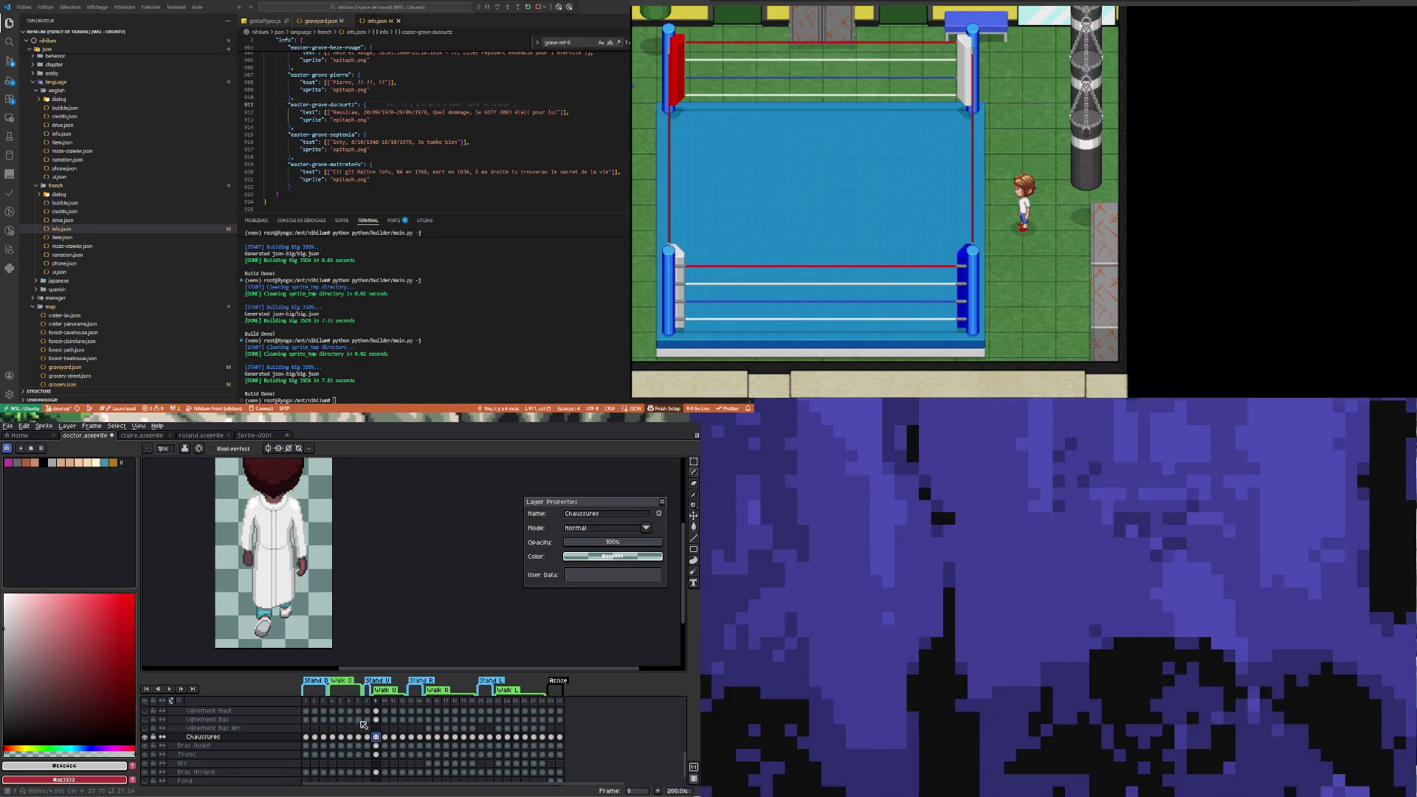
{"action": "scroll", "coordinate": [298, 611], "scroll_direction": "up", "scroll_amount": 1}
{"action": "key", "text": "m"}
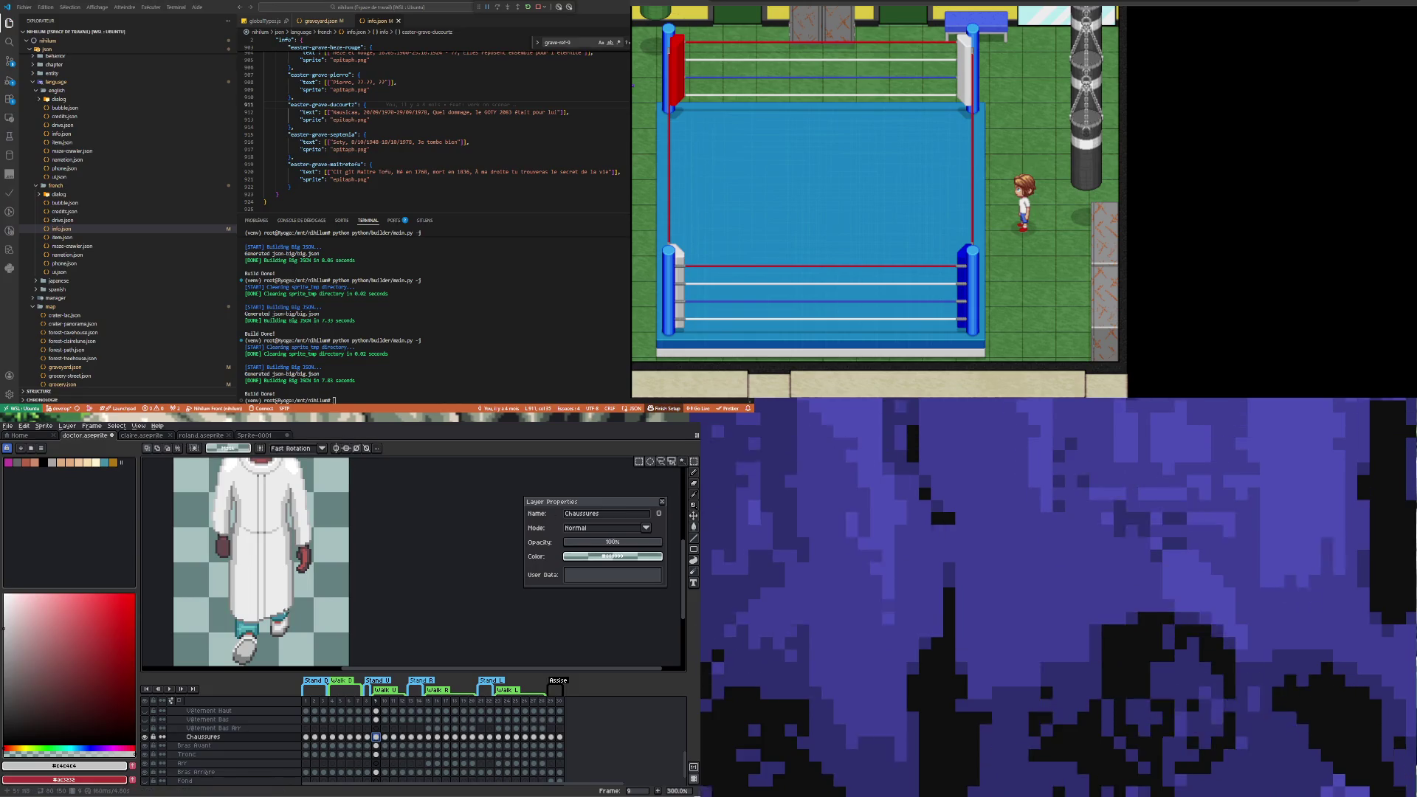
Combine several marquee rectangles around frame 9's coat hem and shoes, then start transforming them
{"action": "scroll", "coordinate": [255, 609], "scroll_direction": "up", "scroll_amount": 2}
{"action": "mouse_move", "coordinate": [198, 585]}
{"action": "left_mouse_down"}
{"action": "mouse_move", "coordinate": [246, 617]}
{"action": "mouse_move", "coordinate": [219, 624]}
{"action": "left_mouse_up"}
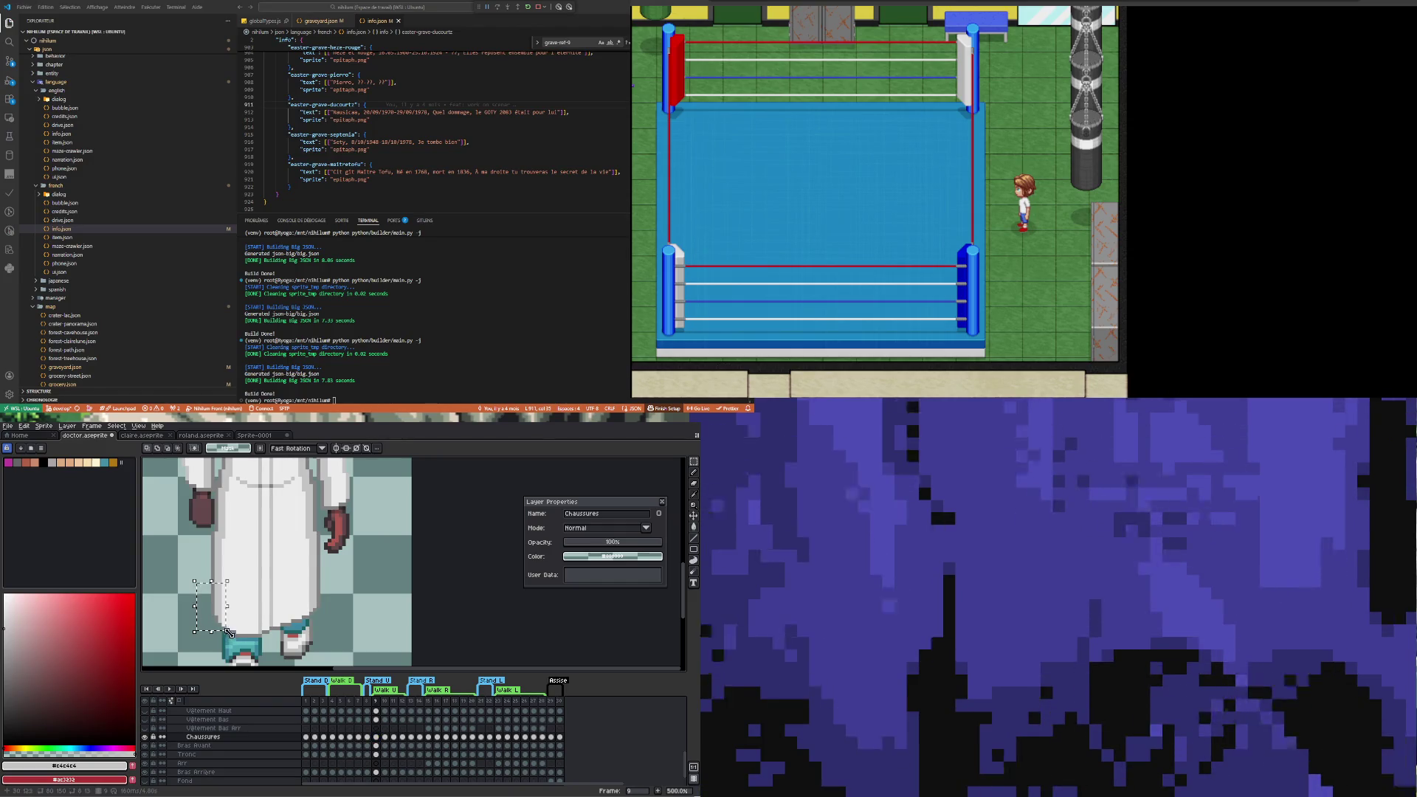
{"action": "scroll", "coordinate": [329, 617], "scroll_direction": "up", "scroll_amount": 1}
{"action": "left_click_drag", "start_coordinate": [329, 617], "coordinate": [263, 583]}
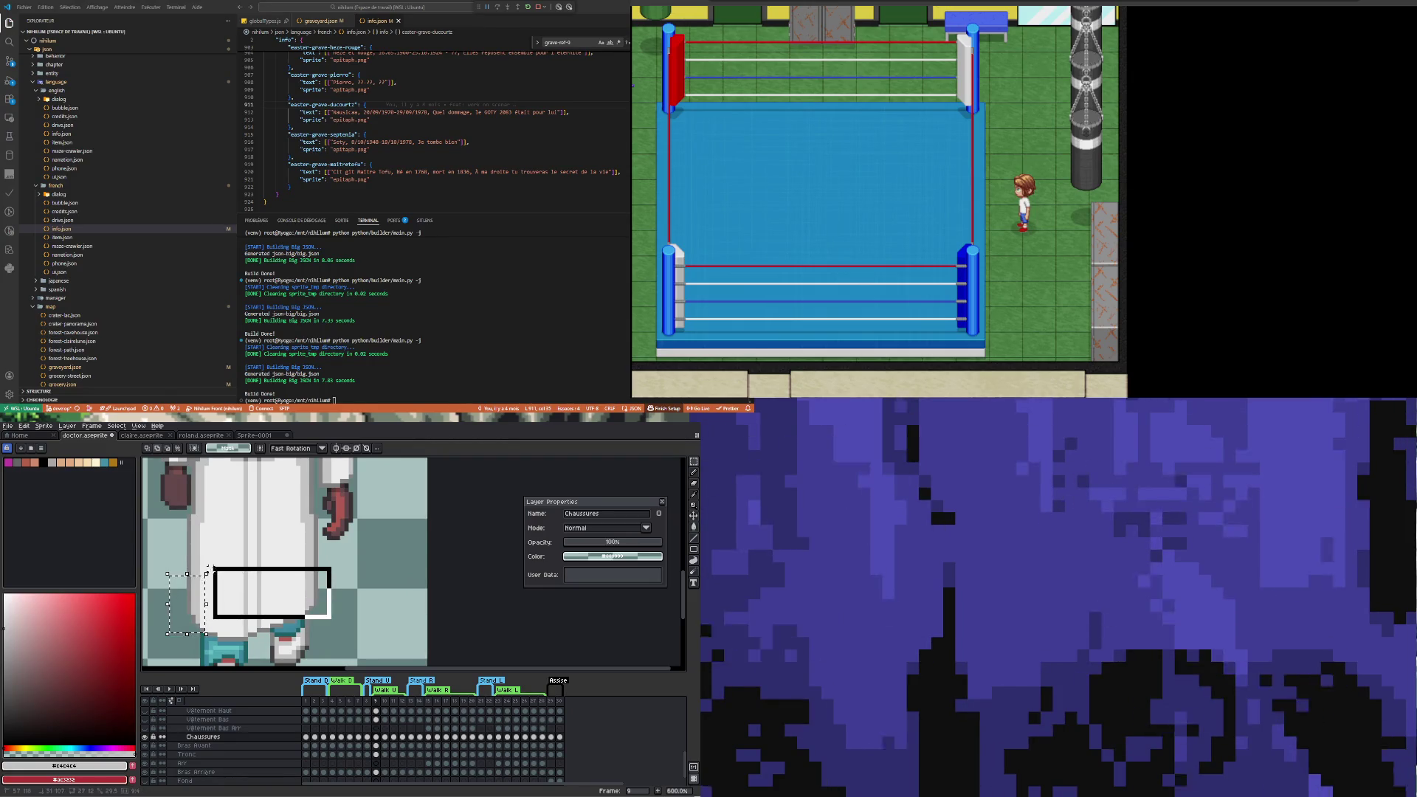
{"action": "left_click_drag", "start_coordinate": [214, 568], "coordinate": [201, 561]}
{"action": "mouse_move", "coordinate": [219, 637]}
{"action": "left_mouse_down"}
{"action": "mouse_move", "coordinate": [251, 597]}
{"action": "mouse_move", "coordinate": [251, 643]}
{"action": "left_mouse_up"}
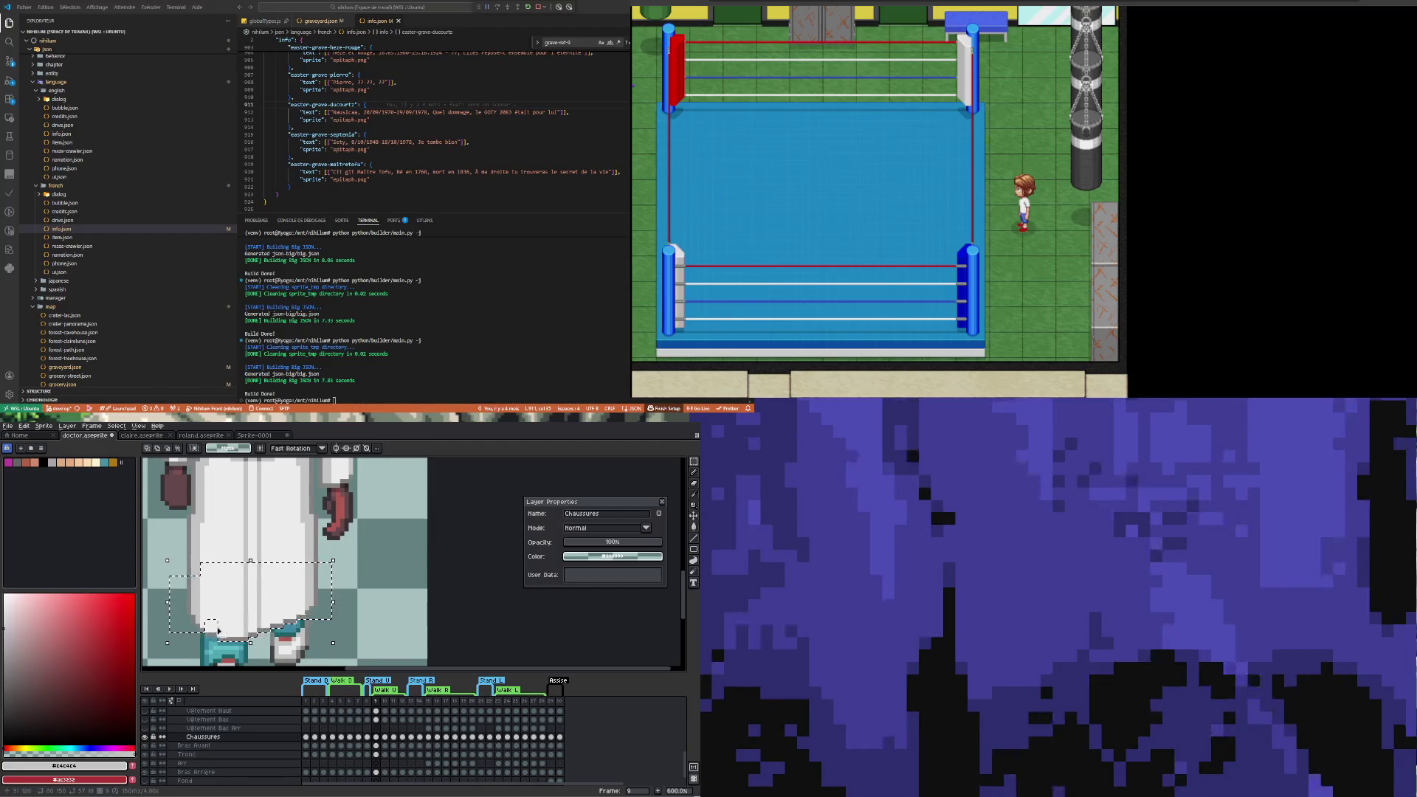
{"action": "scroll", "coordinate": [268, 577], "scroll_direction": "down", "scroll_amount": 1}
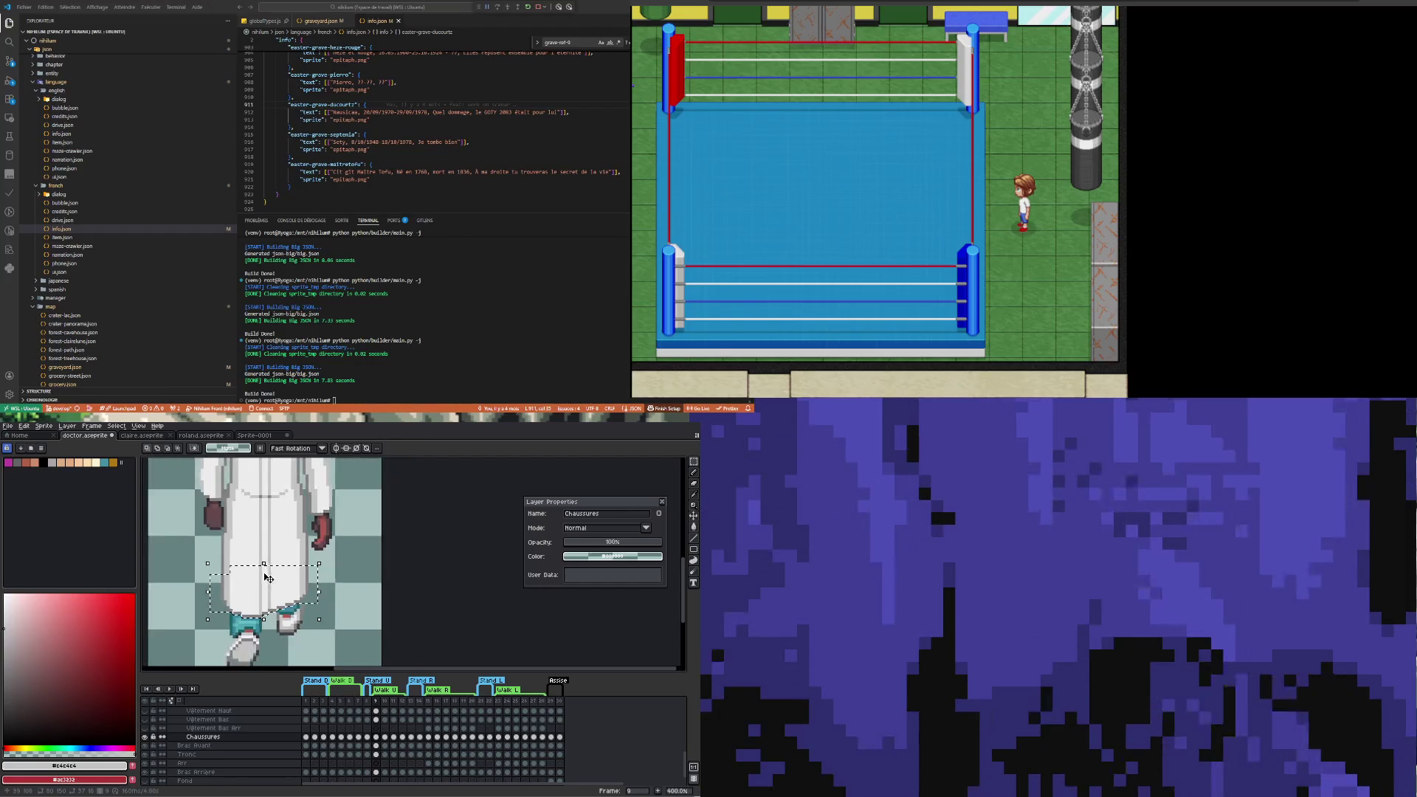
{"action": "left_click", "coordinate": [268, 577]}
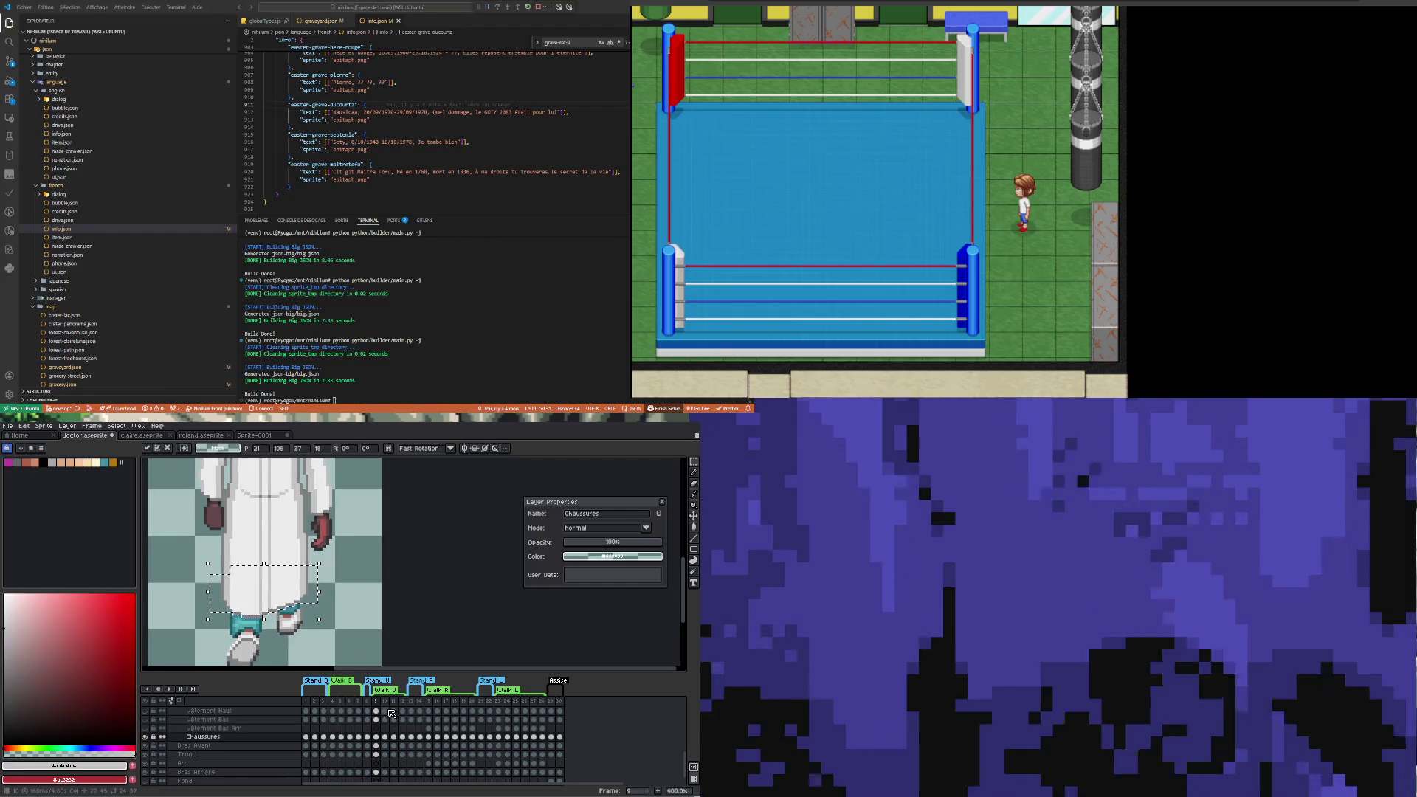
{"action": "scroll", "coordinate": [381, 725], "scroll_direction": "up", "scroll_amount": 3}
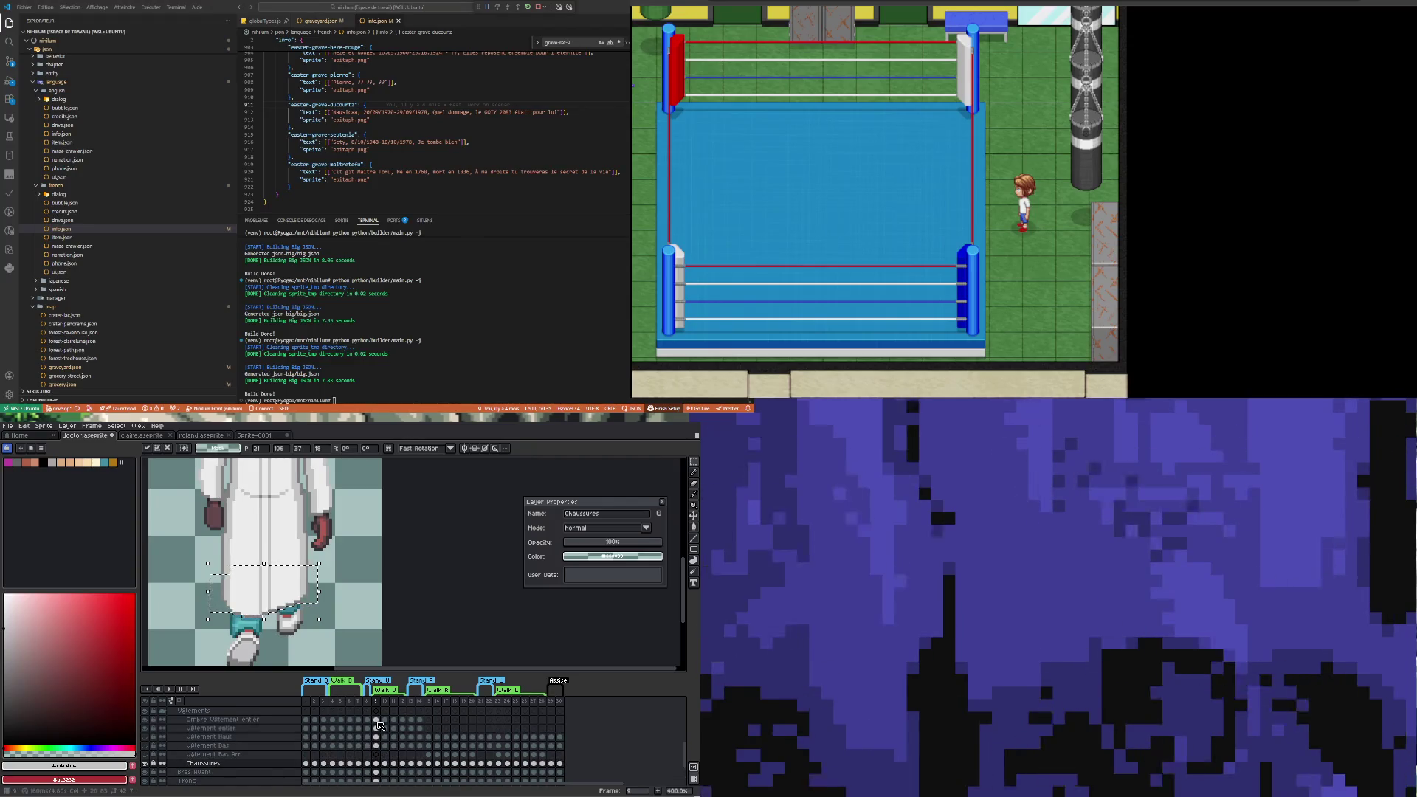
Target the Vêtement entier layer on frame 9, nudge the hem up, and compare with frame 8
{"action": "left_click", "coordinate": [376, 719]}
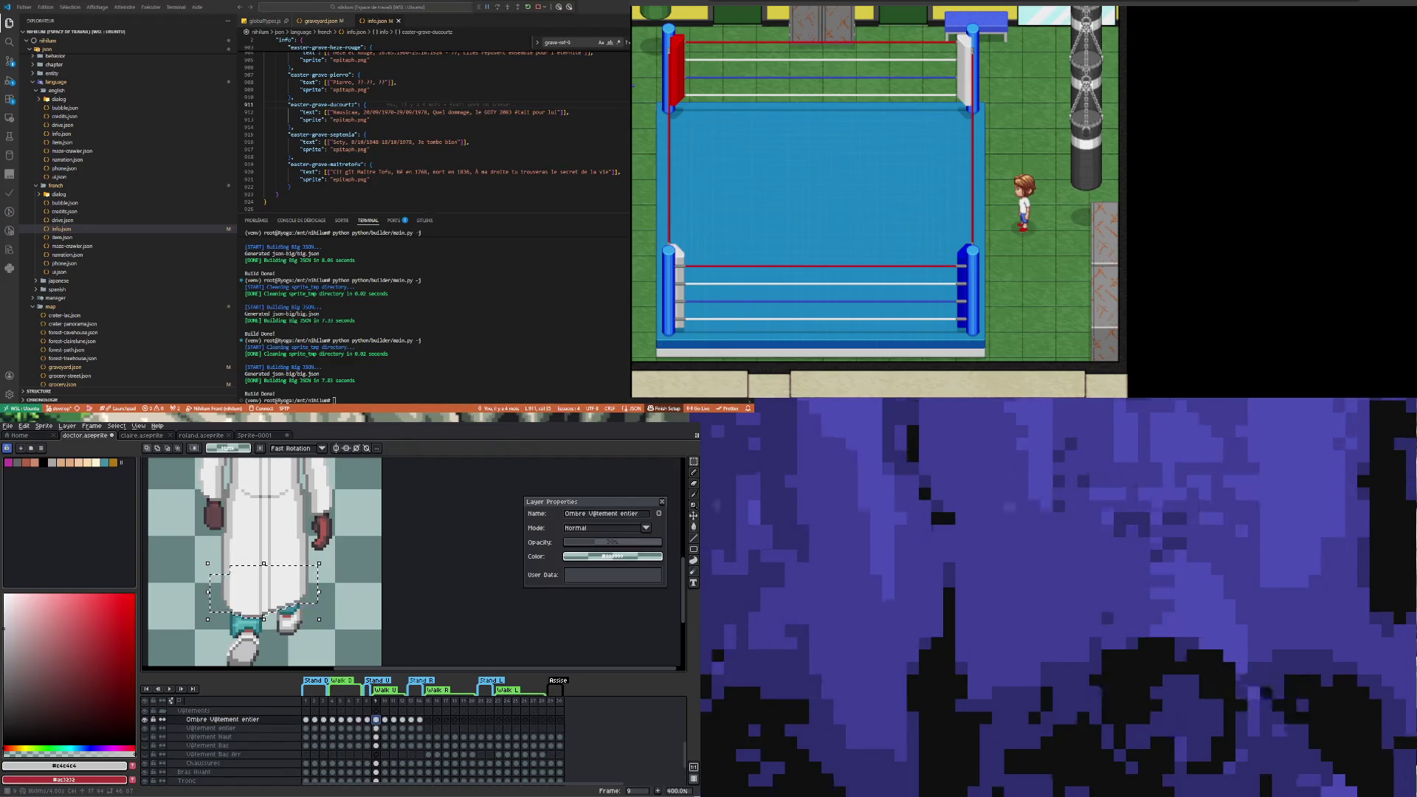
{"action": "left_click", "coordinate": [376, 729]}
{"action": "key", "text": "Up"}
{"action": "key", "text": "Up"}
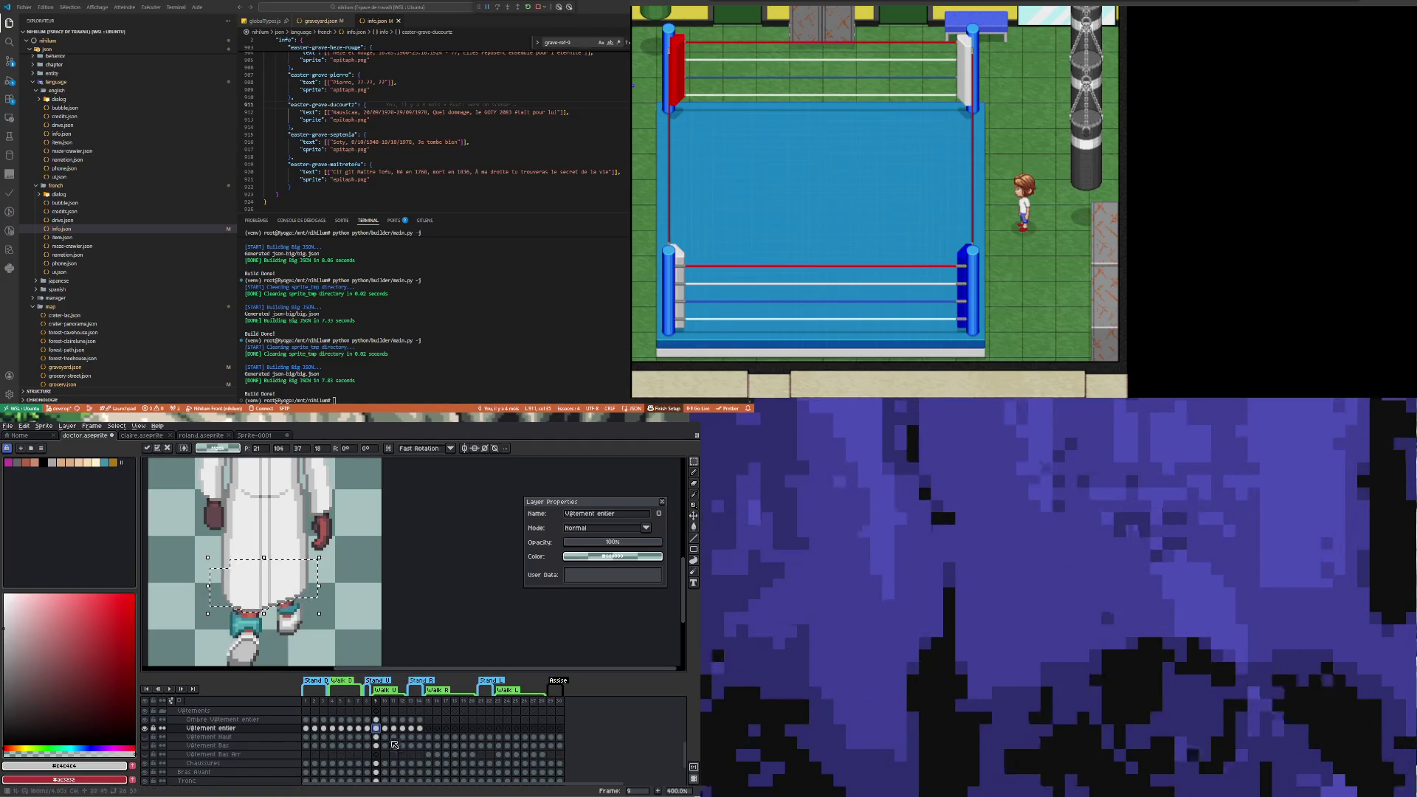
{"action": "key", "text": "Left"}
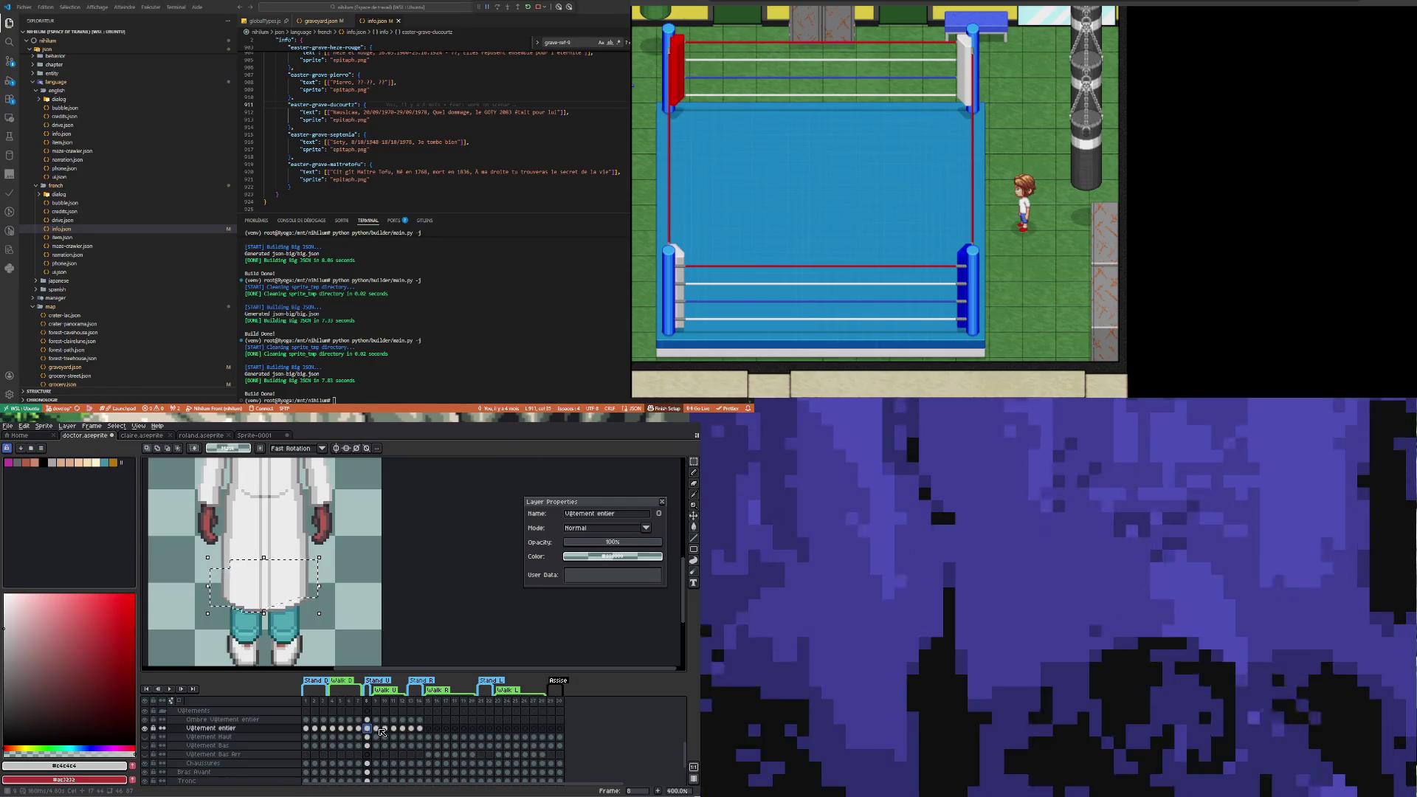
{"action": "key", "text": "Right"}
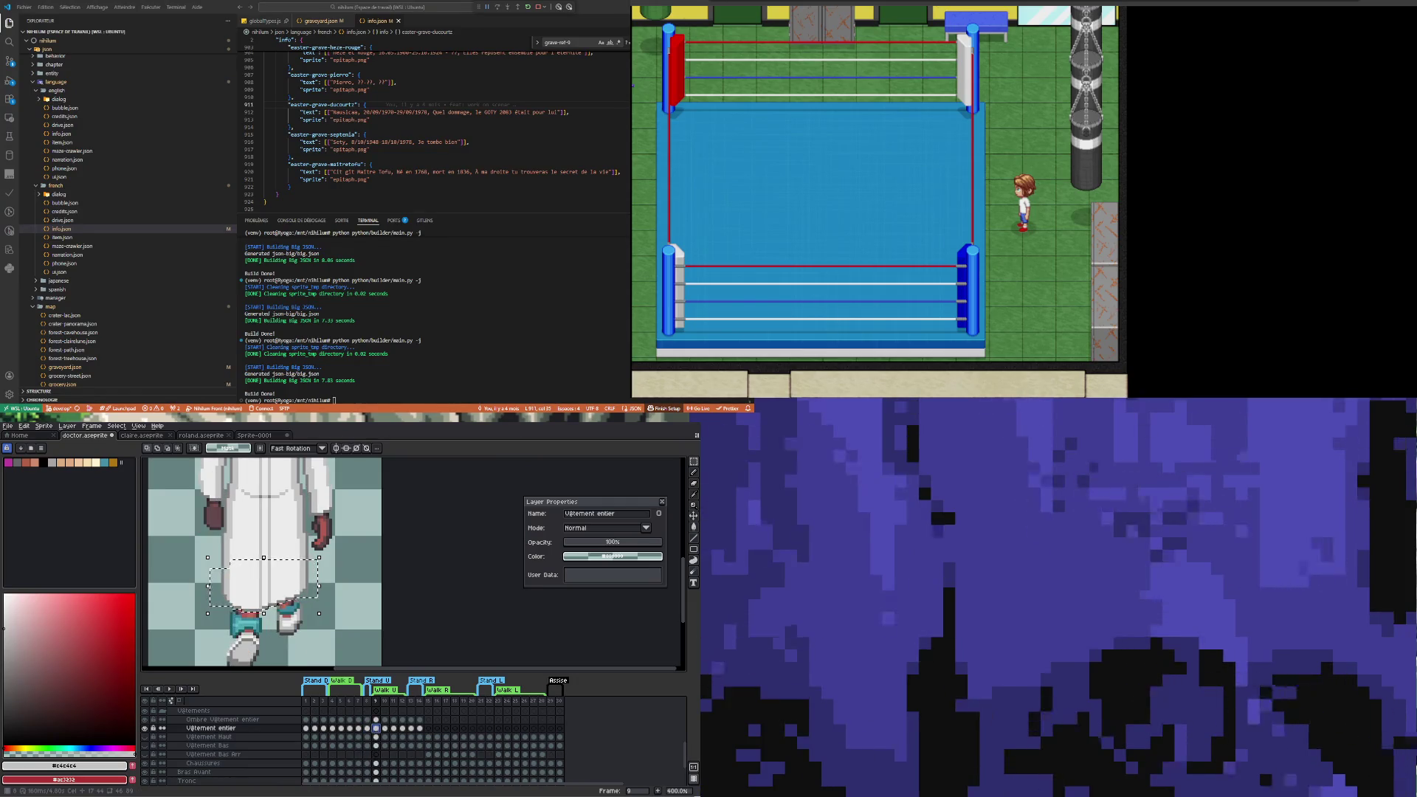
{"action": "key", "text": "Left"}
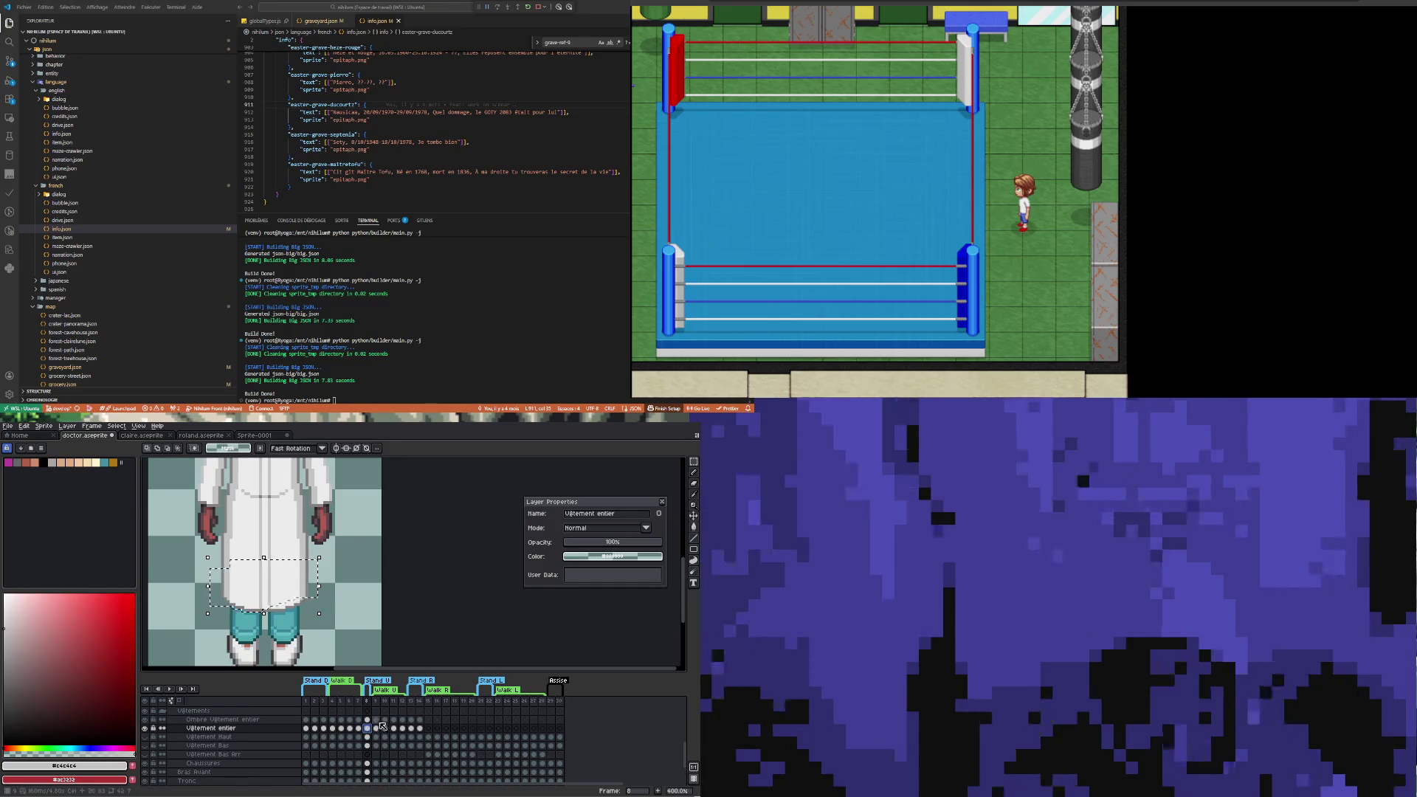
{"action": "key", "text": "Right"}
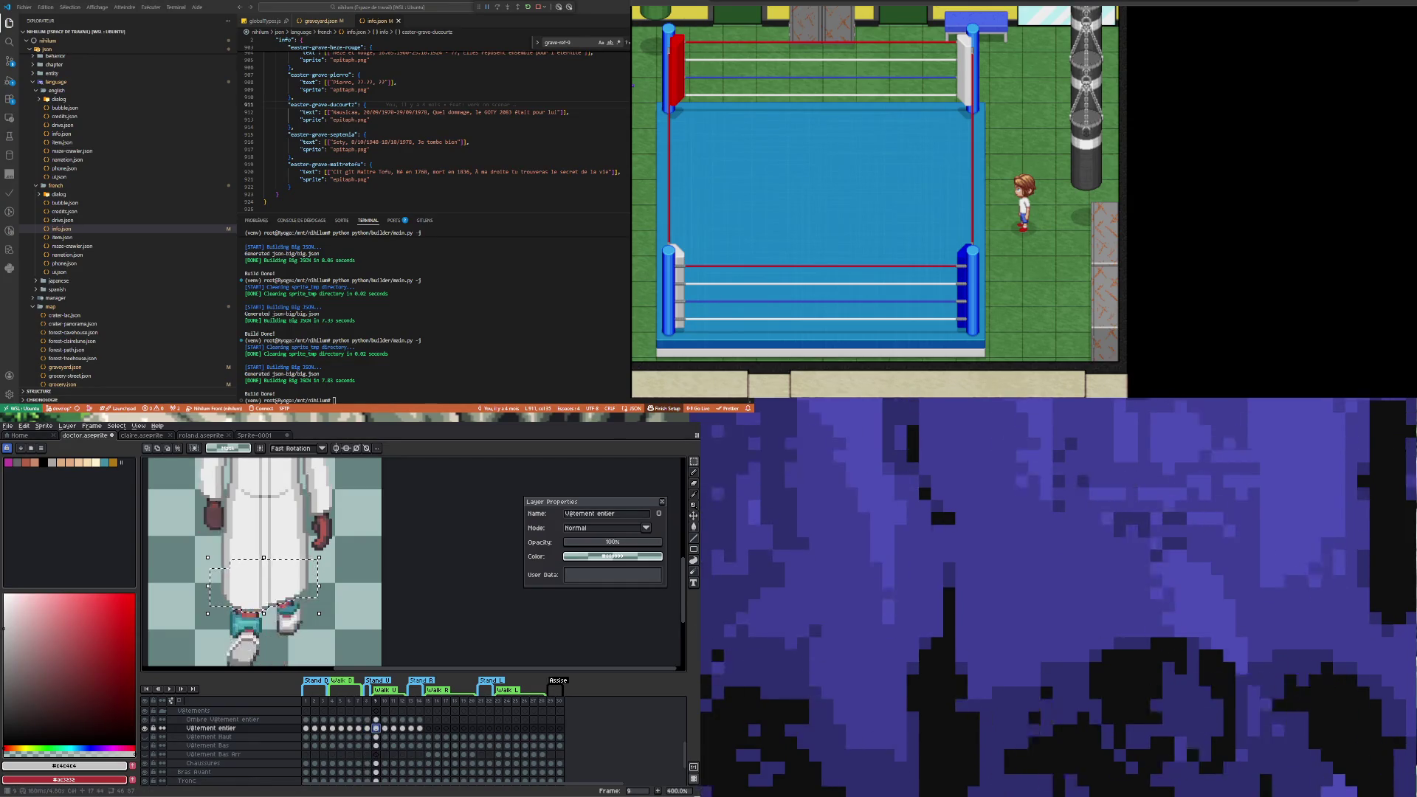
{"action": "key", "text": "Left"}
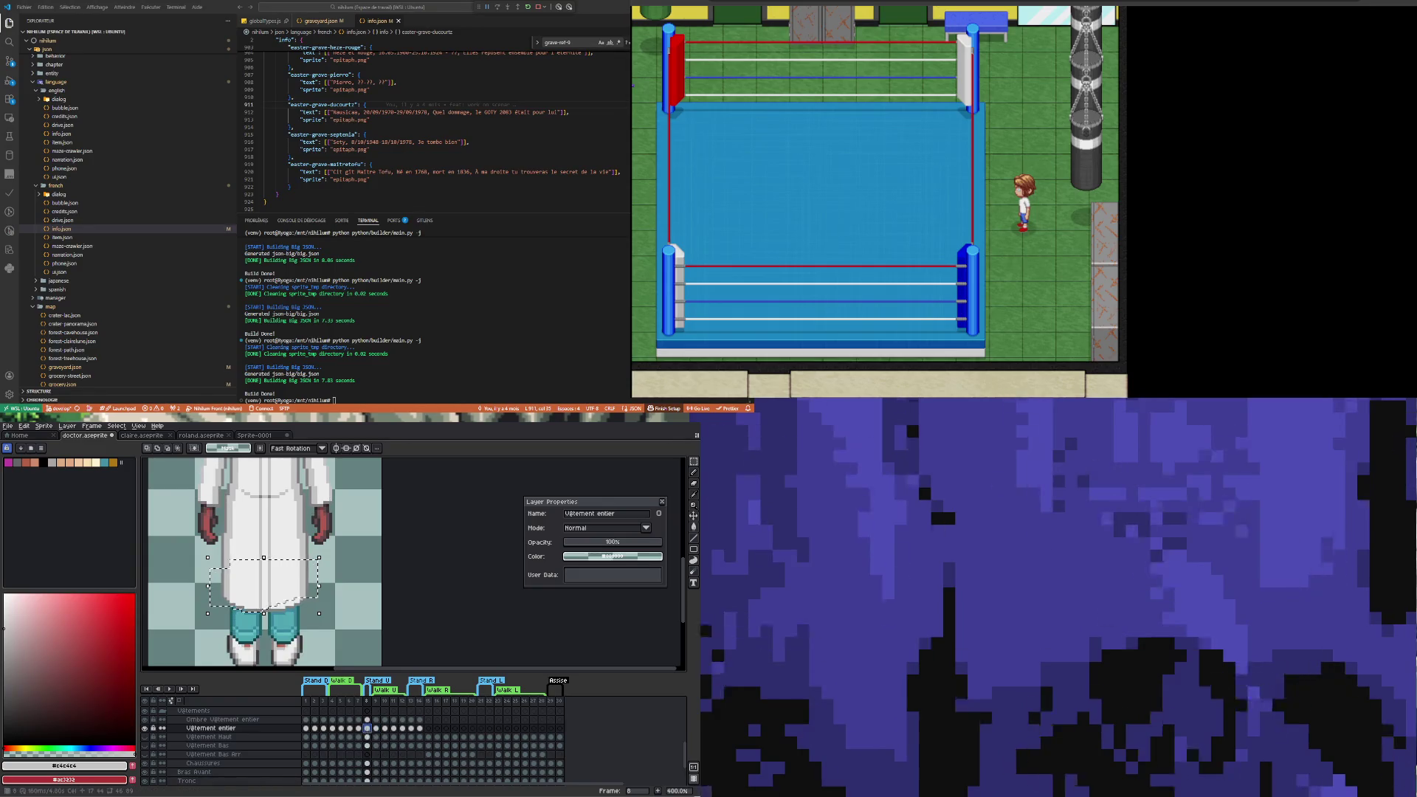
{"action": "key", "text": "Right"}
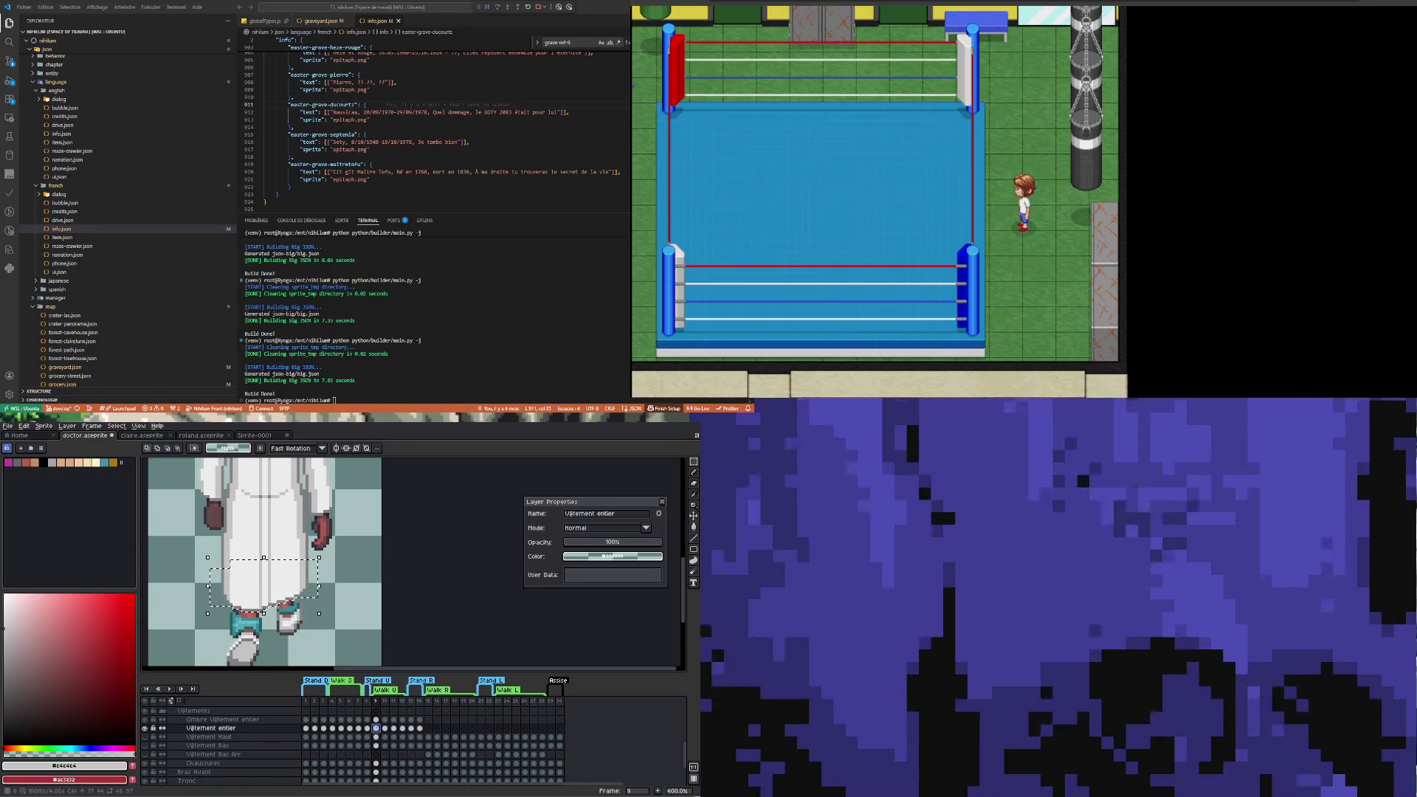
Nudge the hem up two more pixels, commit, and flip between frames 8 and 9
{"action": "key", "text": "Up"}
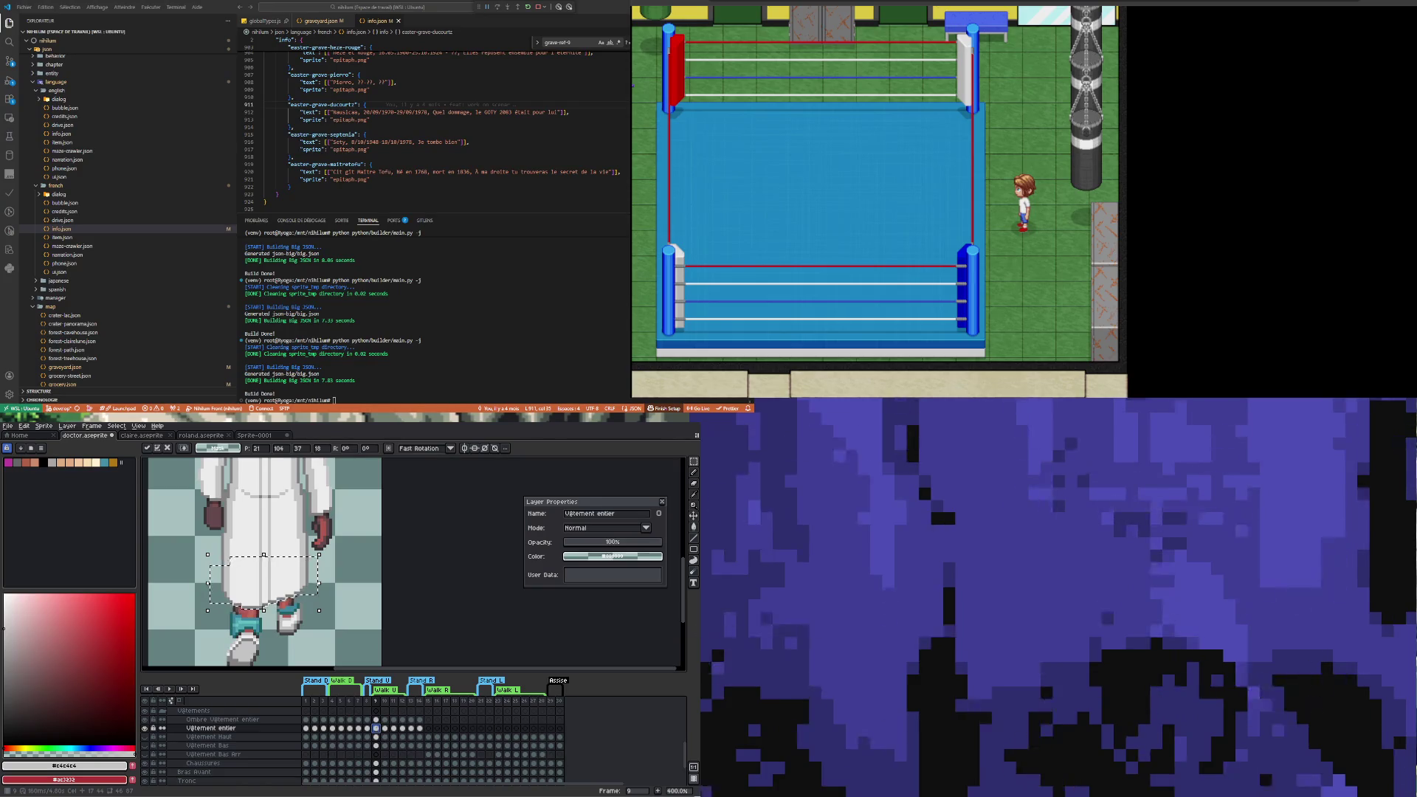
{"action": "key", "text": "Up"}
{"action": "key", "text": "minus"}
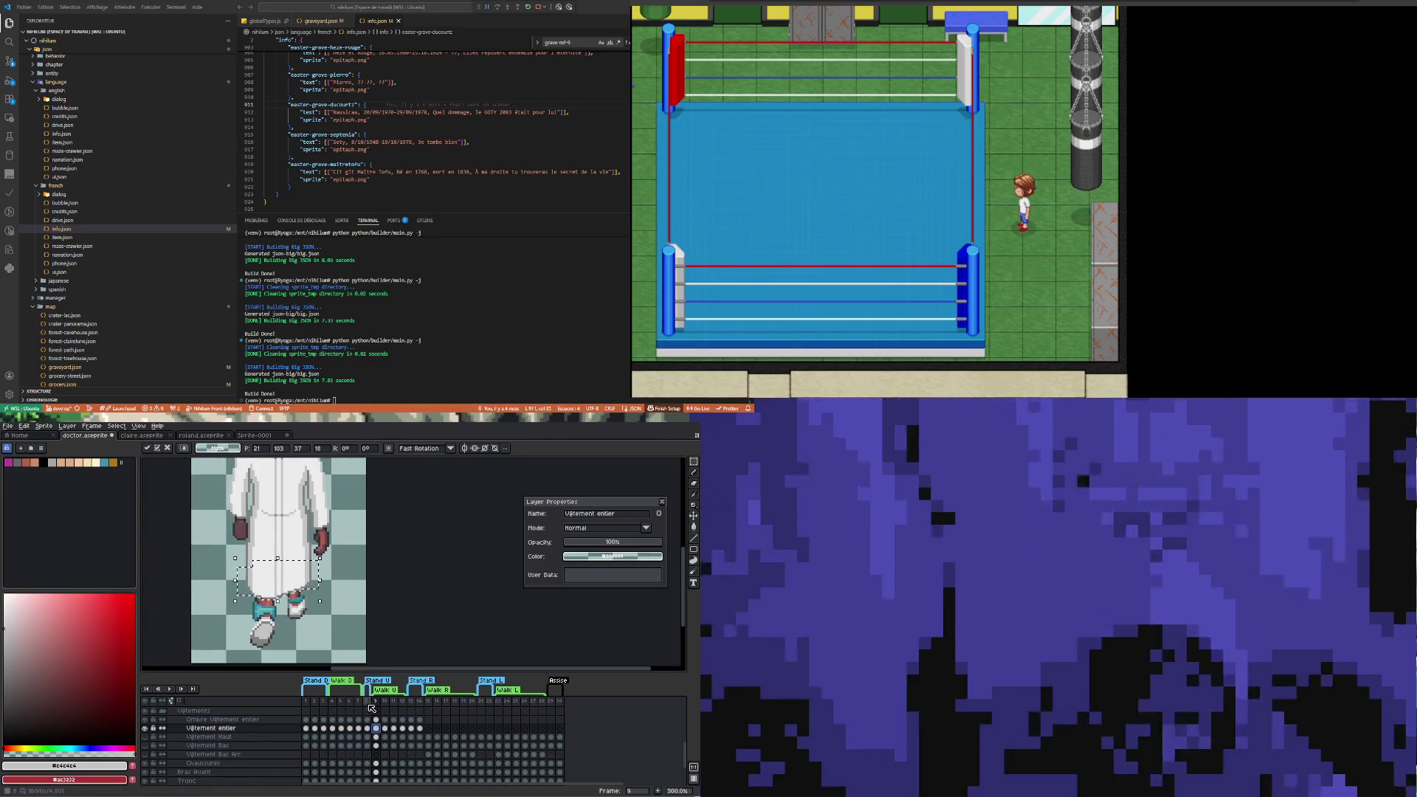
{"action": "left_click", "coordinate": [367, 728]}
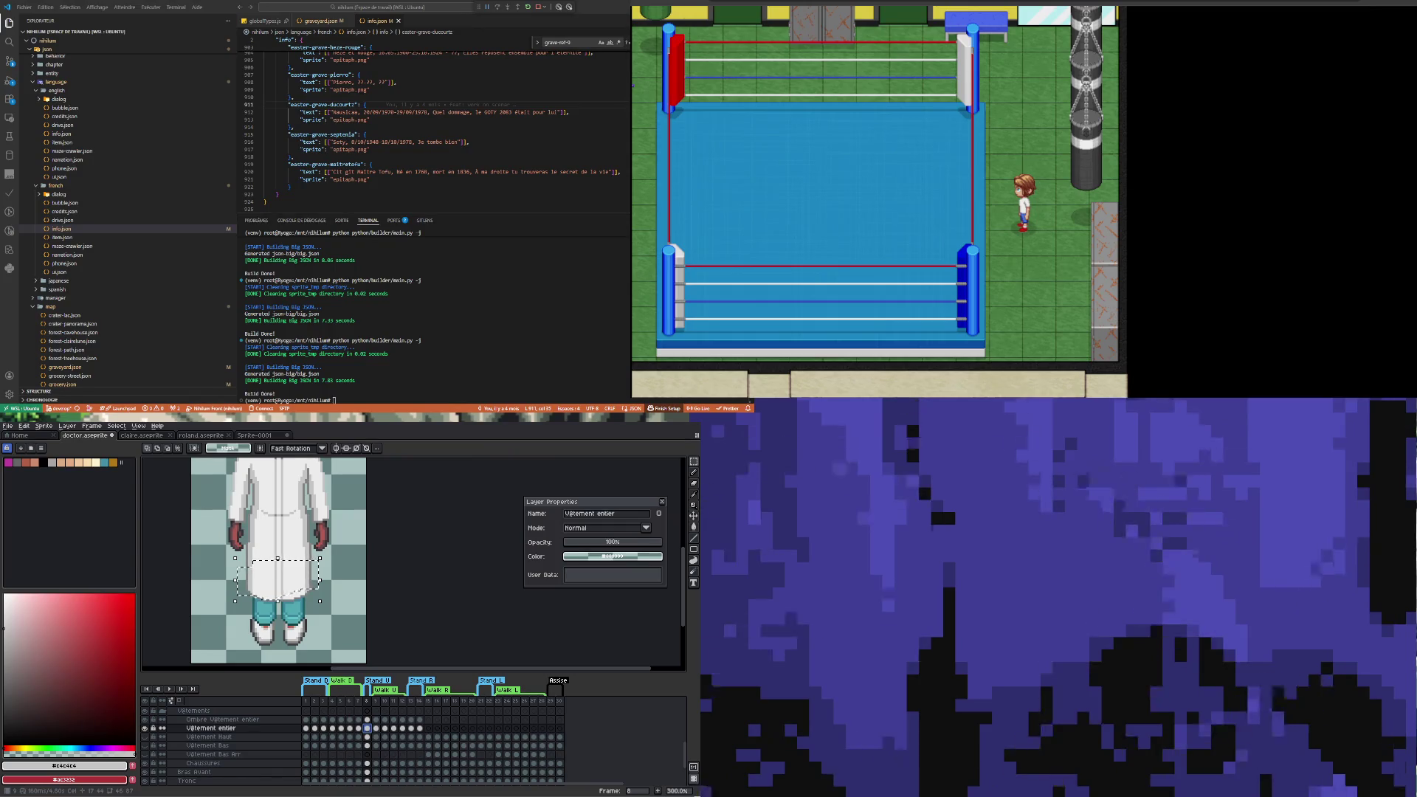
{"action": "left_click", "coordinate": [375, 728]}
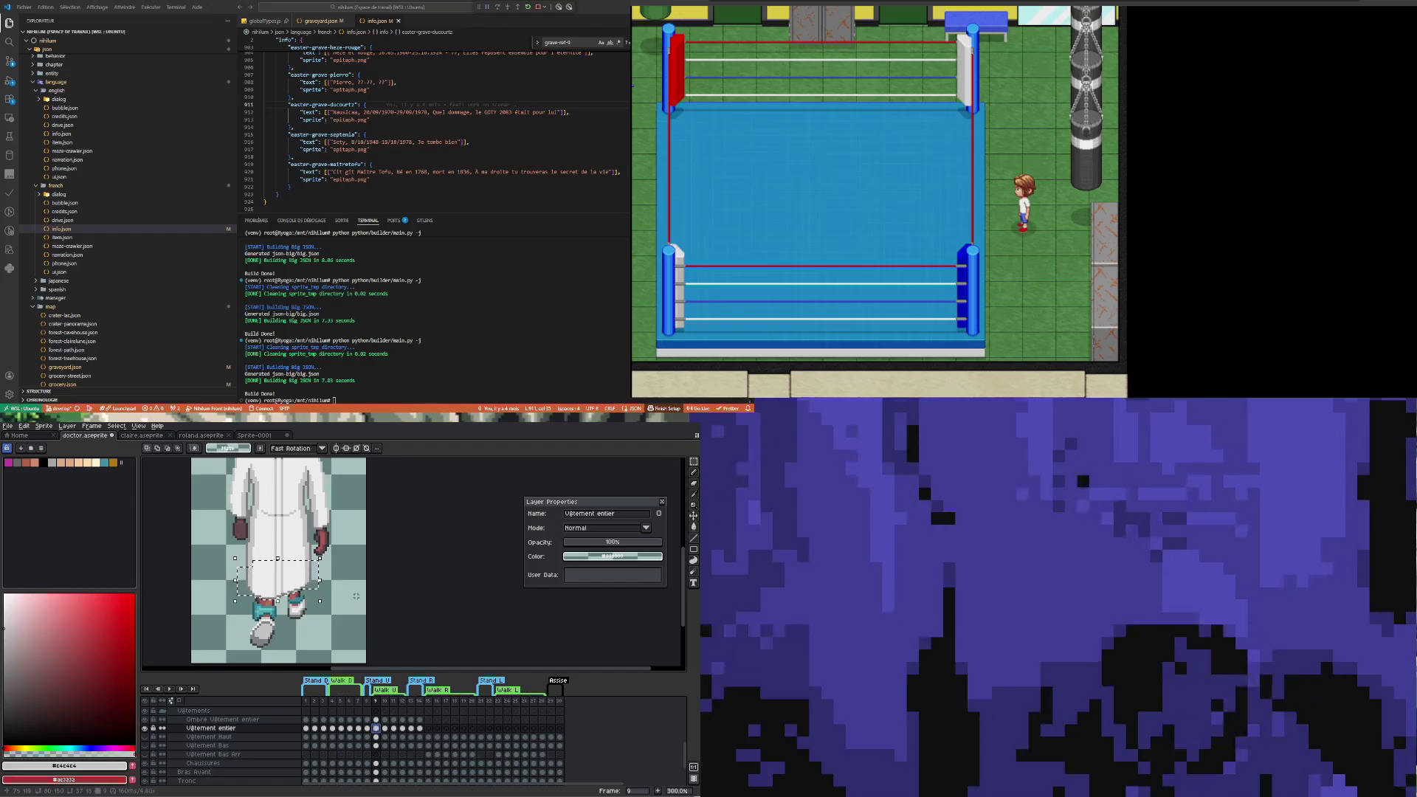
{"action": "key", "text": "Left"}
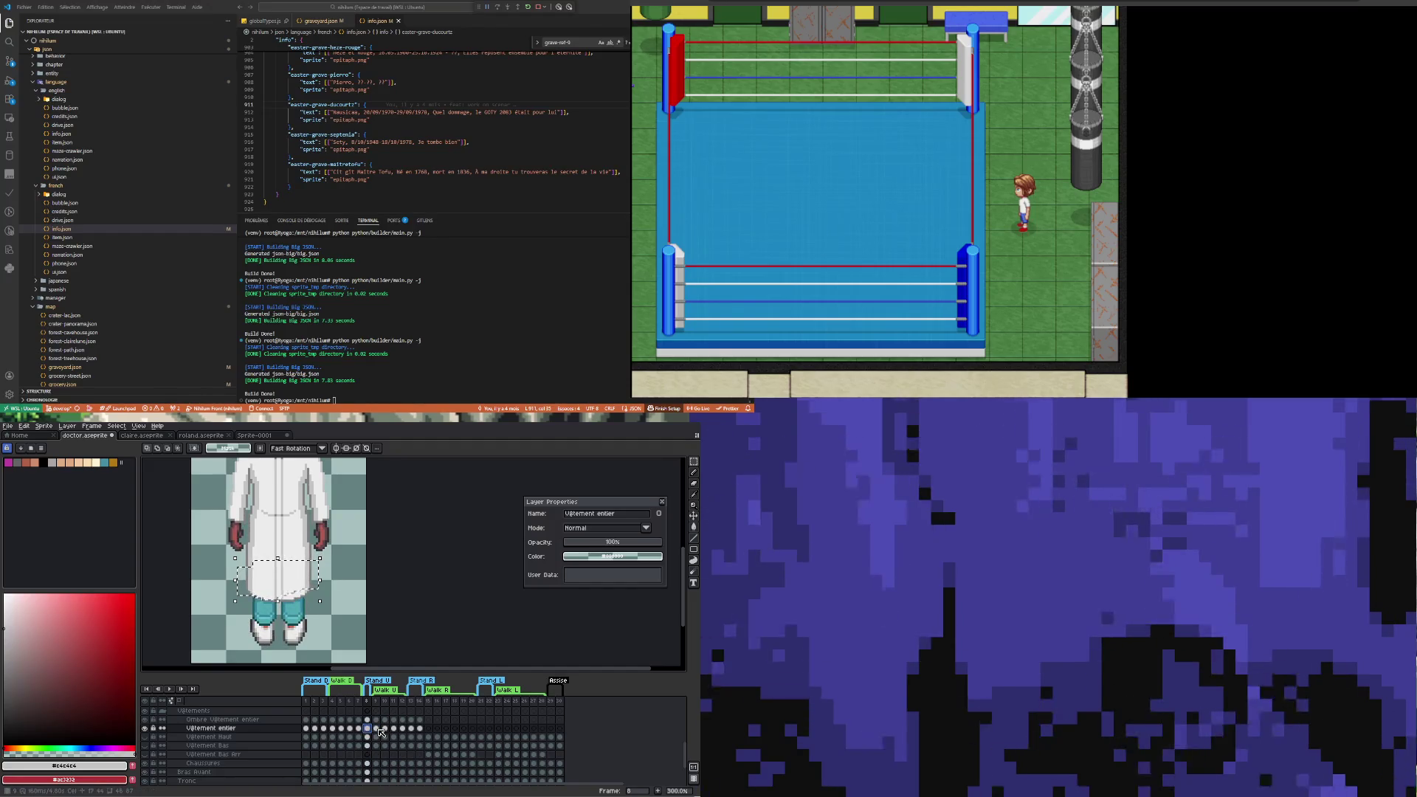
{"action": "left_click", "coordinate": [377, 730]}
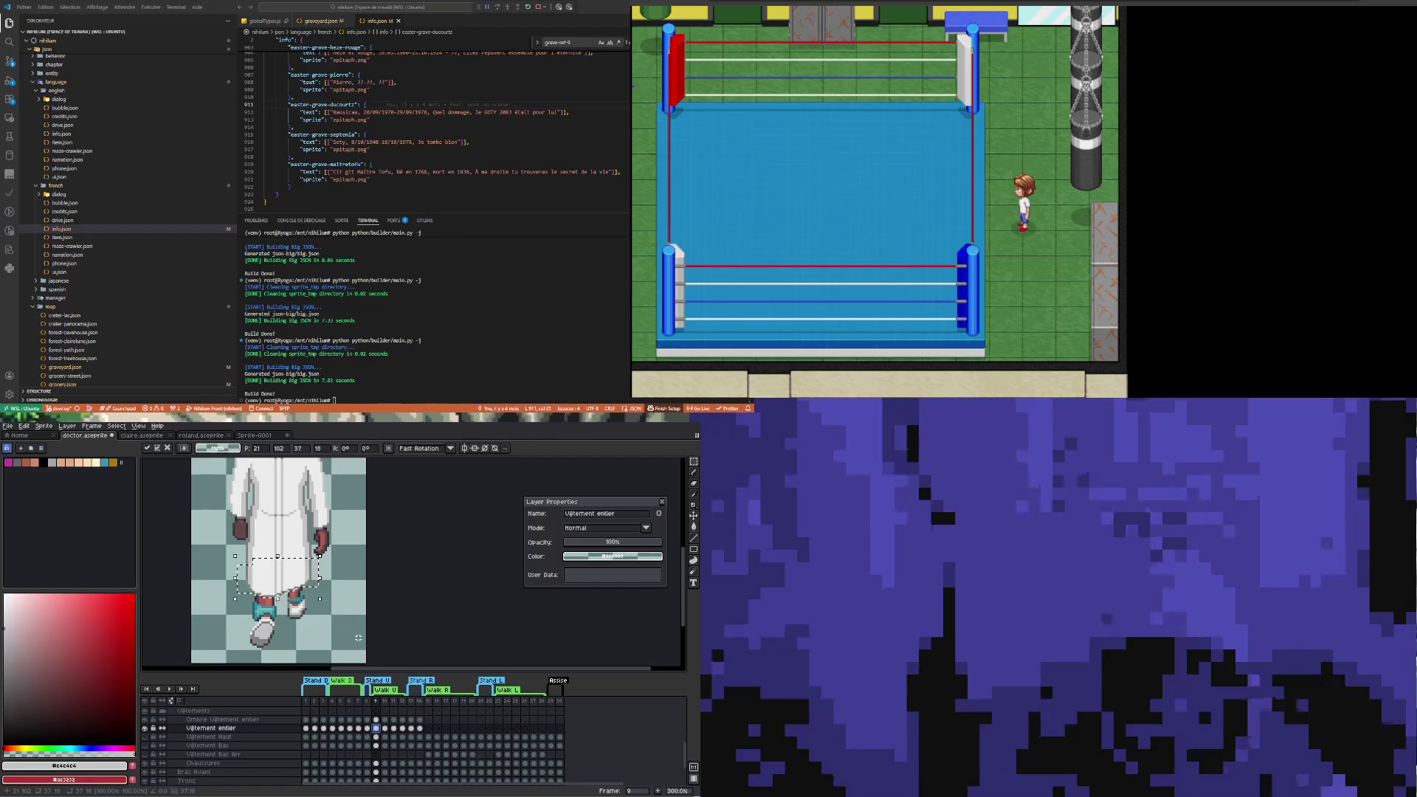
{"action": "key", "text": "Left"}
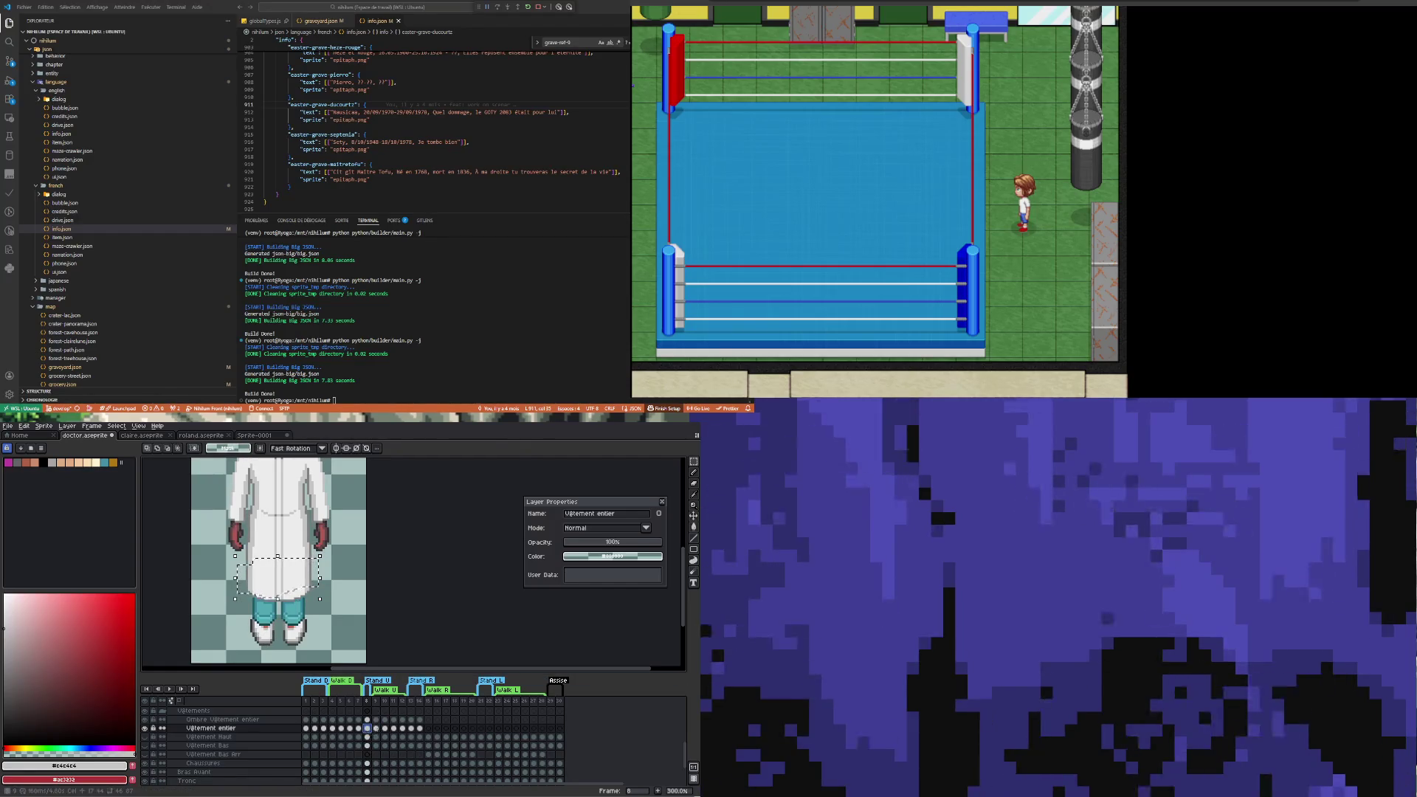
{"action": "key", "text": "Right"}
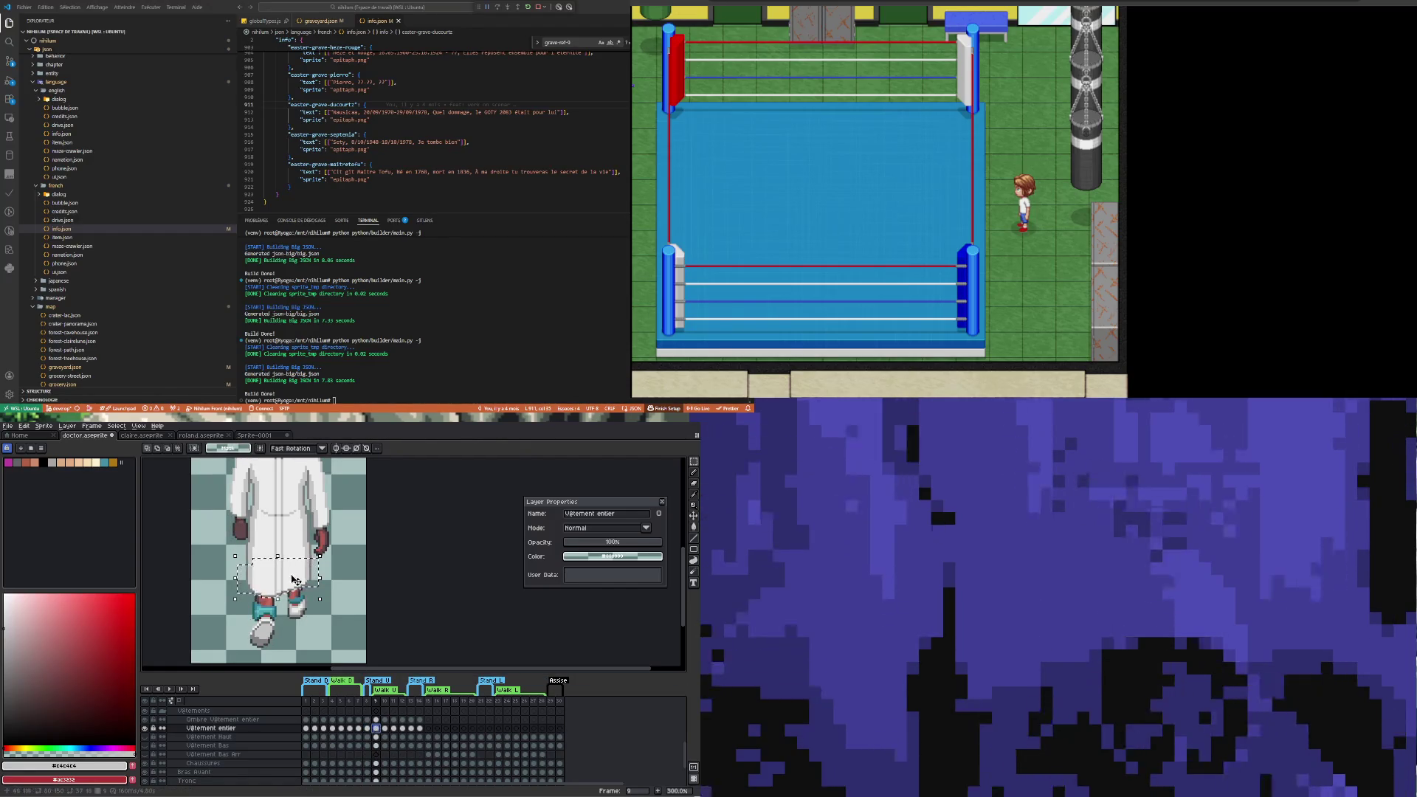
{"action": "scroll", "coordinate": [359, 639], "scroll_direction": "up", "scroll_amount": 2}
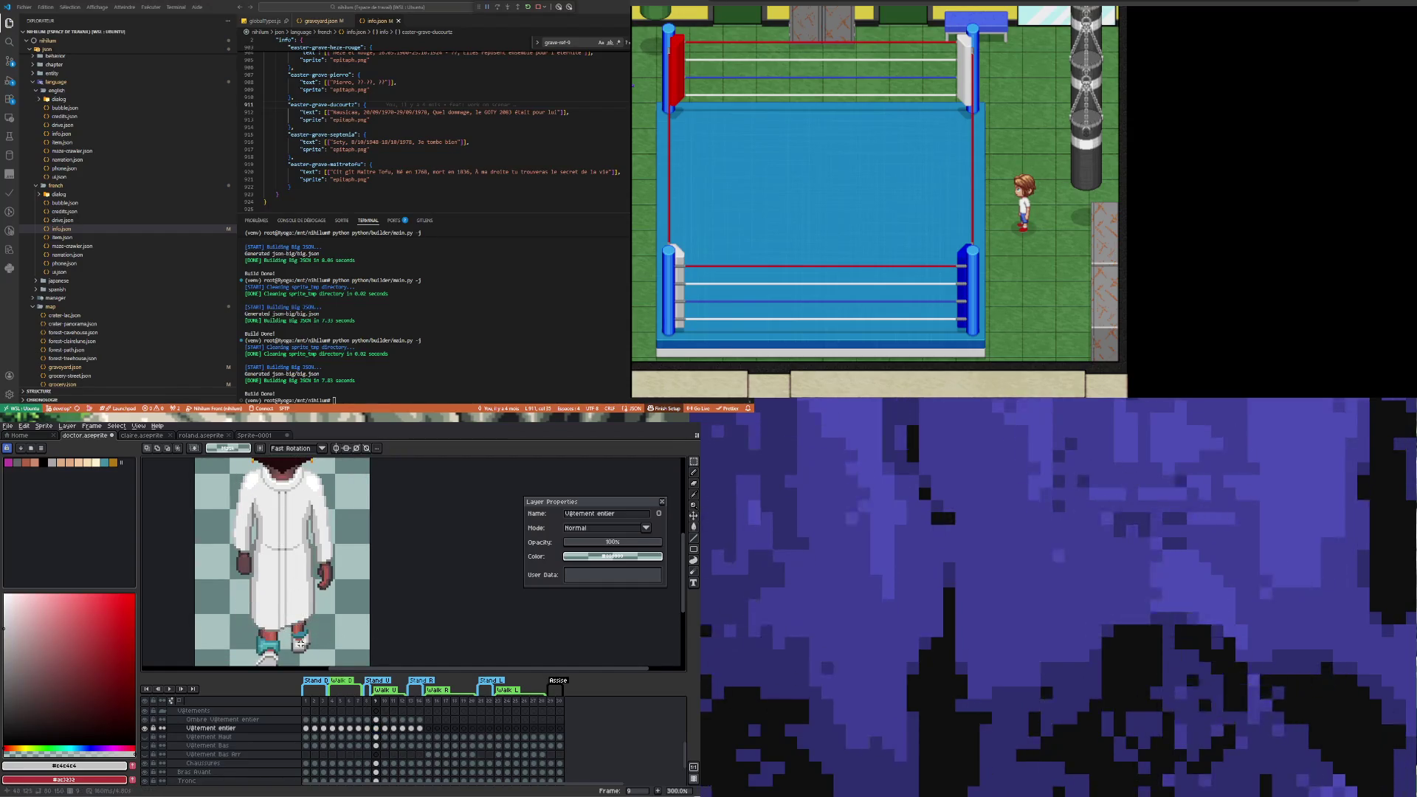
Select each foot strip on frame 9 and raise it a couple of pixels, committing each move
{"action": "key", "text": "ctrl+d"}
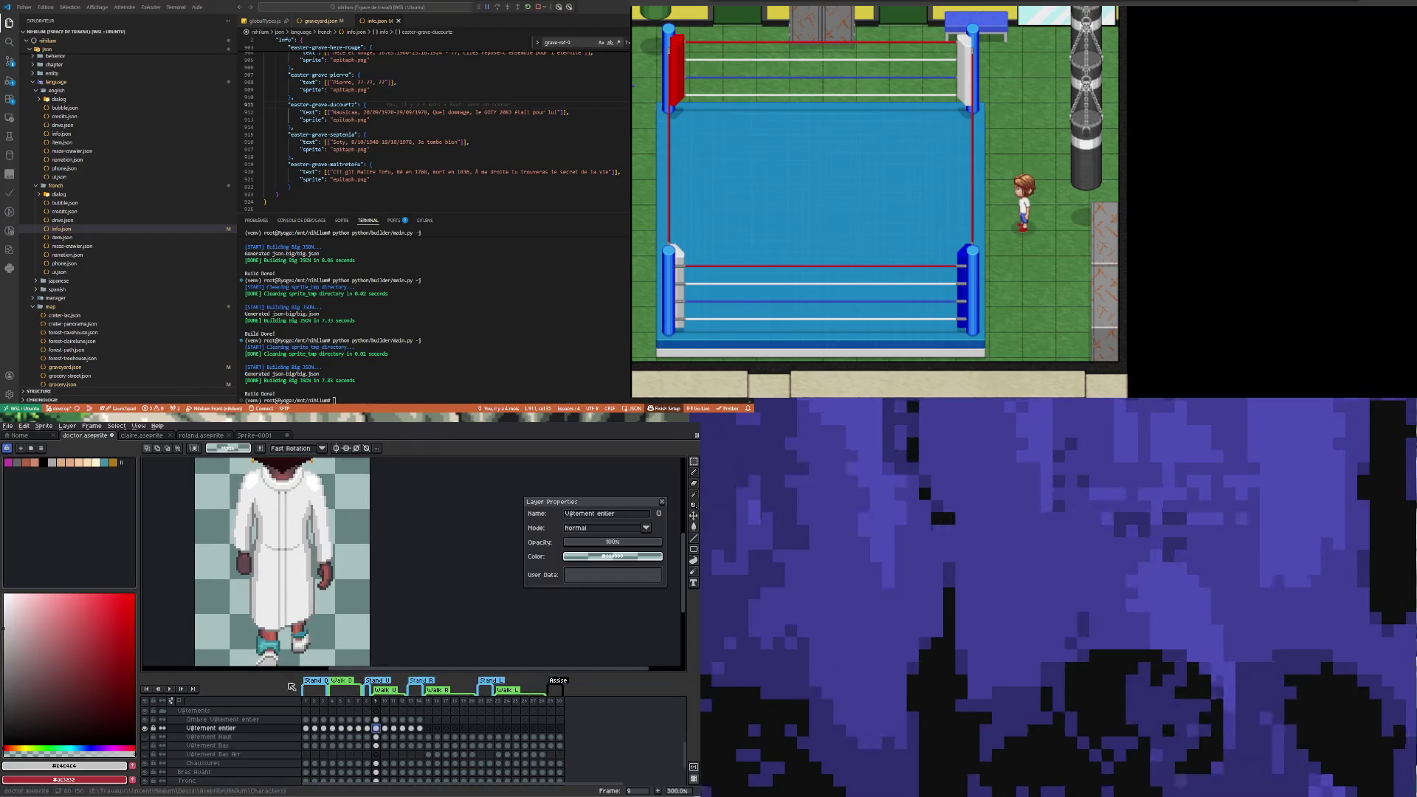
{"action": "scroll", "coordinate": [251, 635], "scroll_direction": "up", "scroll_amount": 4}
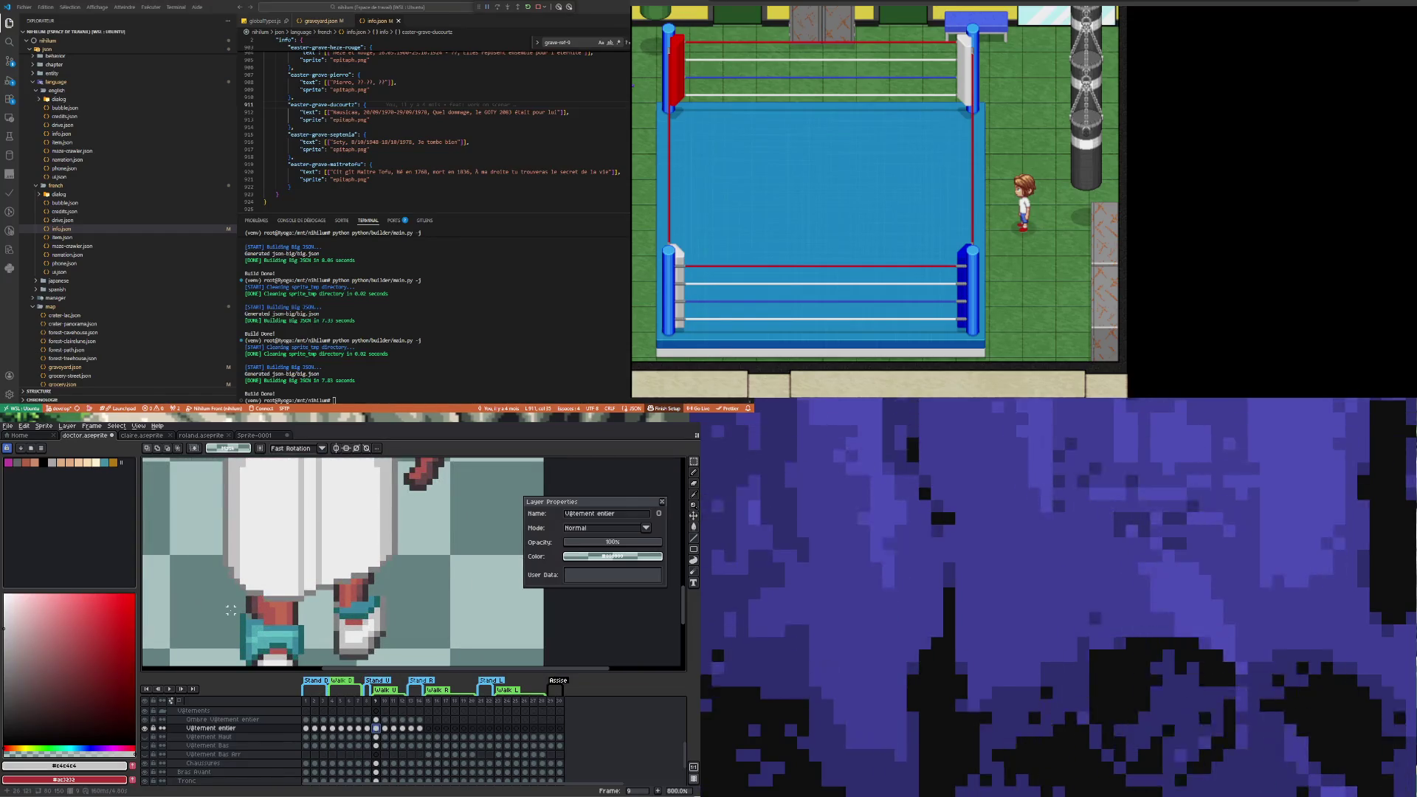
{"action": "mouse_move", "coordinate": [226, 607]}
{"action": "left_mouse_down"}
{"action": "mouse_move", "coordinate": [308, 626]}
{"action": "mouse_move", "coordinate": [309, 601]}
{"action": "left_mouse_up"}
{"action": "left_click", "coordinate": [336, 595]}
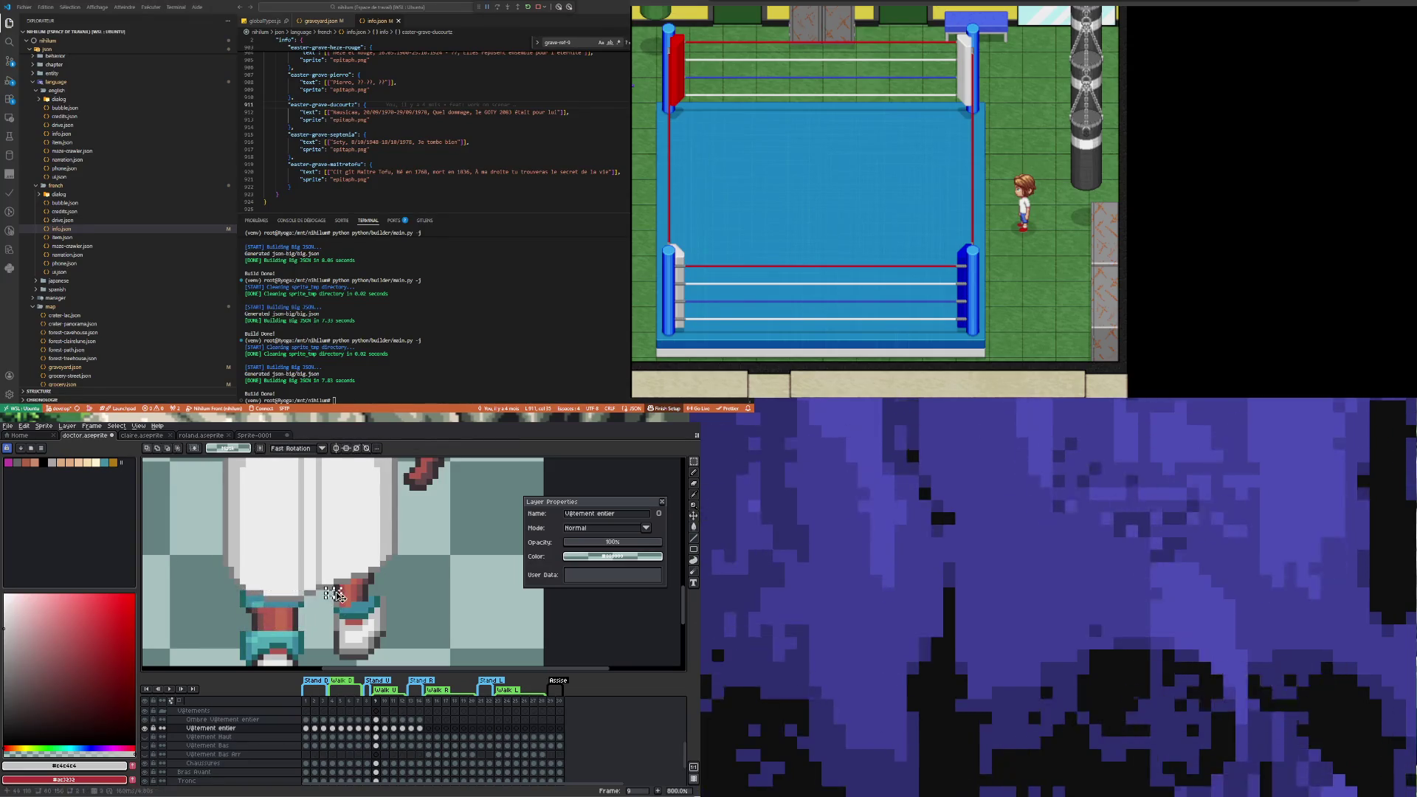
{"action": "left_click_drag", "start_coordinate": [329, 591], "coordinate": [394, 599]}
{"action": "key", "text": "Up"}
{"action": "key", "text": "Up"}
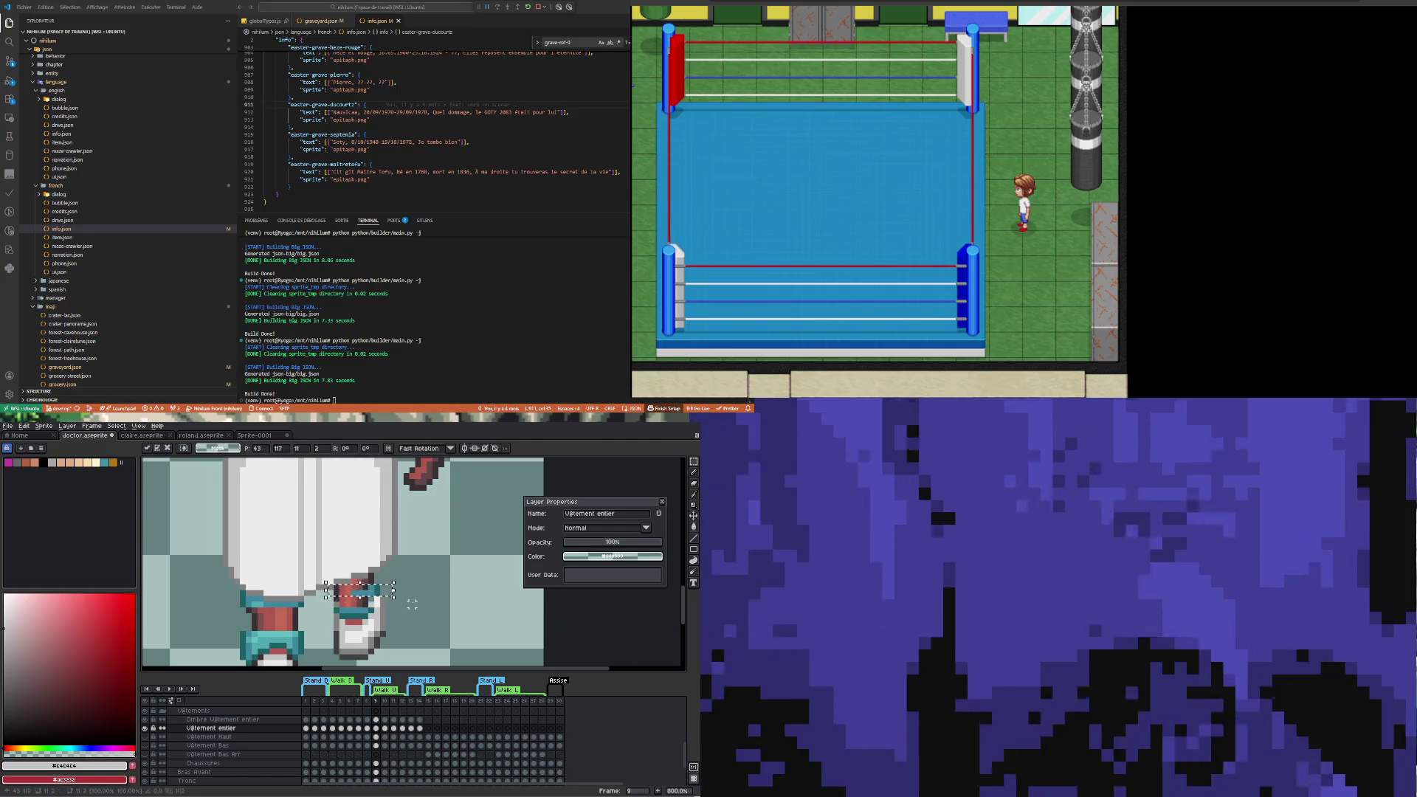
{"action": "left_click", "coordinate": [375, 610]}
{"action": "mouse_move", "coordinate": [327, 604]}
{"action": "left_mouse_down"}
{"action": "mouse_move", "coordinate": [399, 619]}
{"action": "mouse_move", "coordinate": [365, 588]}
{"action": "left_mouse_up"}
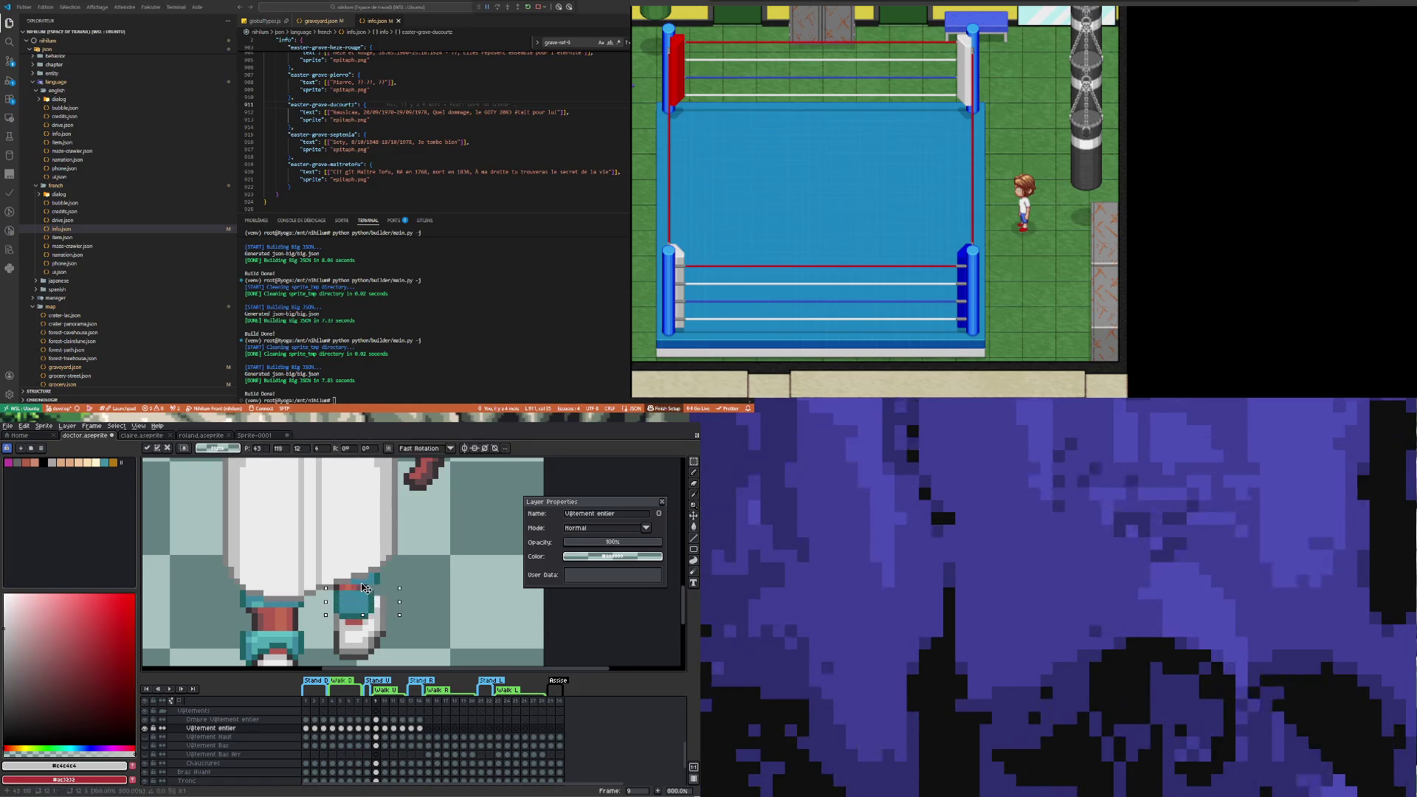
{"action": "left_click", "coordinate": [236, 633]}
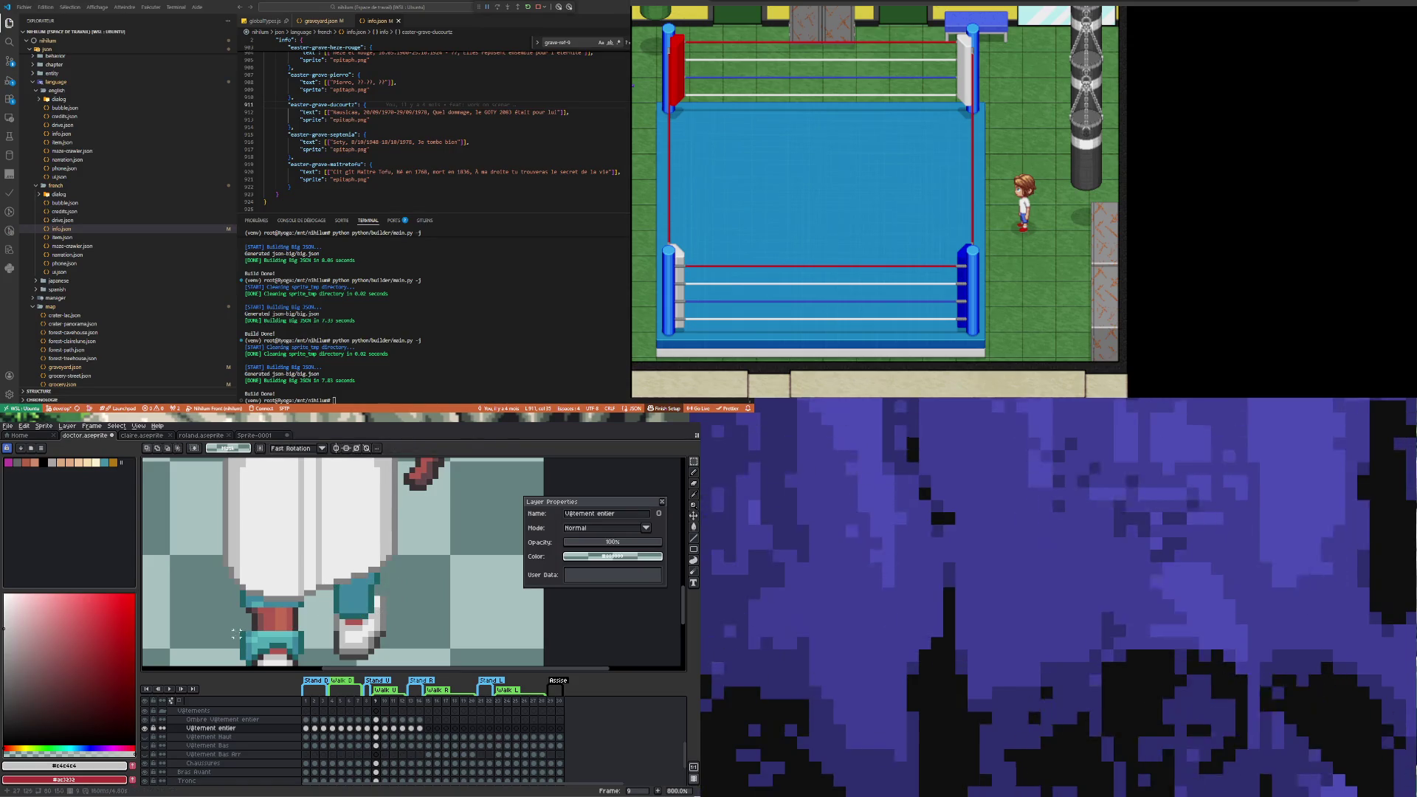
{"action": "mouse_move", "coordinate": [234, 600]}
{"action": "left_mouse_down"}
{"action": "mouse_move", "coordinate": [323, 611]}
{"action": "mouse_move", "coordinate": [324, 627]}
{"action": "mouse_move", "coordinate": [278, 632]}
{"action": "left_mouse_up"}
{"action": "key", "text": "ctrl+d"}
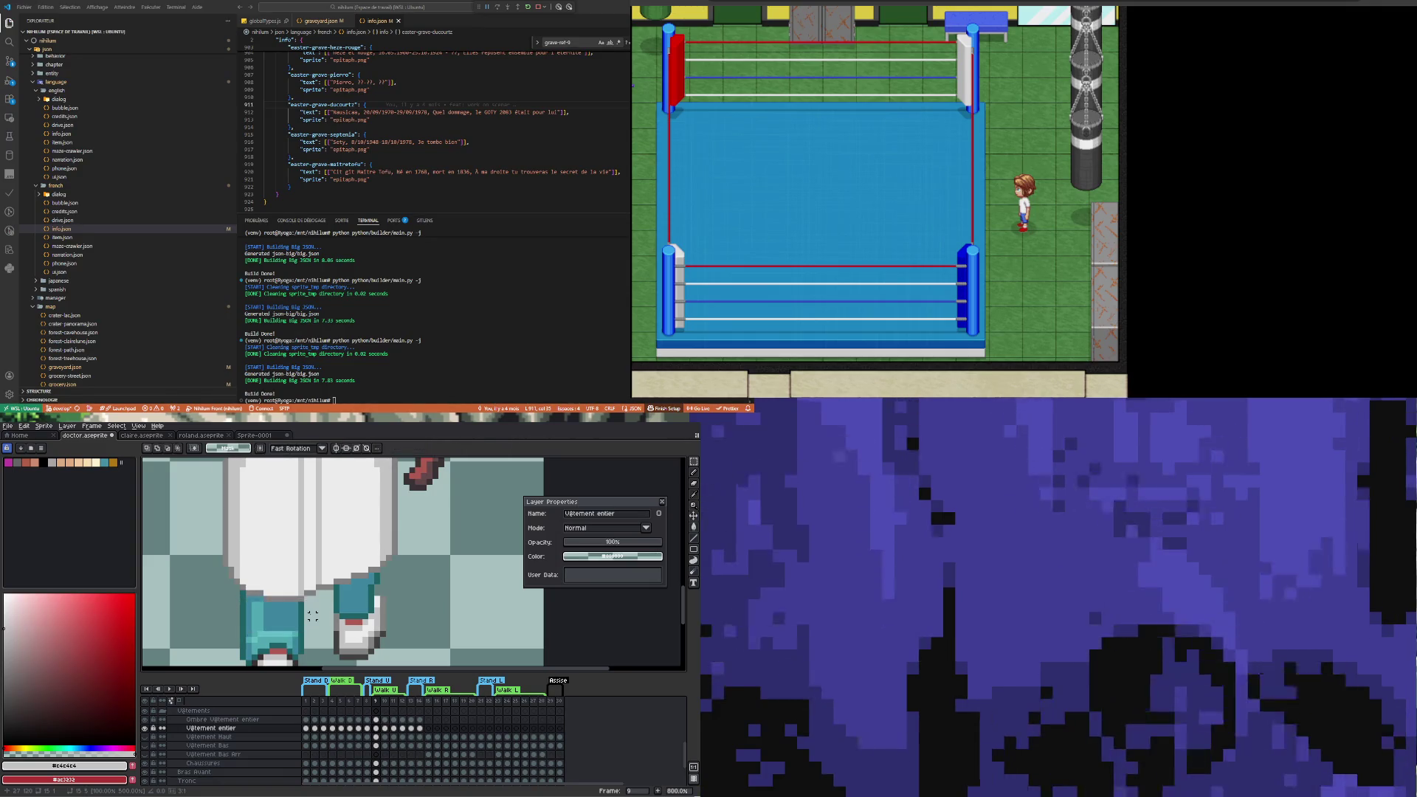
Pick the teal trouser colour and paint over the gap in the left leg
{"action": "key", "text": "b"}
{"action": "left_click", "coordinate": [257, 619], "text": "alt"}
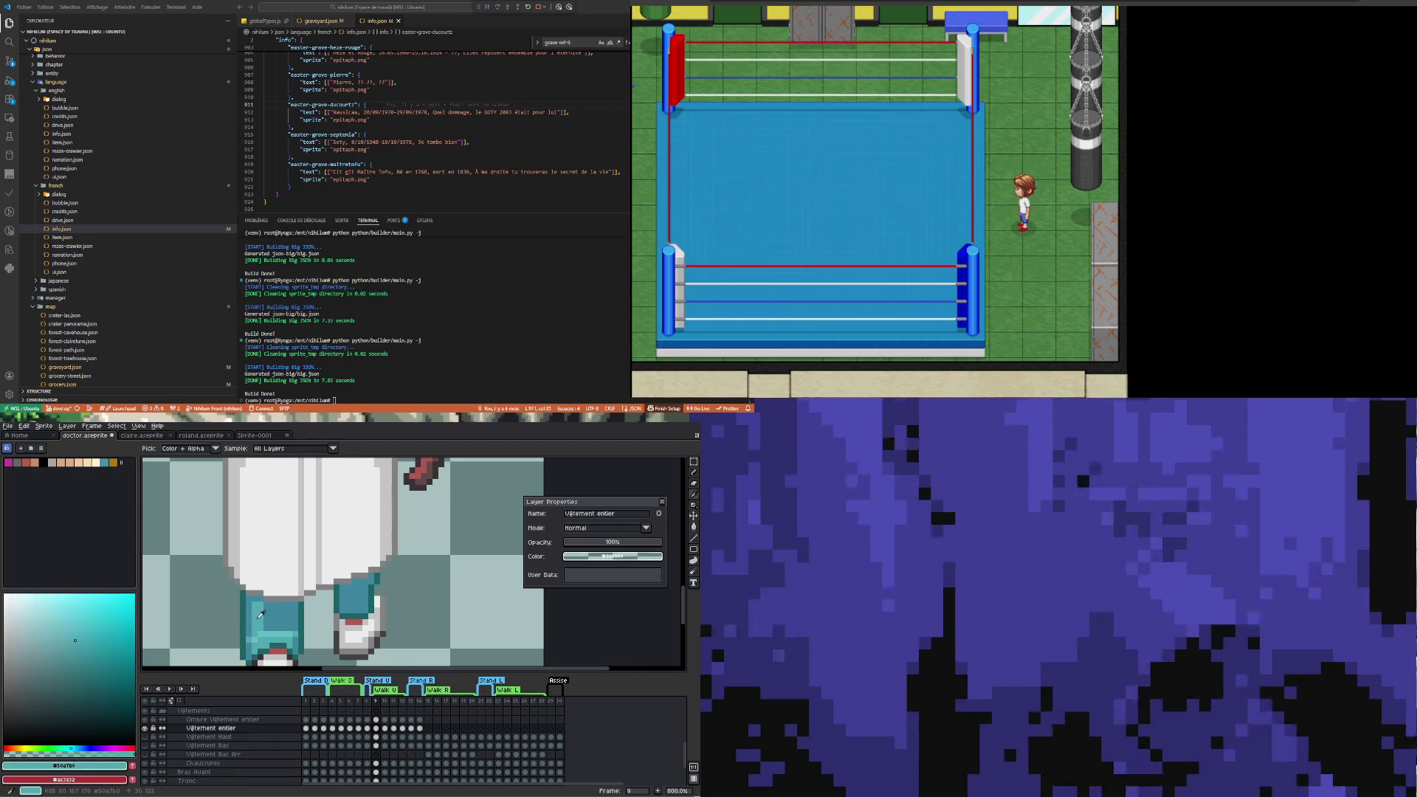
{"action": "mouse_move", "coordinate": [256, 619]}
{"action": "left_mouse_down"}
{"action": "mouse_move", "coordinate": [288, 627]}
{"action": "mouse_move", "coordinate": [264, 626]}
{"action": "left_mouse_up"}
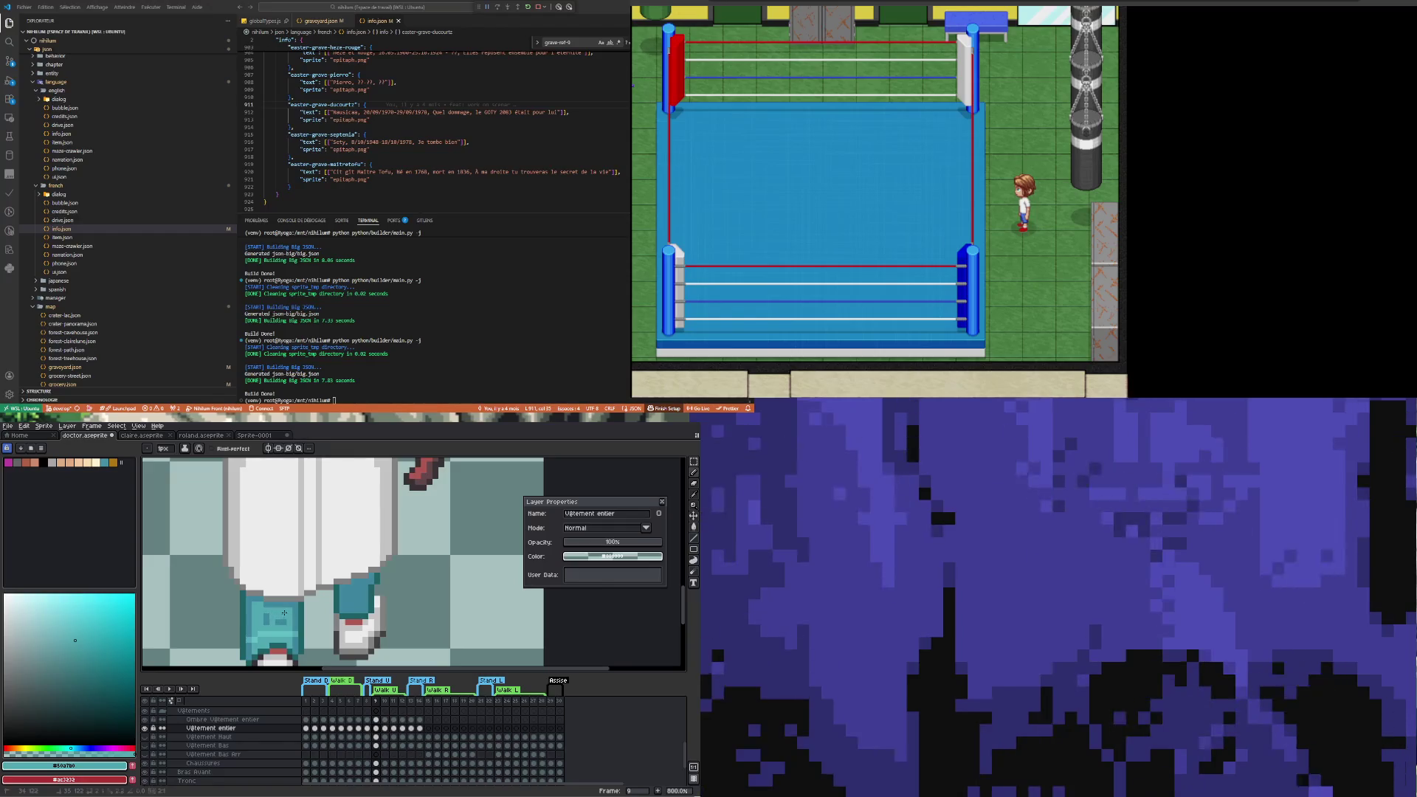
{"action": "scroll", "coordinate": [267, 579], "scroll_direction": "down", "scroll_amount": 5}
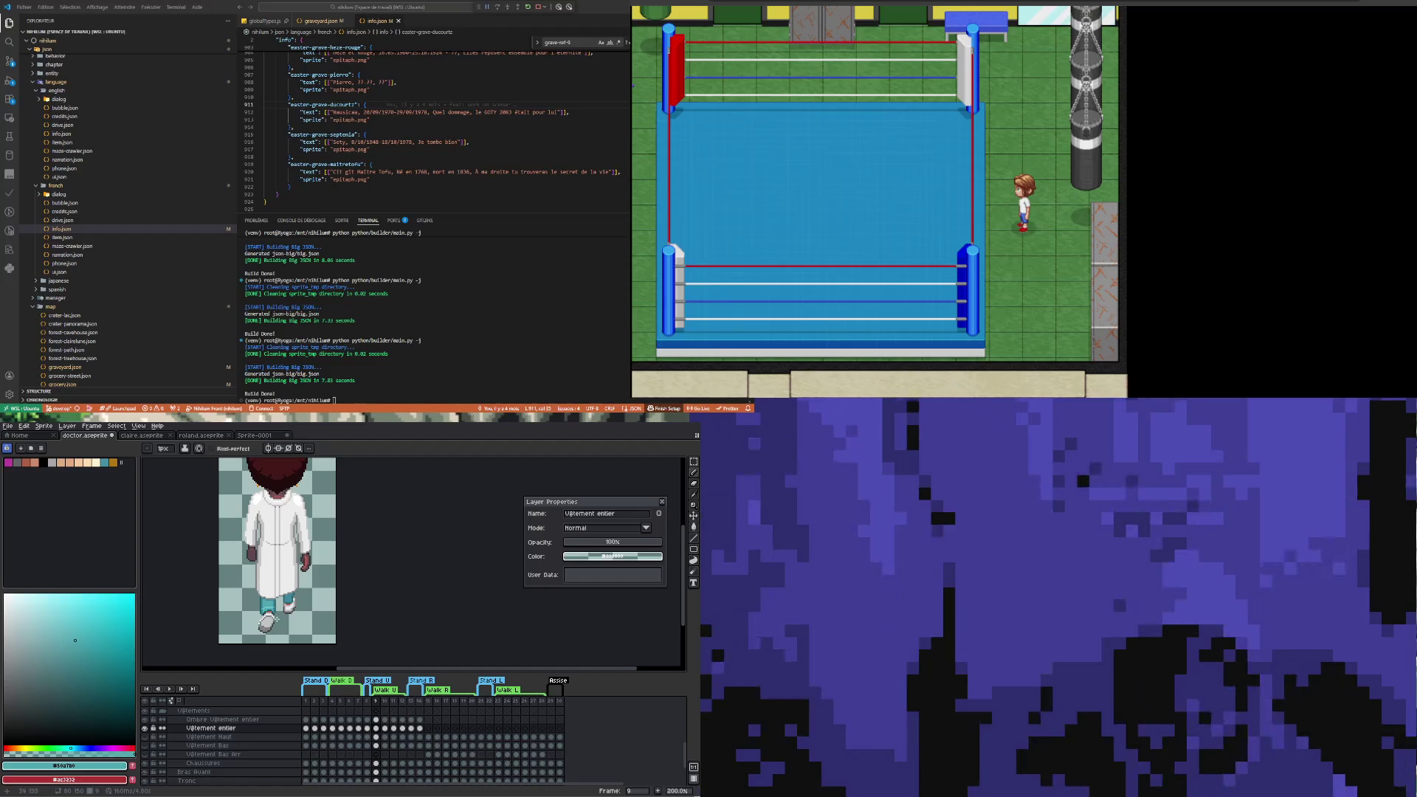
{"action": "scroll", "coordinate": [275, 605], "scroll_direction": "up", "scroll_amount": 2}
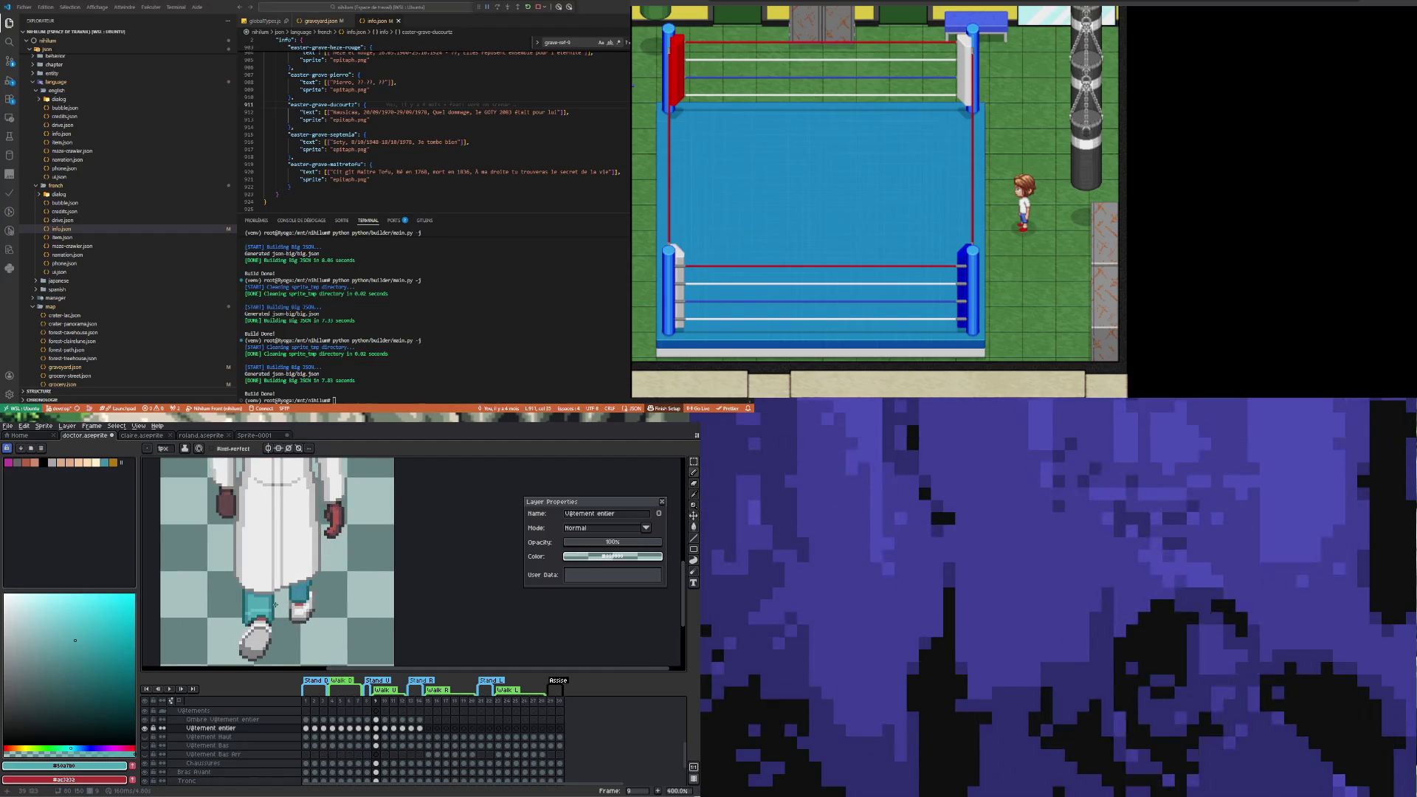
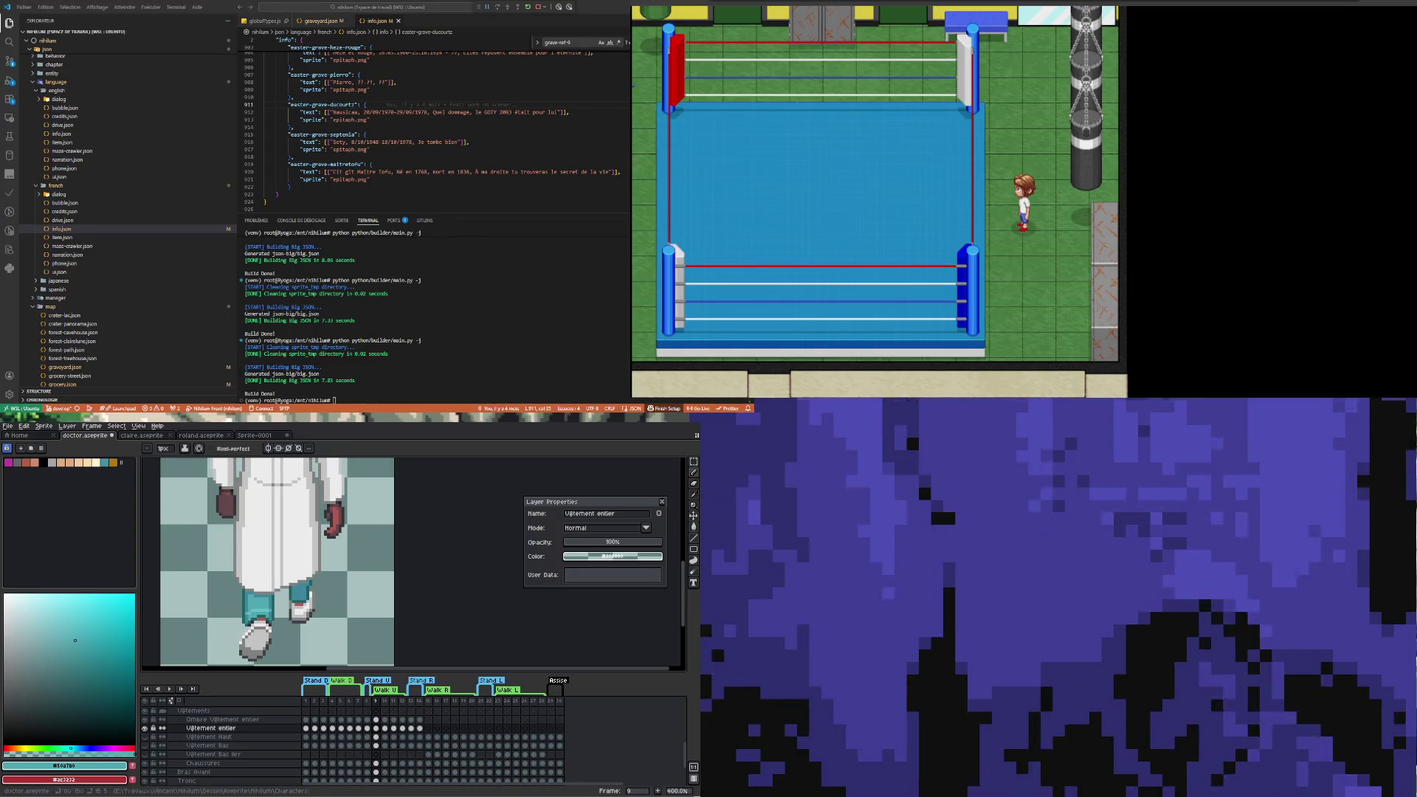
Step to walk frame 11, set the pixel-perfect pencil, and play then stop the animation
{"action": "scroll", "coordinate": [295, 608], "scroll_direction": "down", "scroll_amount": 4}
{"action": "scroll", "coordinate": [294, 609], "scroll_direction": "up", "scroll_amount": 1}
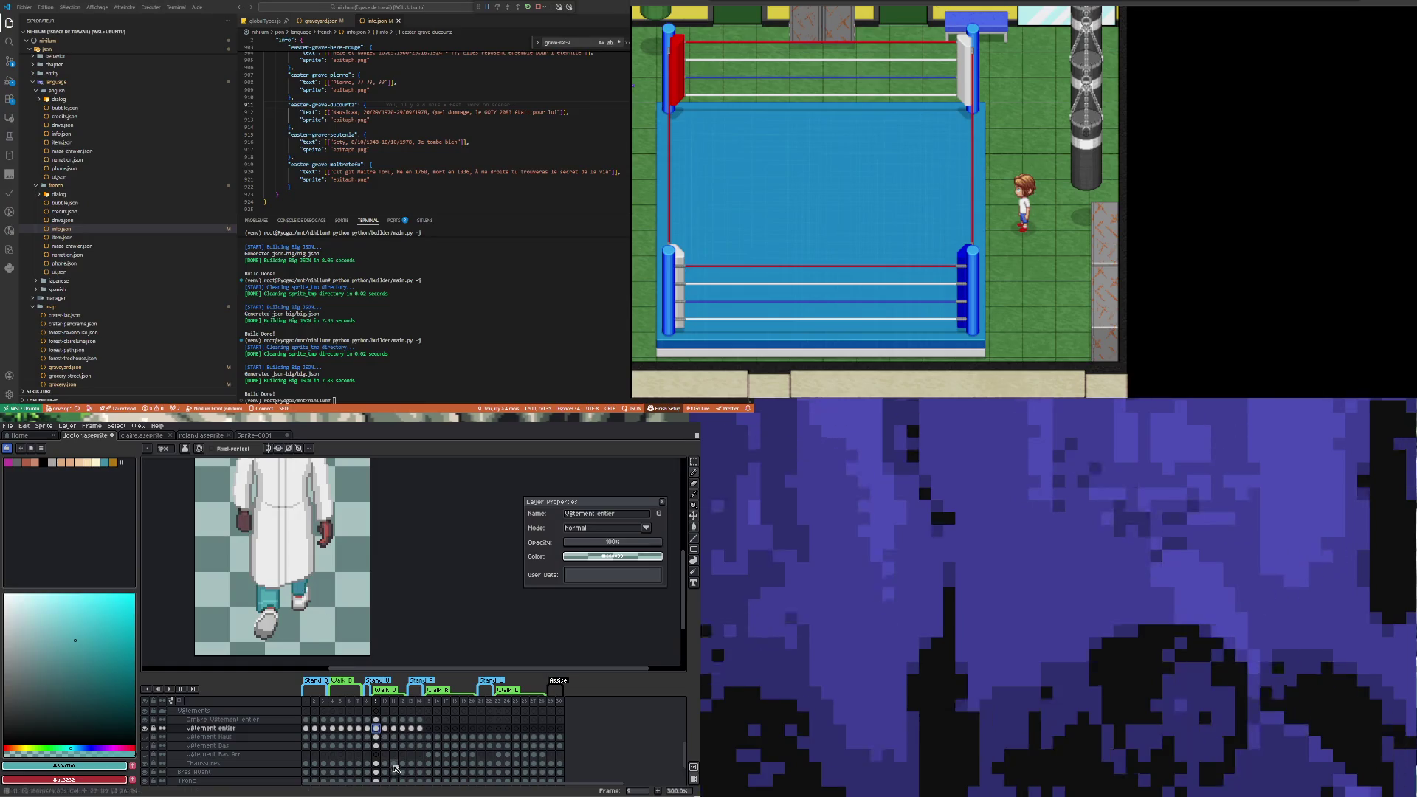
{"action": "key", "text": "Right"}
{"action": "key", "text": "Right"}
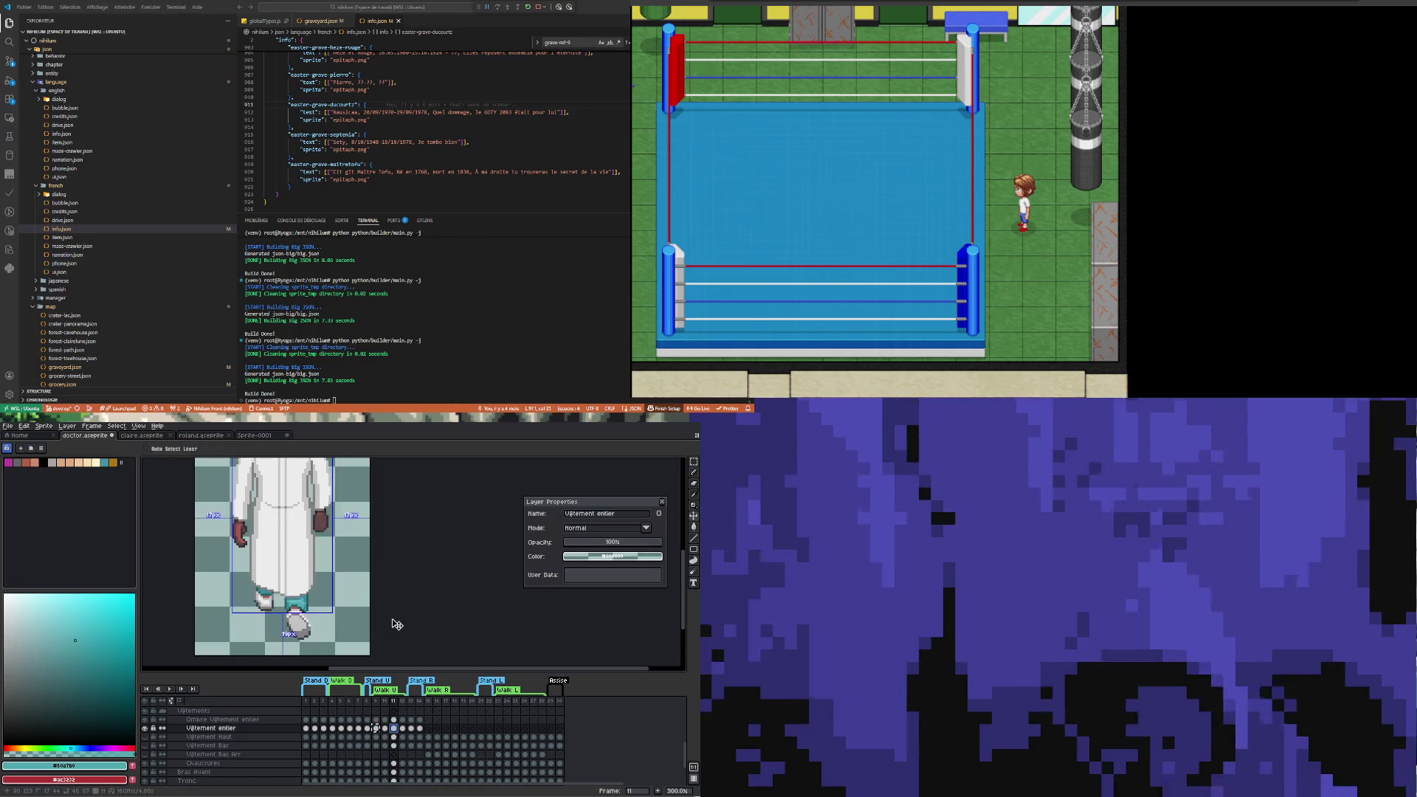
{"action": "key", "text": "b"}
{"action": "scroll", "coordinate": [330, 588], "scroll_direction": "down", "scroll_amount": 2}
{"action": "scroll", "coordinate": [329, 588], "scroll_direction": "up", "scroll_amount": 1}
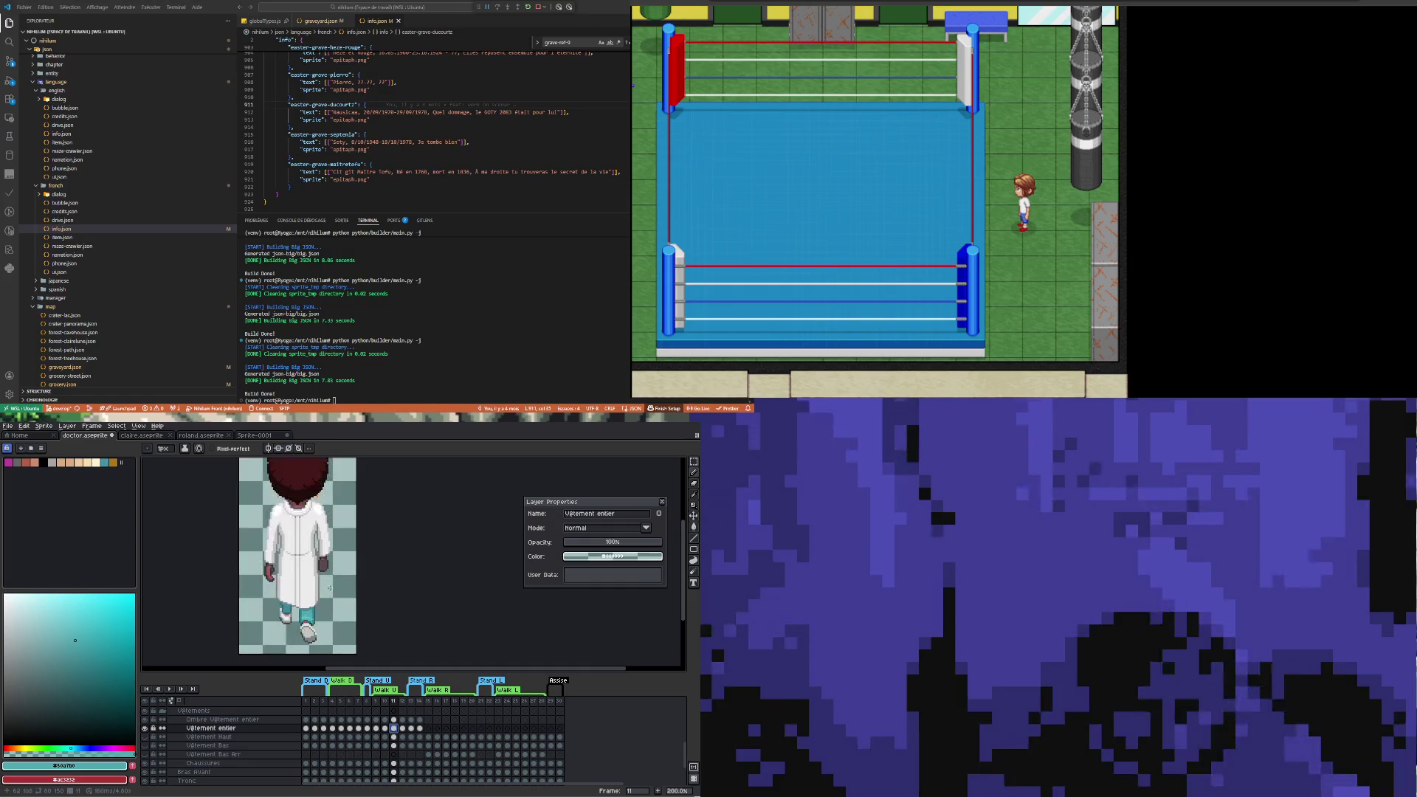
{"action": "left_click", "coordinate": [170, 689]}
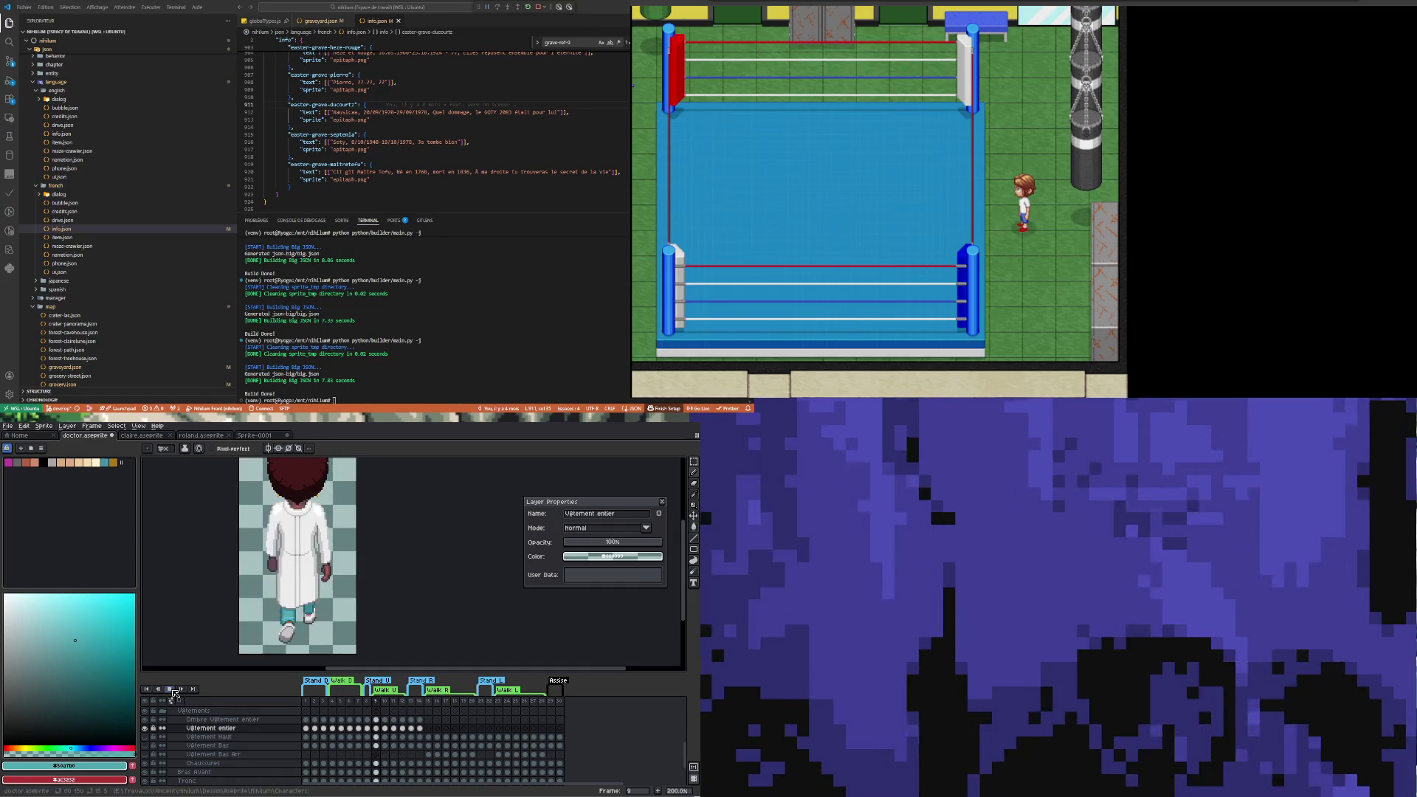
{"action": "left_click", "coordinate": [171, 689]}
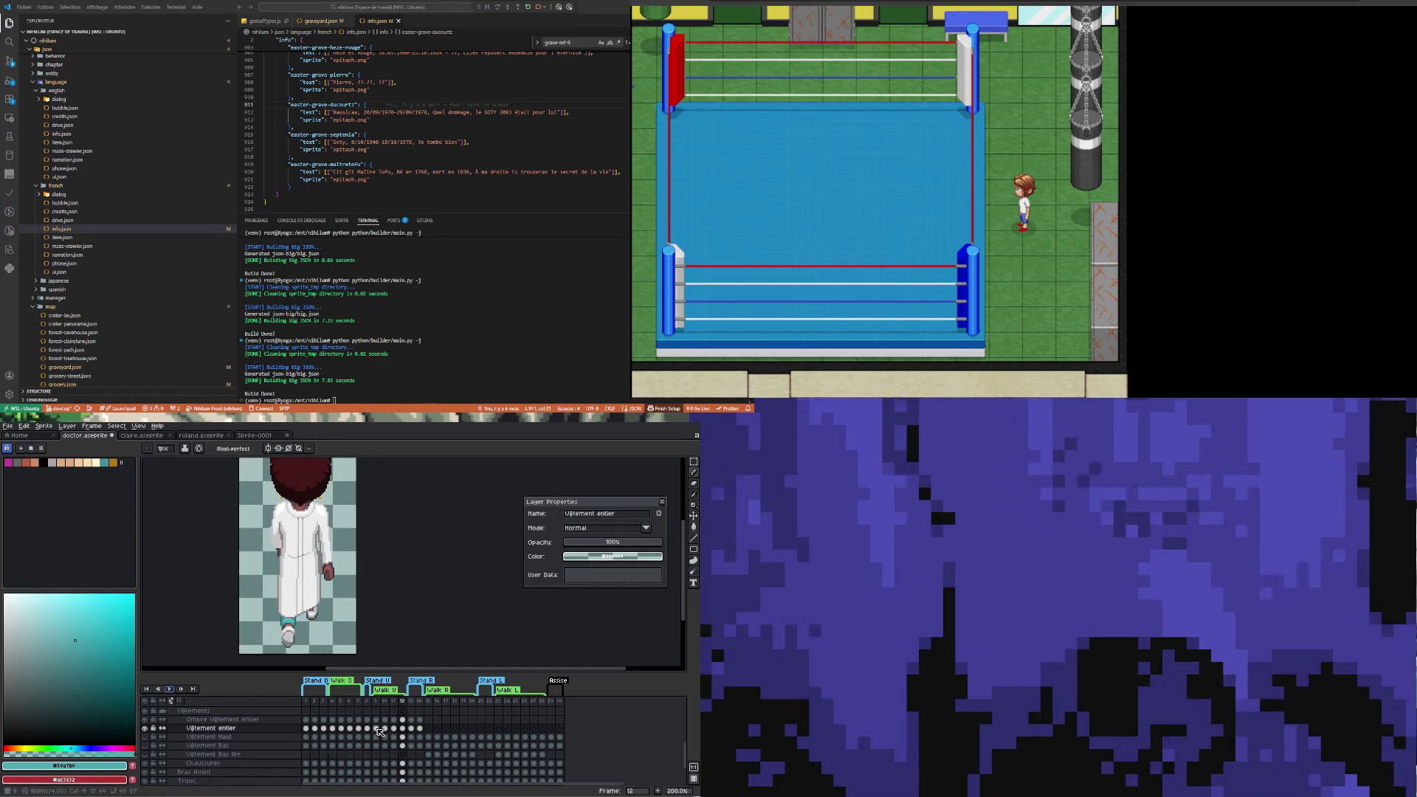
Open frame 10's coat cel and switch to the Rectangular Marquee tool
{"action": "left_click", "coordinate": [376, 729]}
{"action": "left_click", "coordinate": [384, 728]}
{"action": "scroll", "coordinate": [315, 643], "scroll_direction": "up", "scroll_amount": 1}
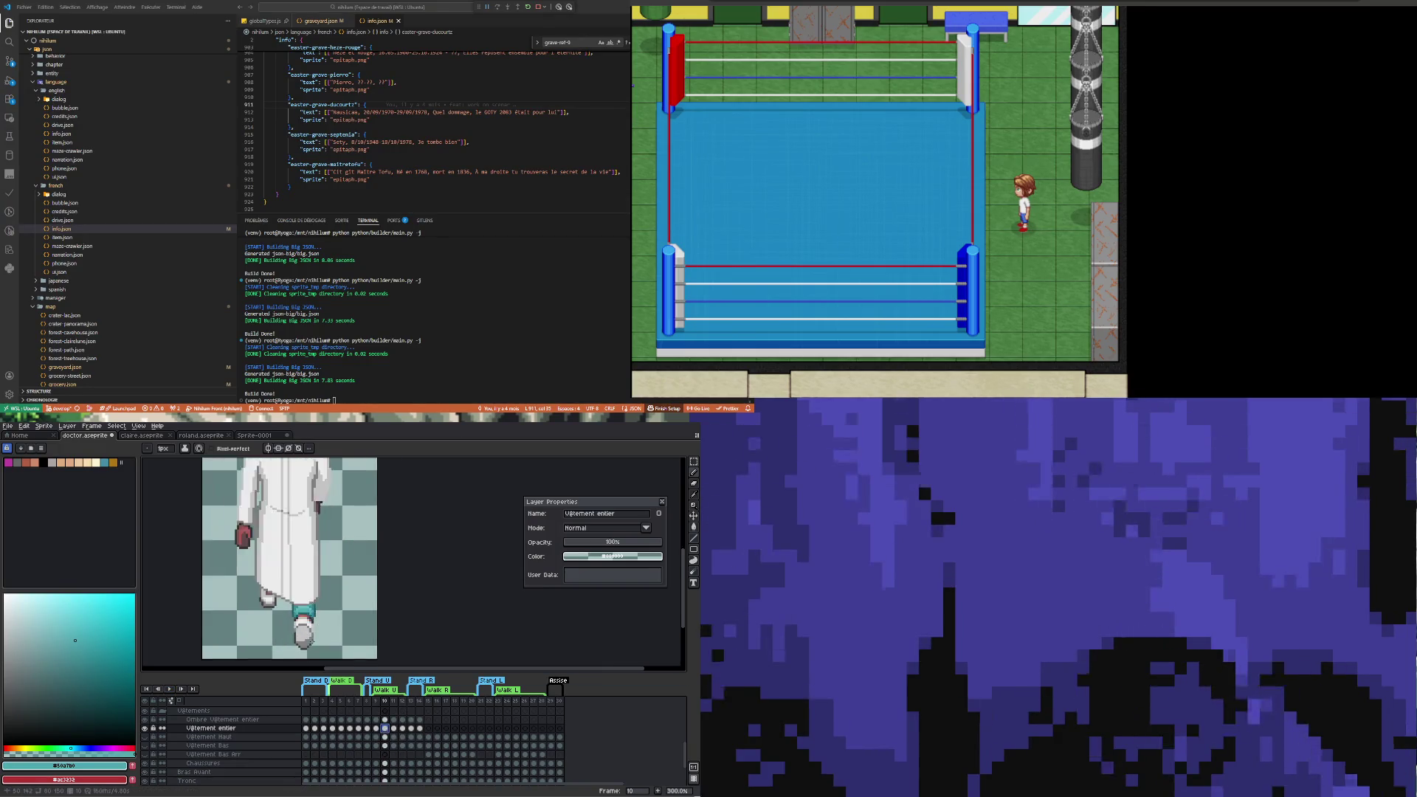
{"action": "scroll", "coordinate": [314, 644], "scroll_direction": "up", "scroll_amount": 1}
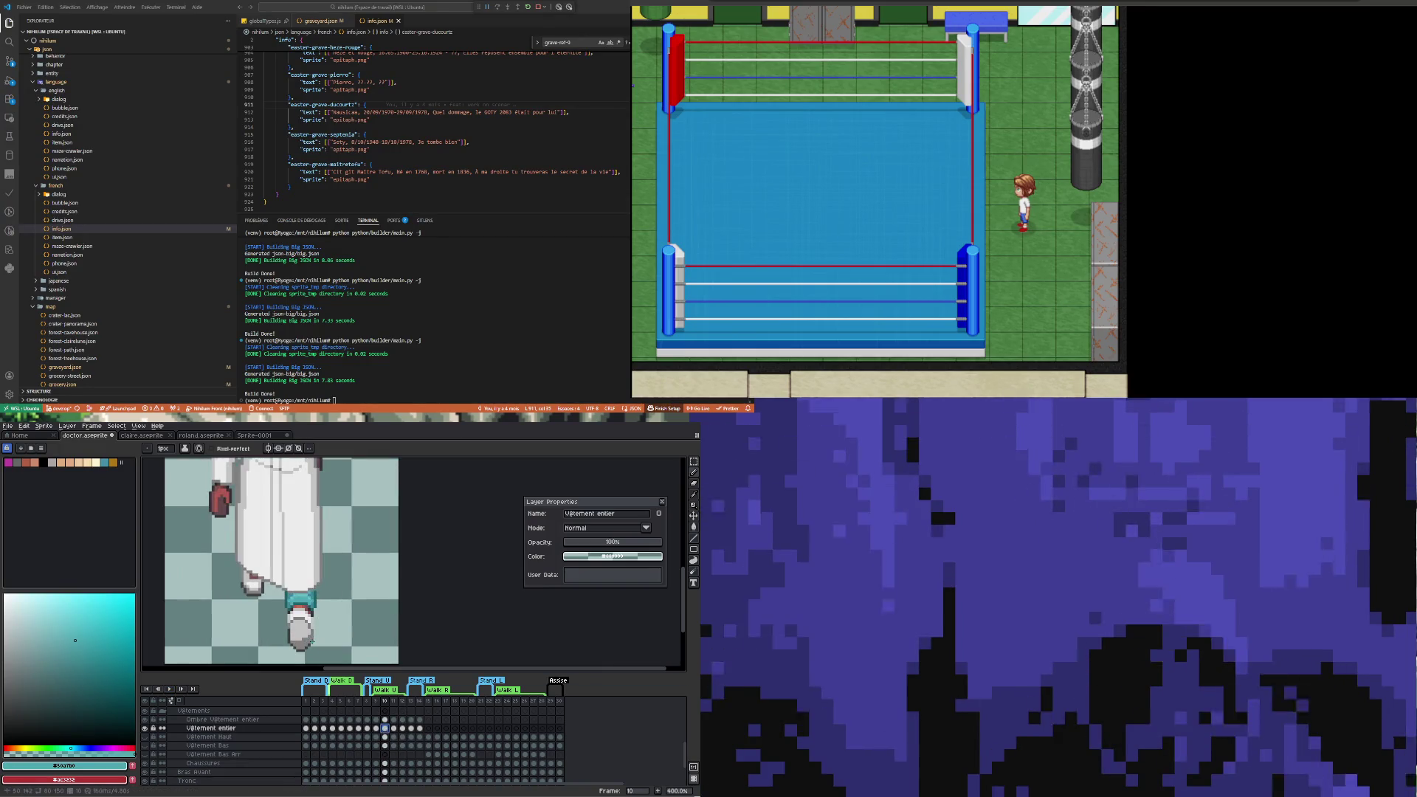
{"action": "left_click", "coordinate": [694, 462]}
{"action": "scroll", "coordinate": [220, 569], "scroll_direction": "up", "scroll_amount": 1}
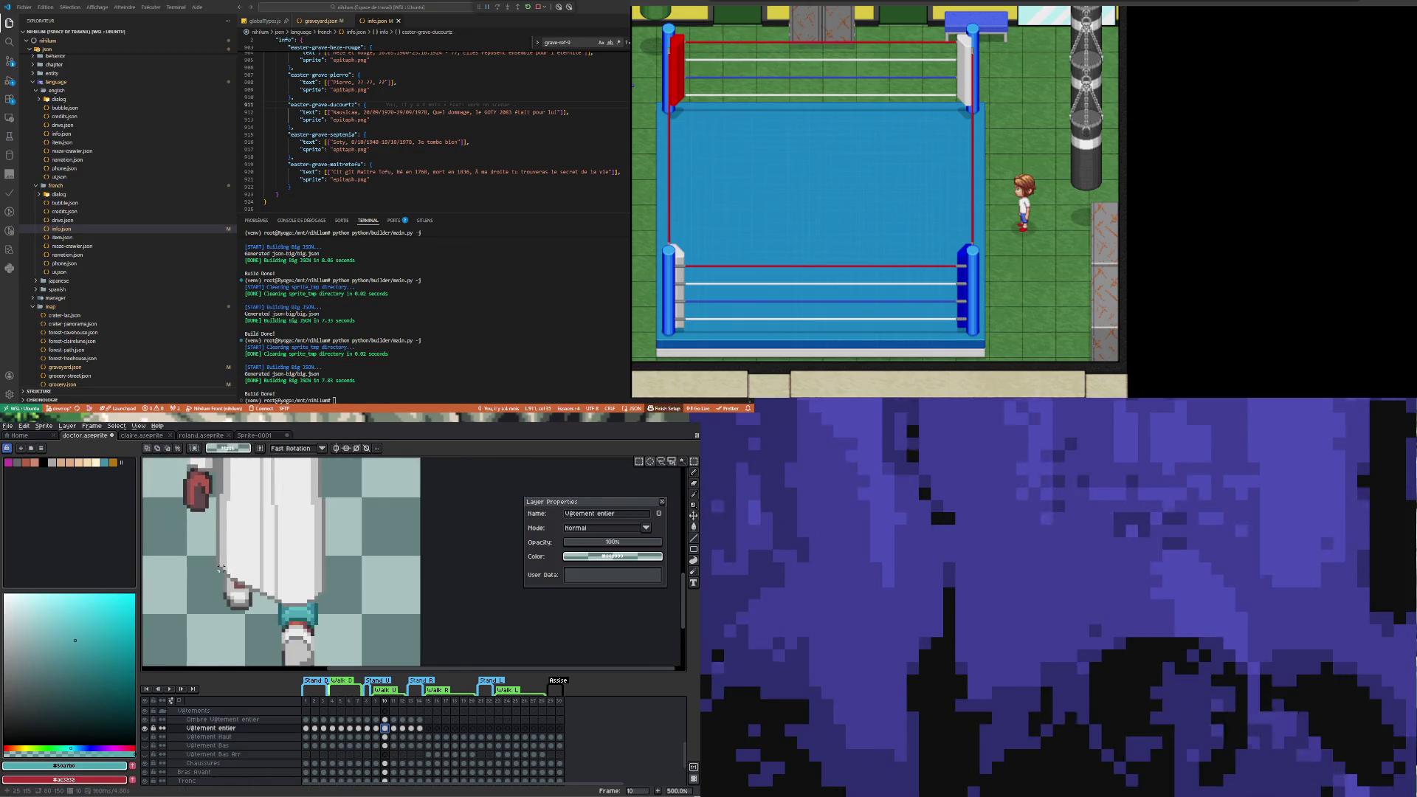
Select the frame 10 coat hem above the red leg and nudge it upward
{"action": "mouse_move", "coordinate": [195, 543]}
{"action": "left_mouse_down"}
{"action": "mouse_move", "coordinate": [310, 611]}
{"action": "mouse_move", "coordinate": [305, 568]}
{"action": "left_mouse_up"}
{"action": "scroll", "coordinate": [329, 605], "scroll_direction": "up", "scroll_amount": 1}
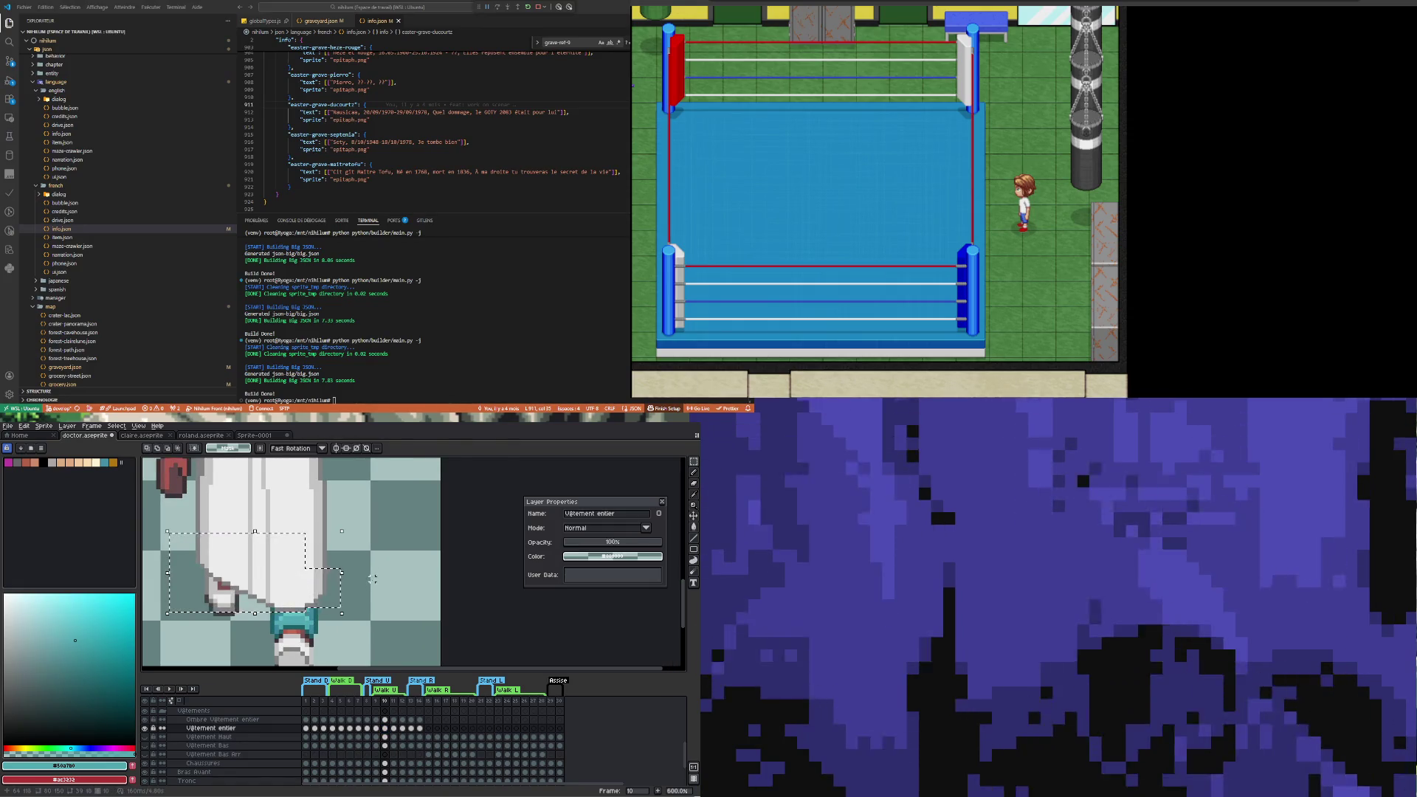
{"action": "key", "text": "Up"}
{"action": "key", "text": "Up"}
{"action": "key", "text": "Up"}
{"action": "key", "text": "ctrl+d"}
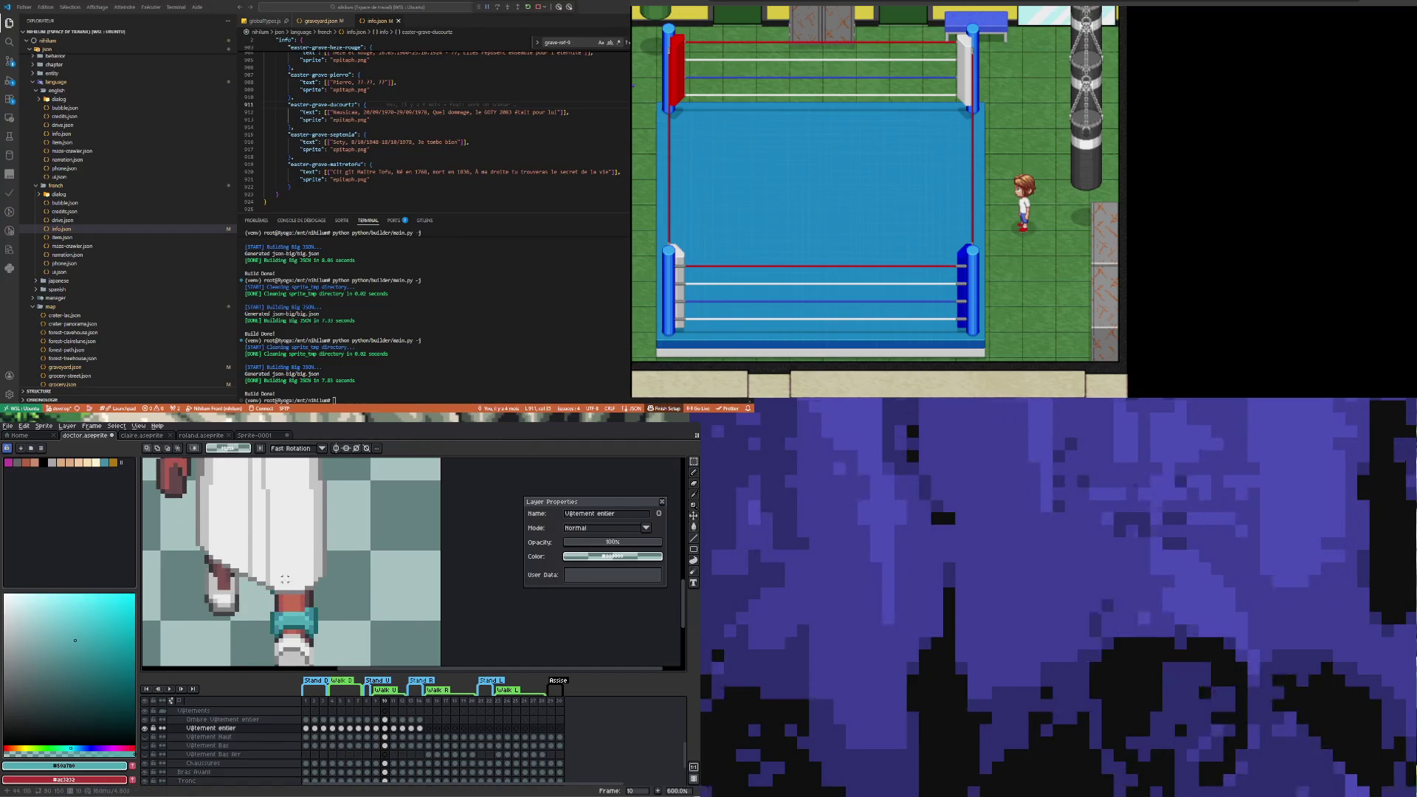
{"action": "scroll", "coordinate": [285, 579], "scroll_direction": "down", "scroll_amount": 1}
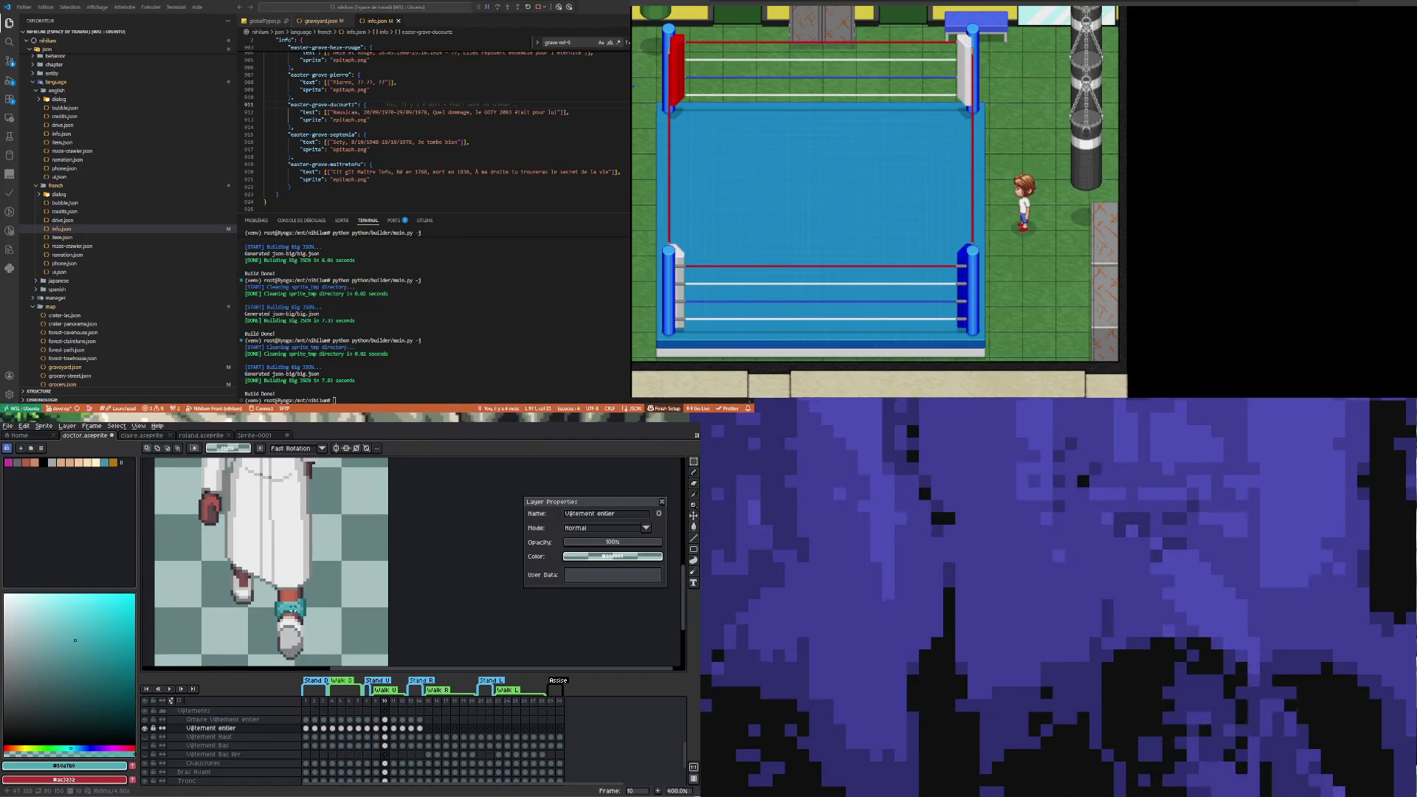
{"action": "scroll", "coordinate": [299, 599], "scroll_direction": "up", "scroll_amount": 2}
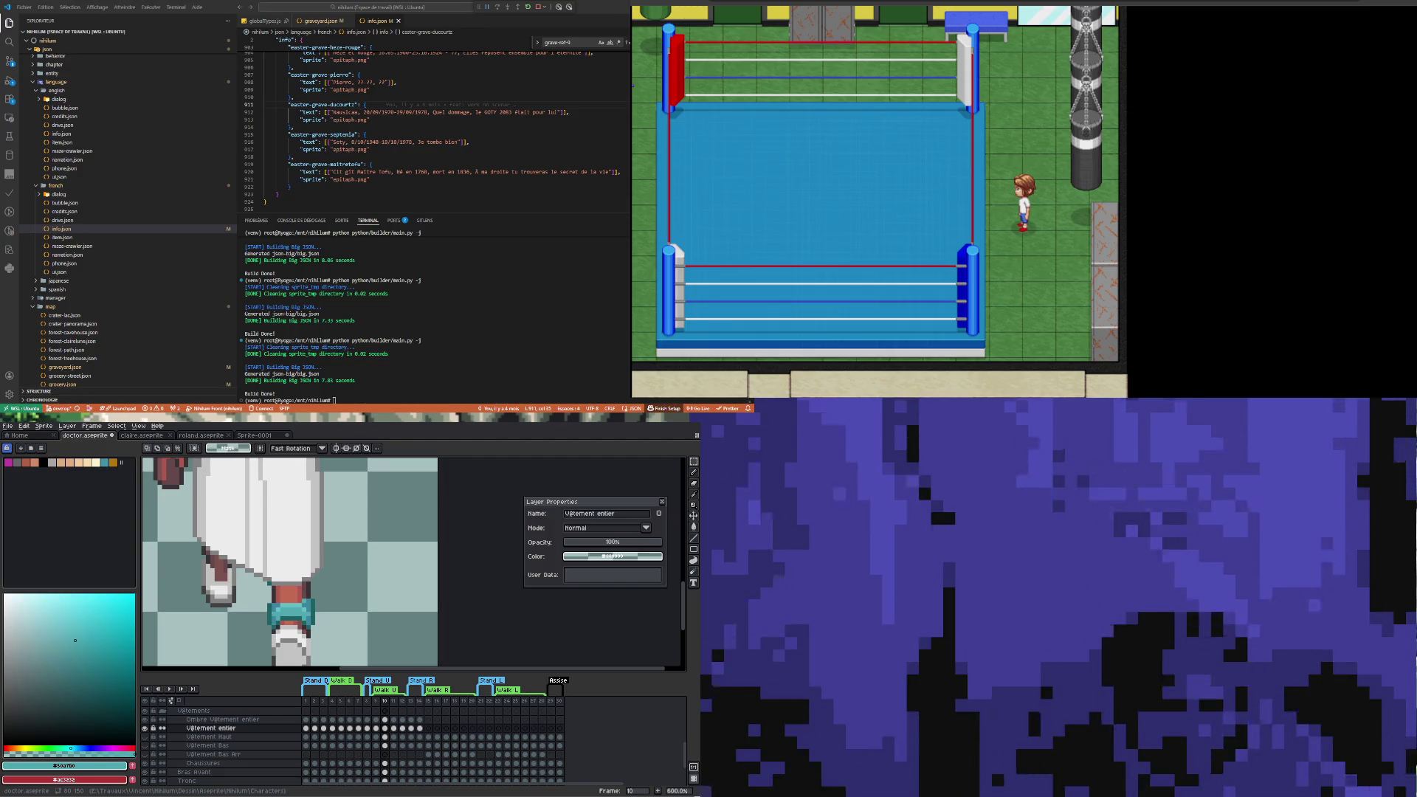
Sample dark teal #1d6165 and draw it down the trouser leg's left edge
{"action": "scroll", "coordinate": [347, 632], "scroll_direction": "up", "scroll_amount": 1}
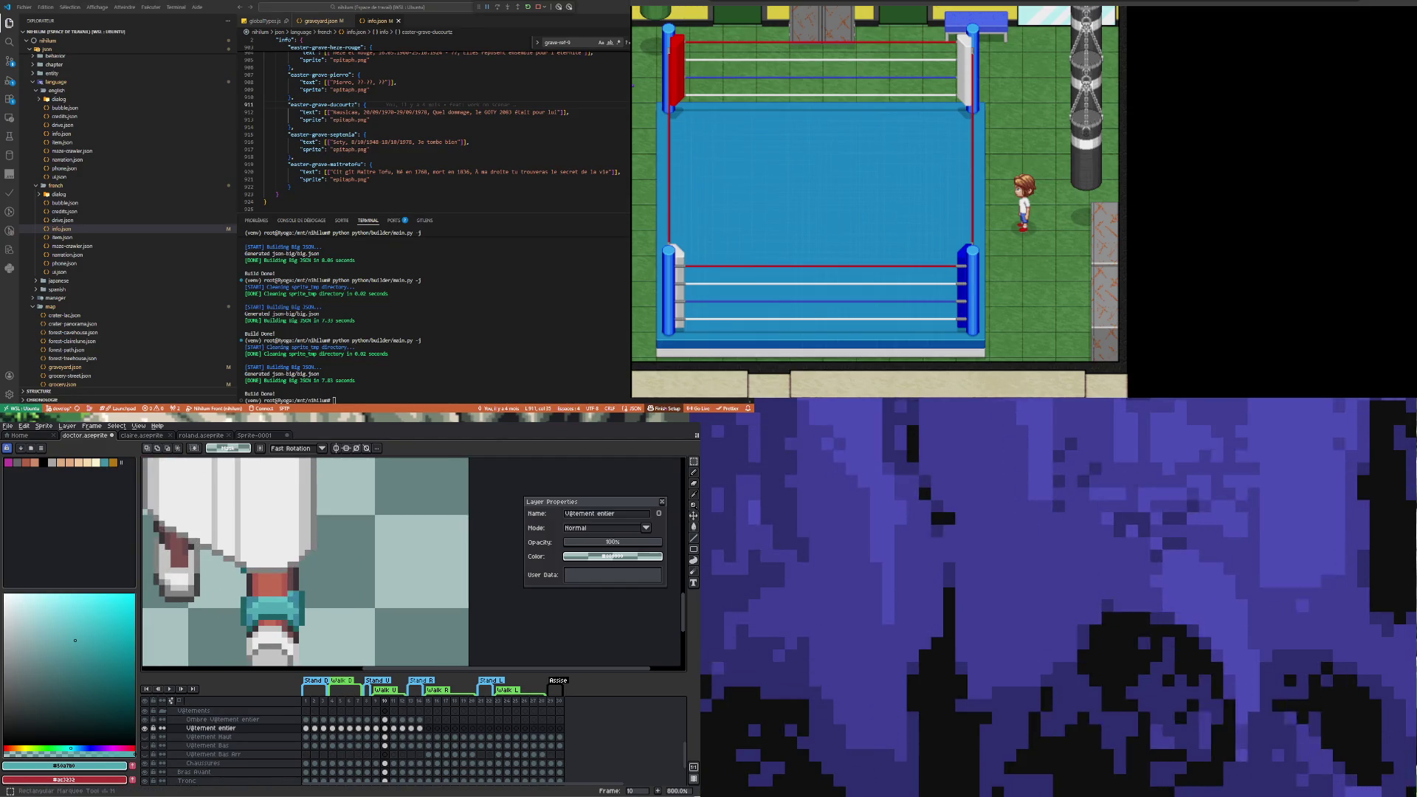
{"action": "mouse_move", "coordinate": [696, 463]}
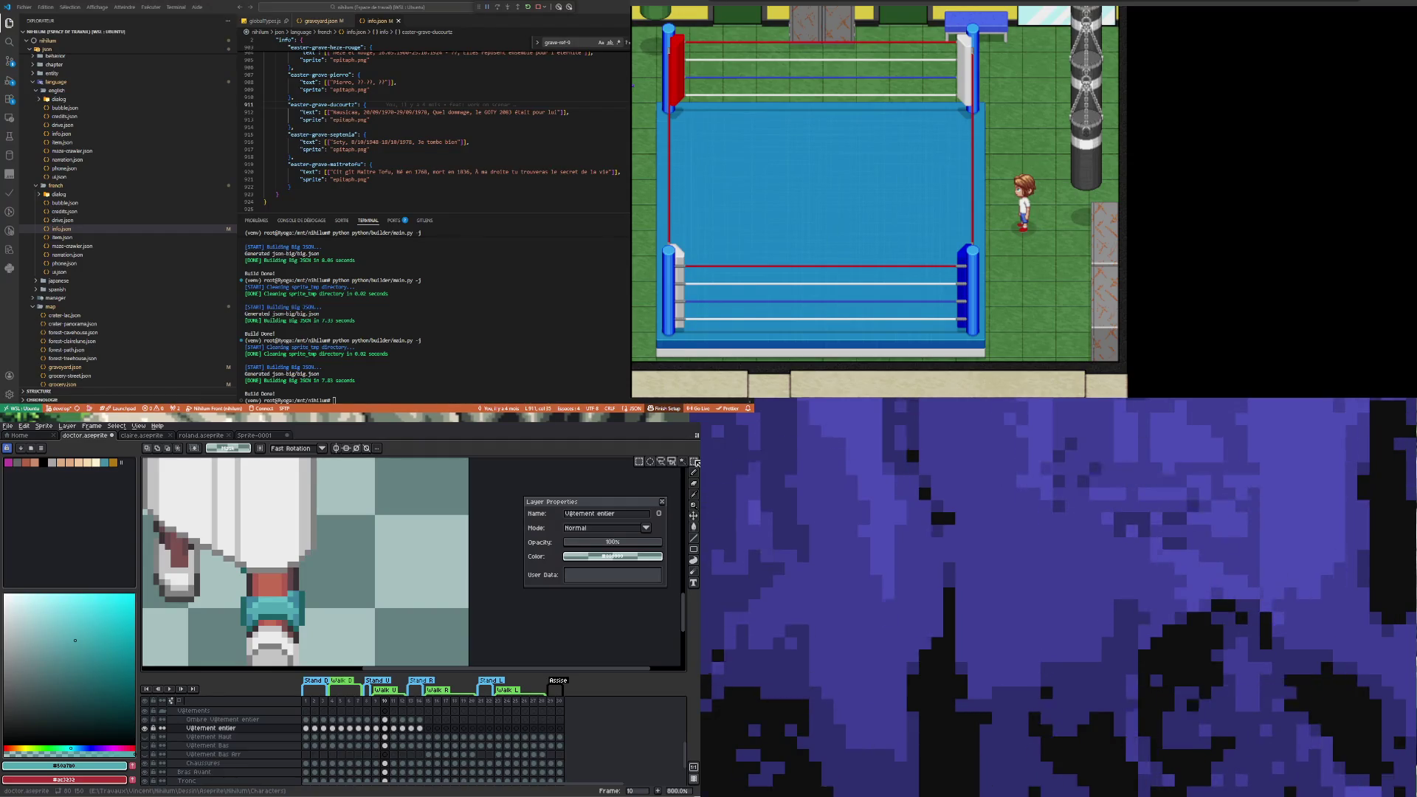
{"action": "scroll", "coordinate": [290, 615], "scroll_direction": "up", "scroll_amount": 3}
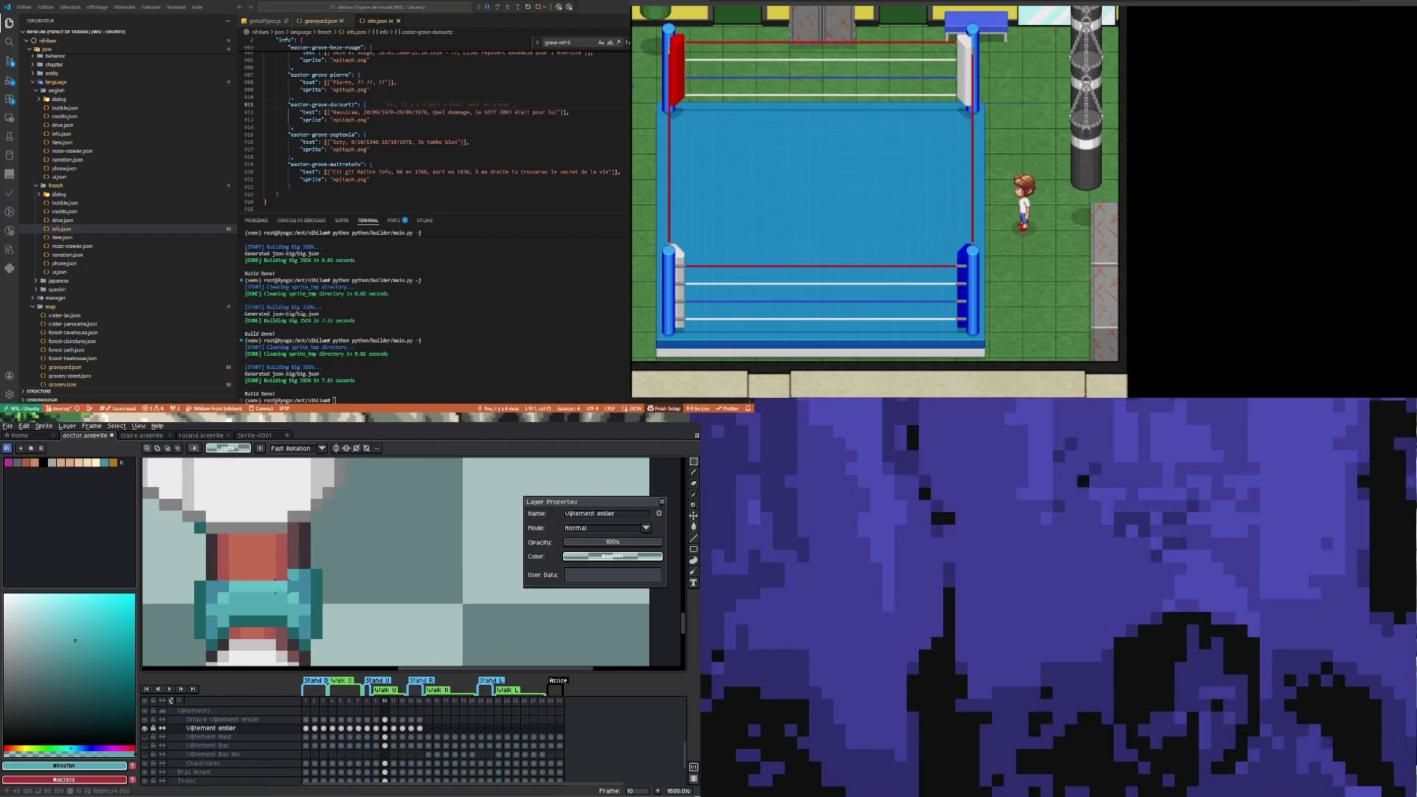
{"action": "key", "text": "i"}
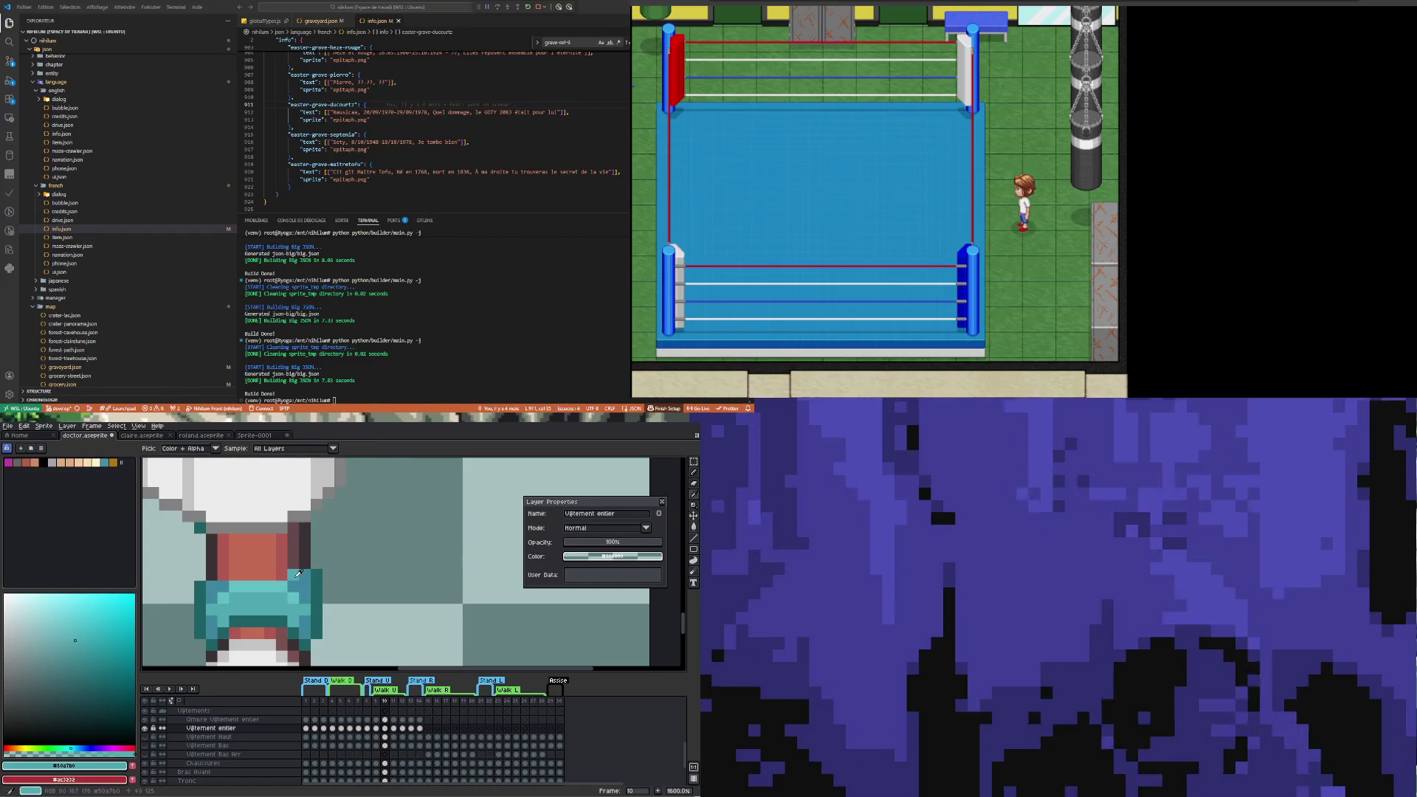
{"action": "key", "text": "b"}
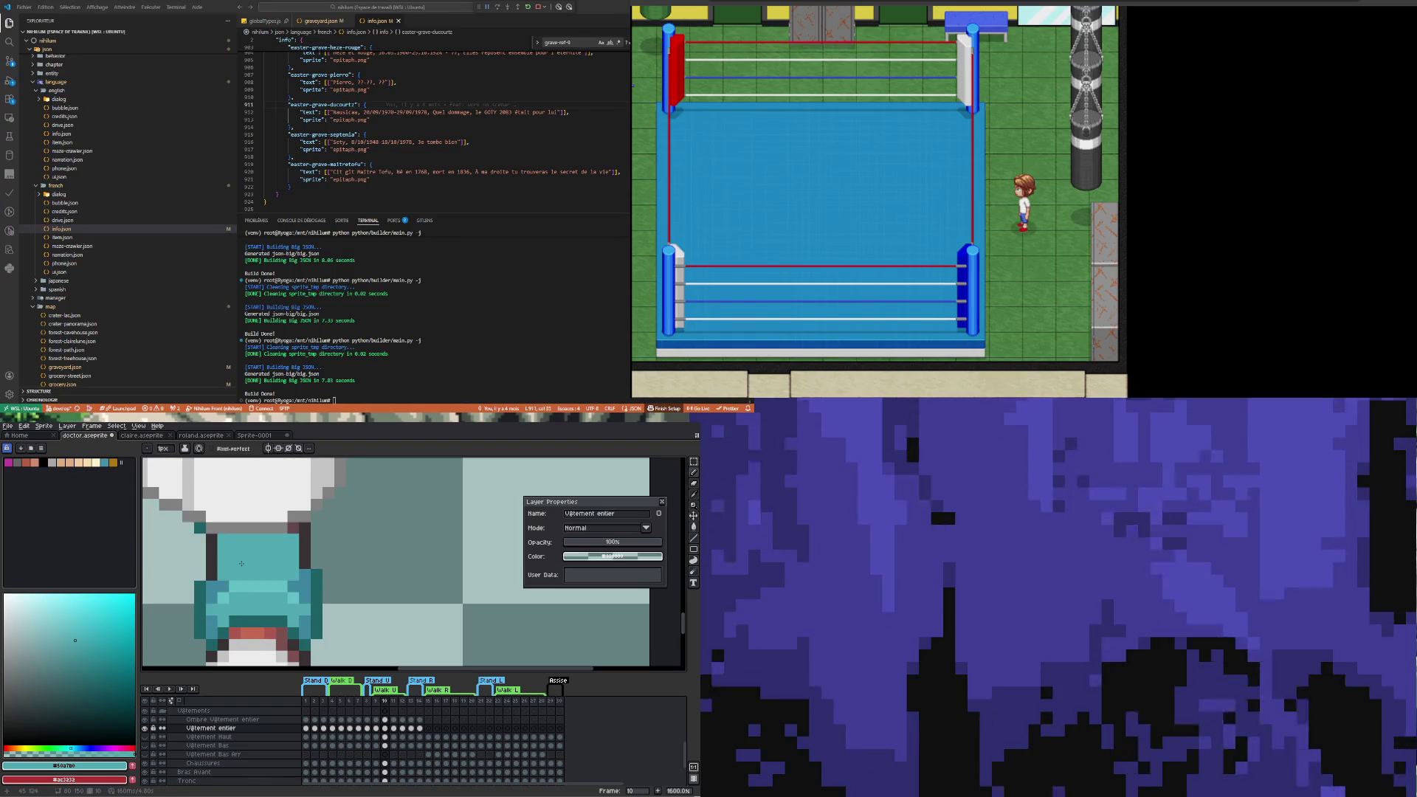
{"action": "left_click", "coordinate": [201, 528], "text": "alt"}
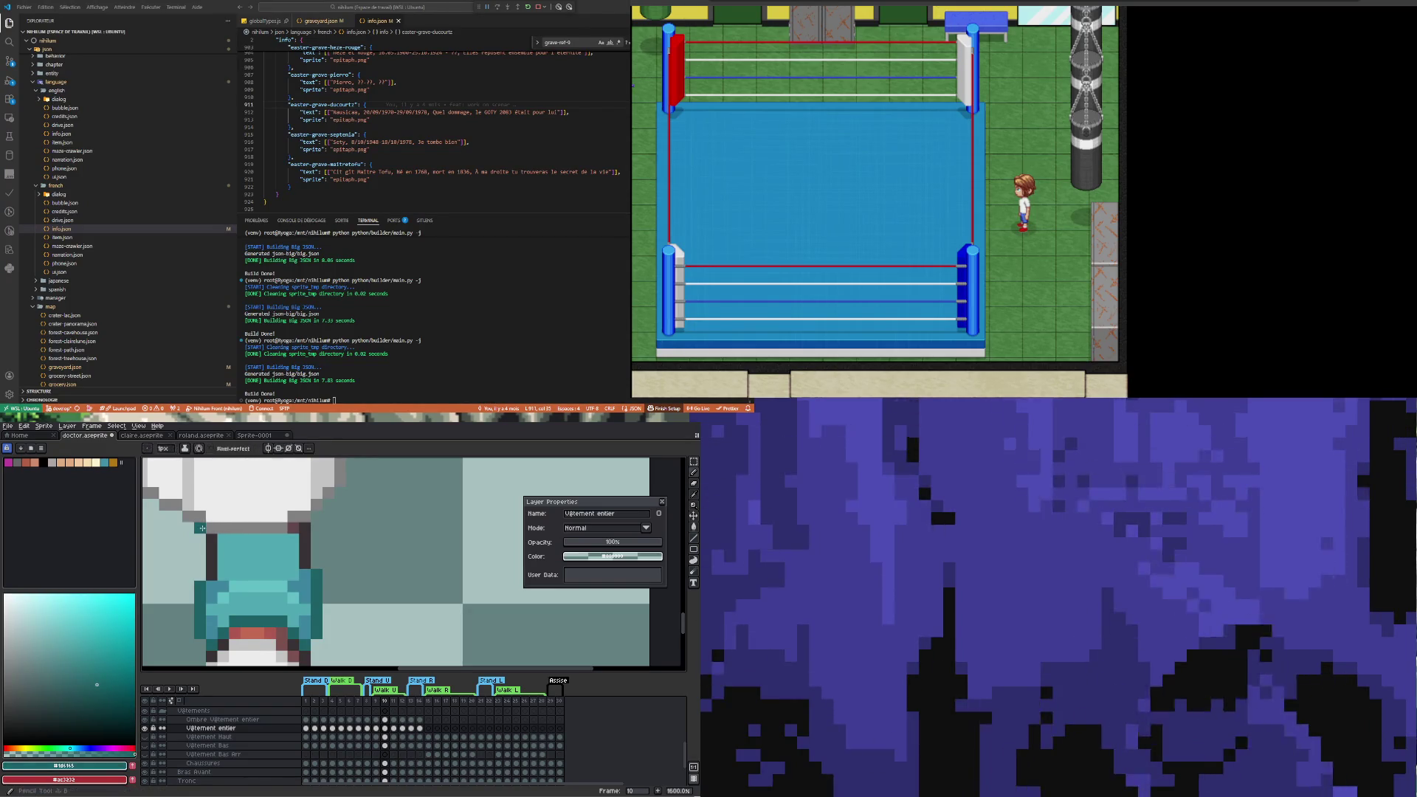
{"action": "left_click_drag", "start_coordinate": [199, 540], "coordinate": [199, 580]}
{"action": "left_click", "coordinate": [316, 552]}
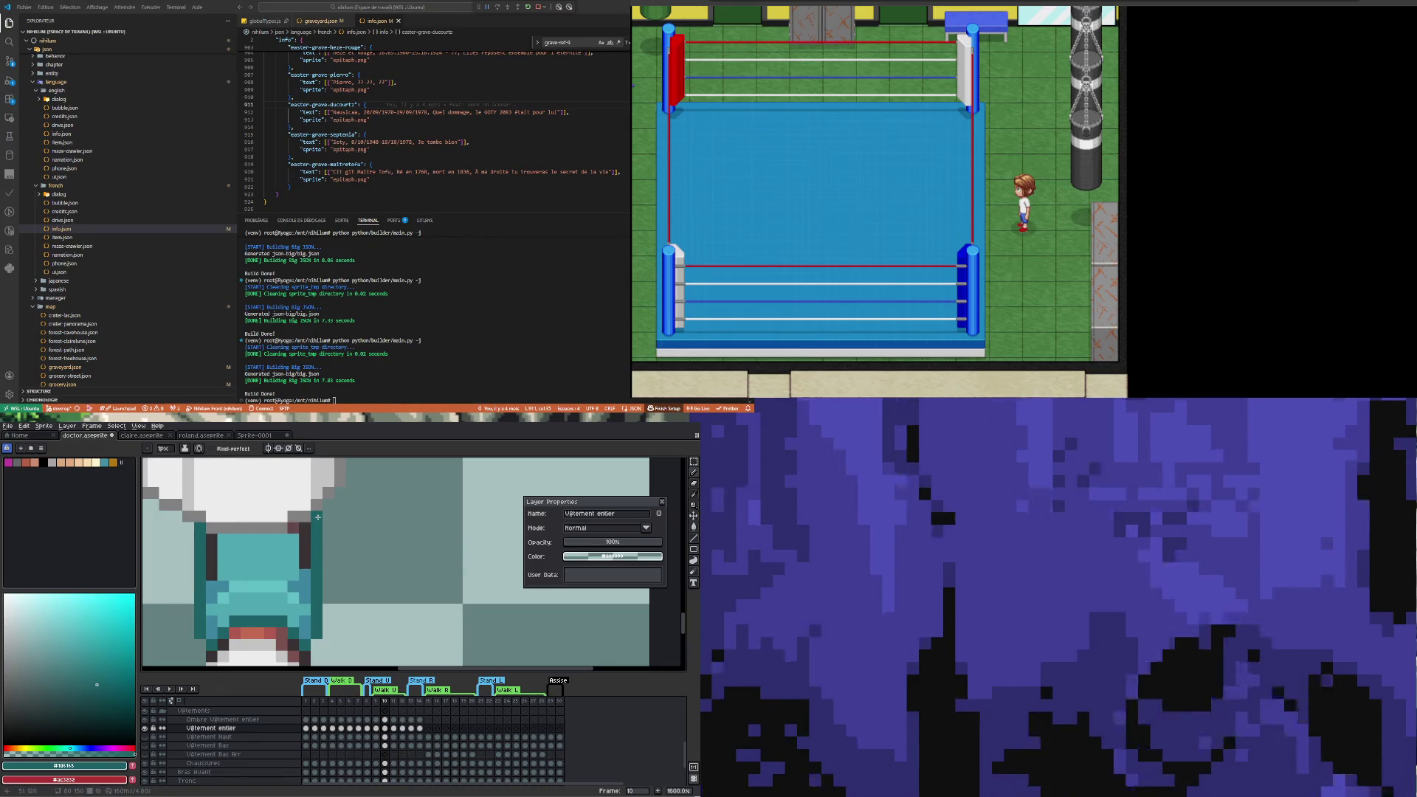
Sample #3e869e and repaint the trouser's right edge with it
{"action": "left_click", "coordinate": [309, 573], "text": "alt"}
{"action": "mouse_move", "coordinate": [309, 571]}
{"action": "left_mouse_down"}
{"action": "mouse_move", "coordinate": [307, 528]}
{"action": "mouse_move", "coordinate": [225, 540]}
{"action": "left_mouse_up"}
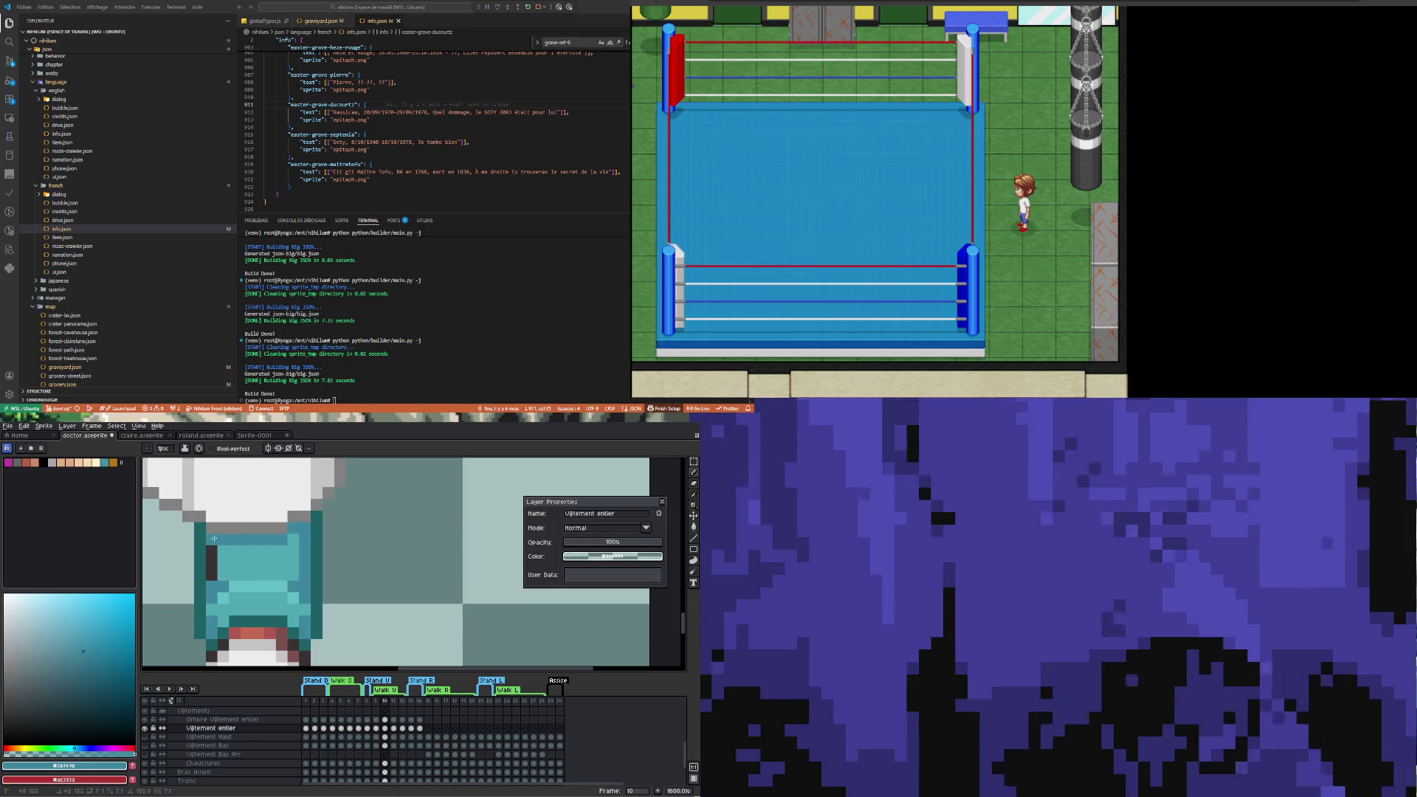
{"action": "scroll", "coordinate": [216, 581], "scroll_direction": "down", "scroll_amount": 4}
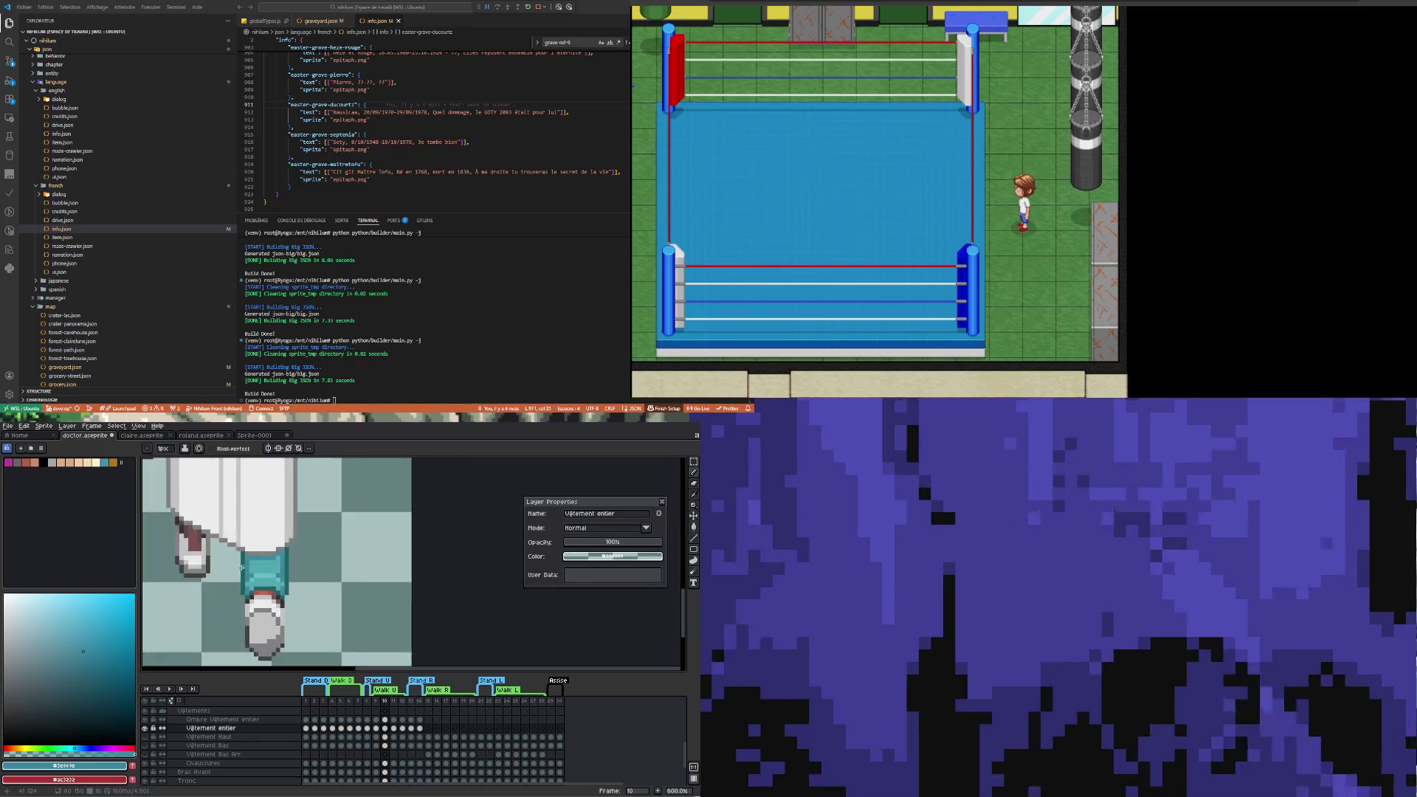
Compare the poses in frames 9 and 10, then sample dark teal #1d6165 on frame 10
{"action": "scroll", "coordinate": [249, 594], "scroll_direction": "up", "scroll_amount": 2}
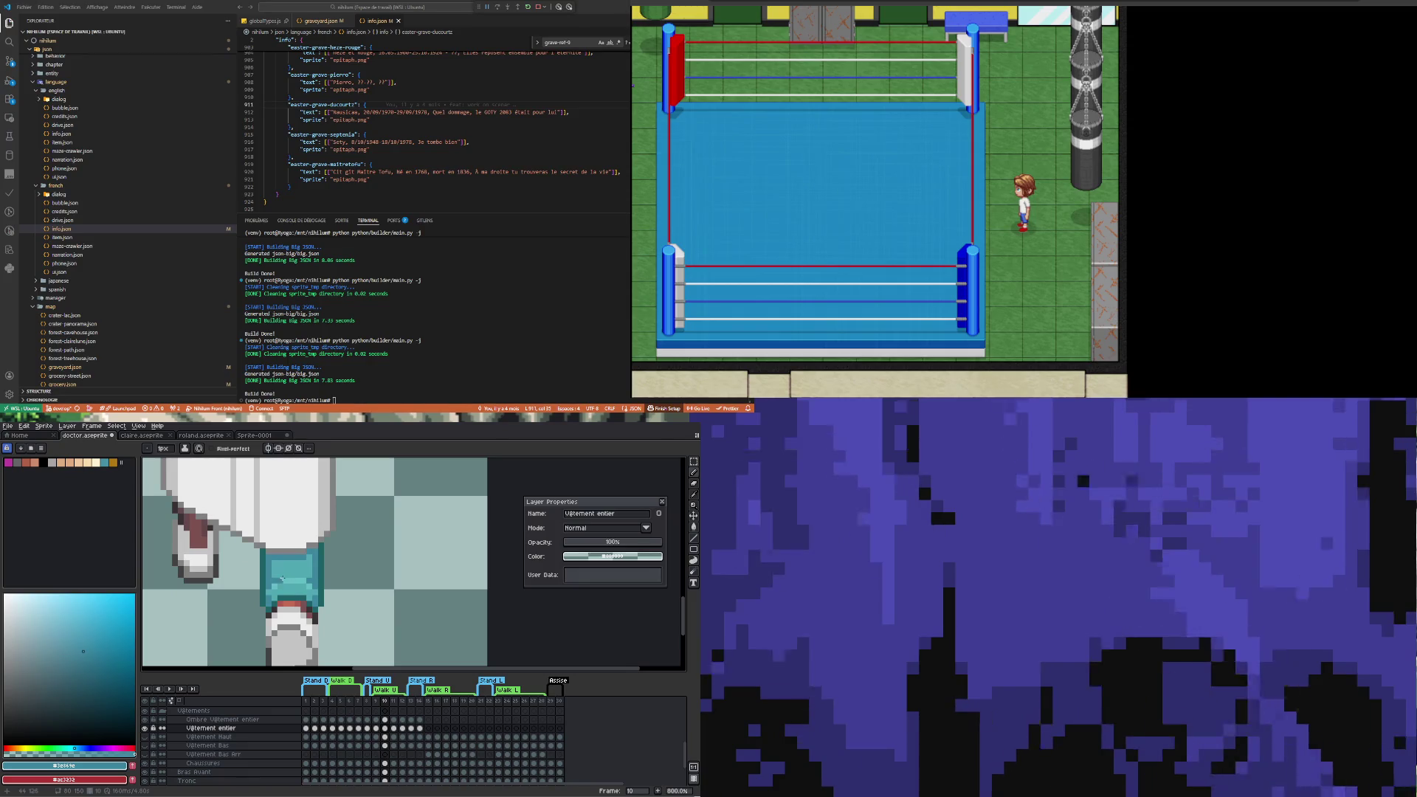
{"action": "scroll", "coordinate": [299, 610], "scroll_direction": "down", "scroll_amount": 1}
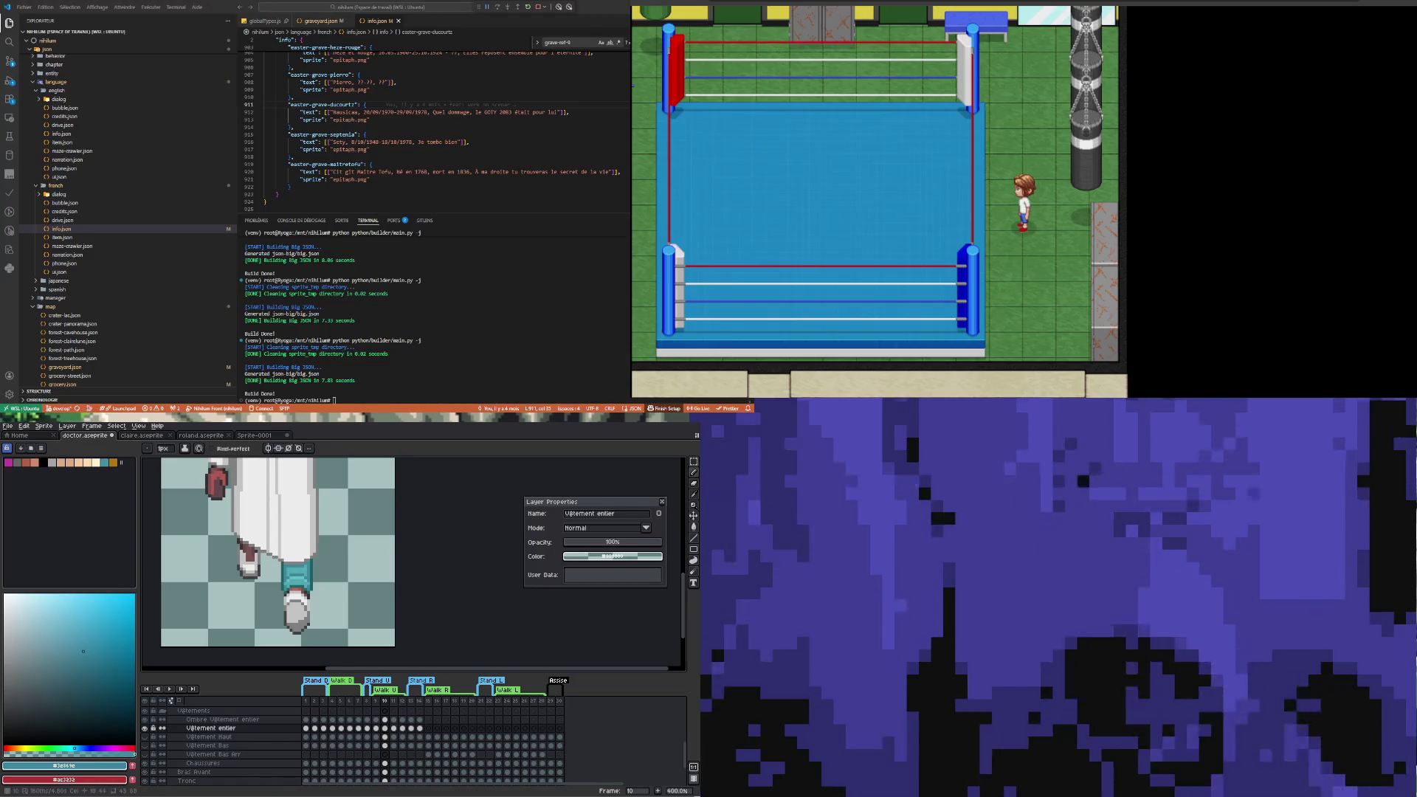
{"action": "scroll", "coordinate": [261, 567], "scroll_direction": "down", "scroll_amount": 1}
{"action": "scroll", "coordinate": [265, 569], "scroll_direction": "up", "scroll_amount": 4}
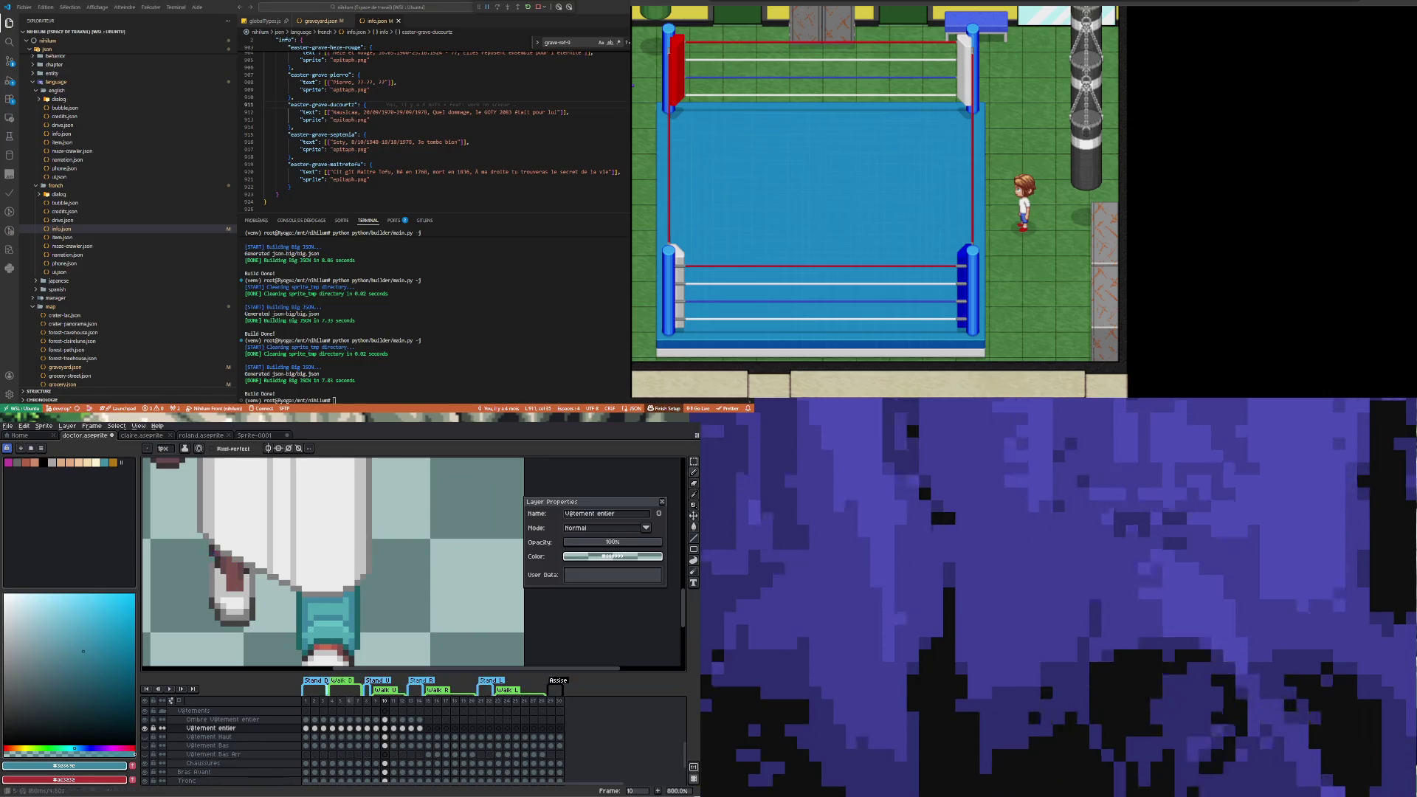
{"action": "left_click", "coordinate": [377, 729]}
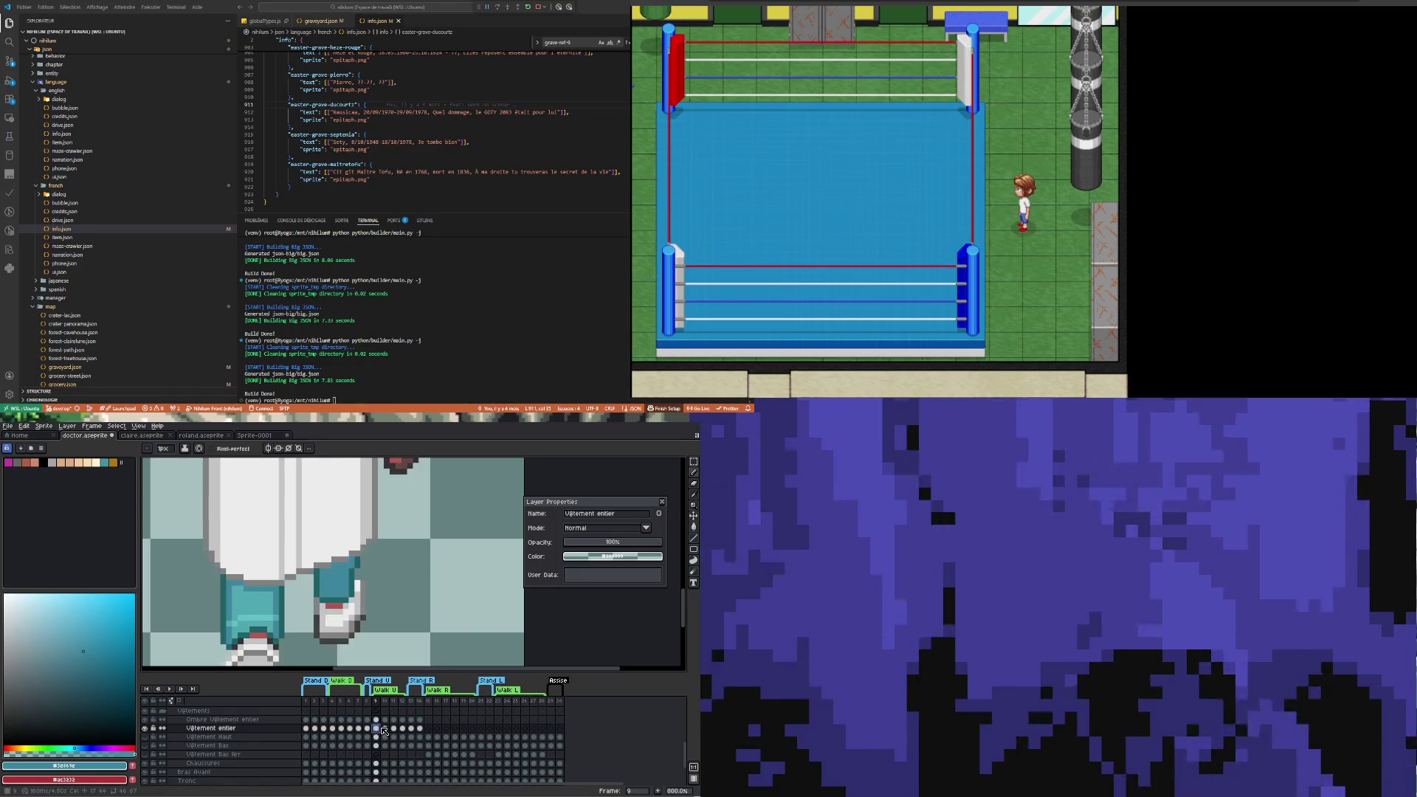
{"action": "left_click", "coordinate": [387, 729]}
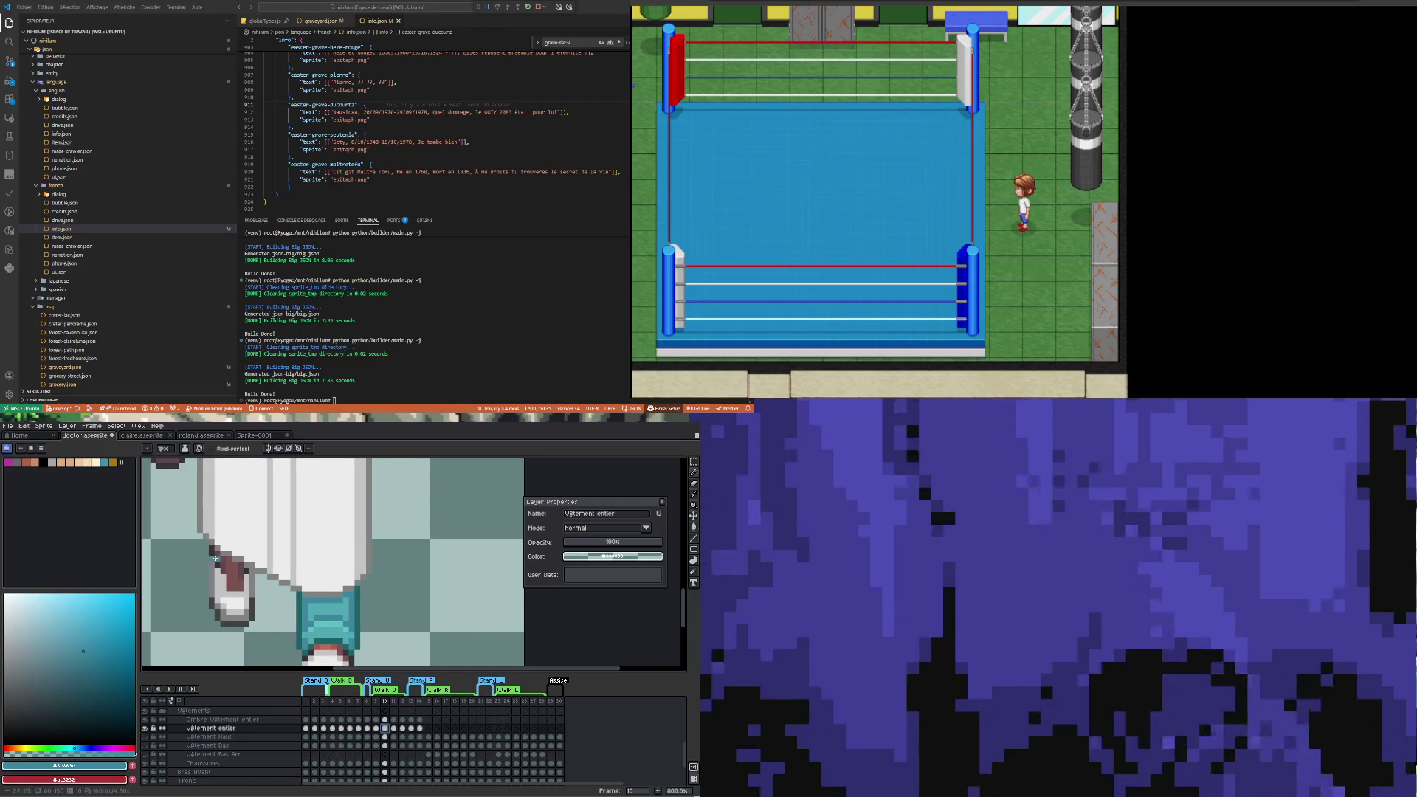
{"action": "left_click", "coordinate": [377, 729]}
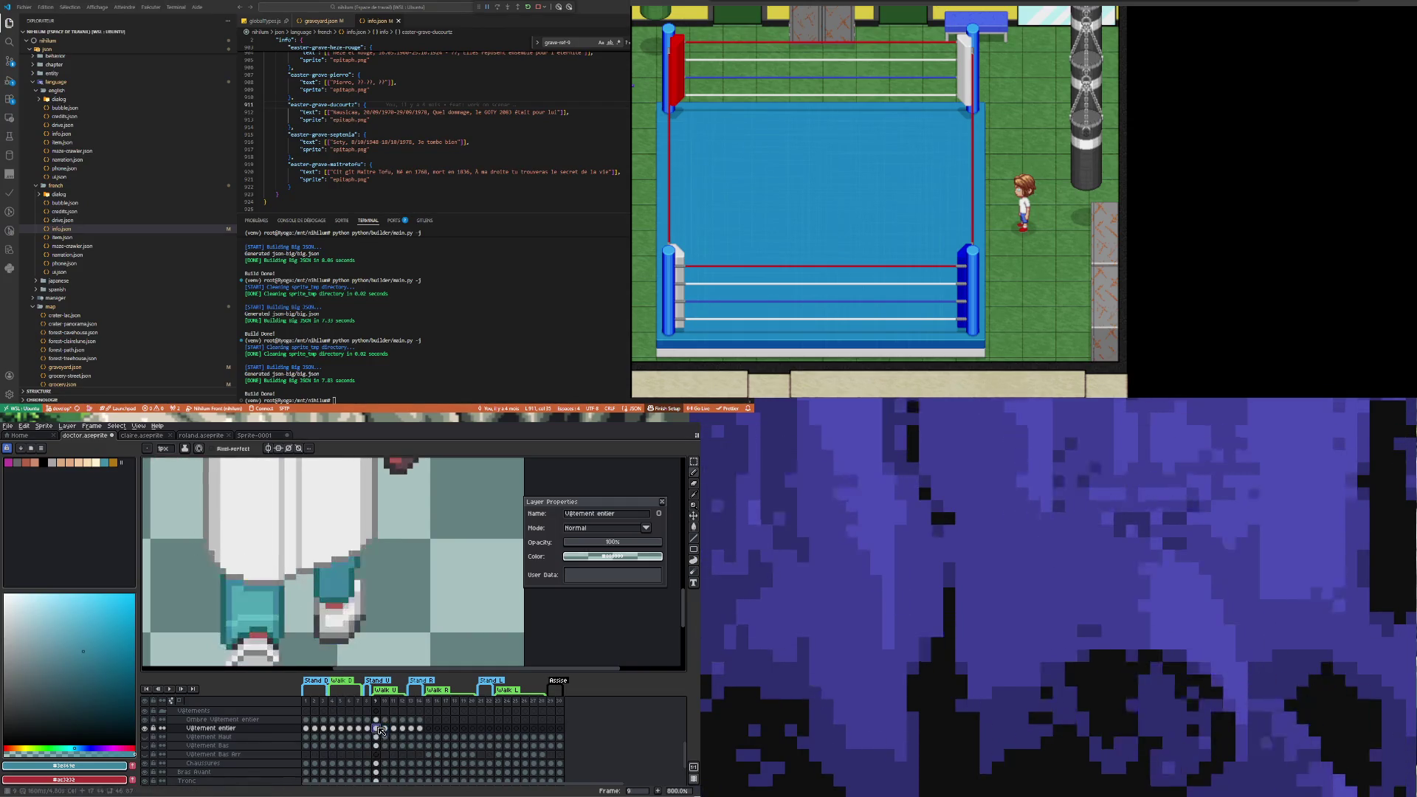
{"action": "left_click", "coordinate": [385, 730]}
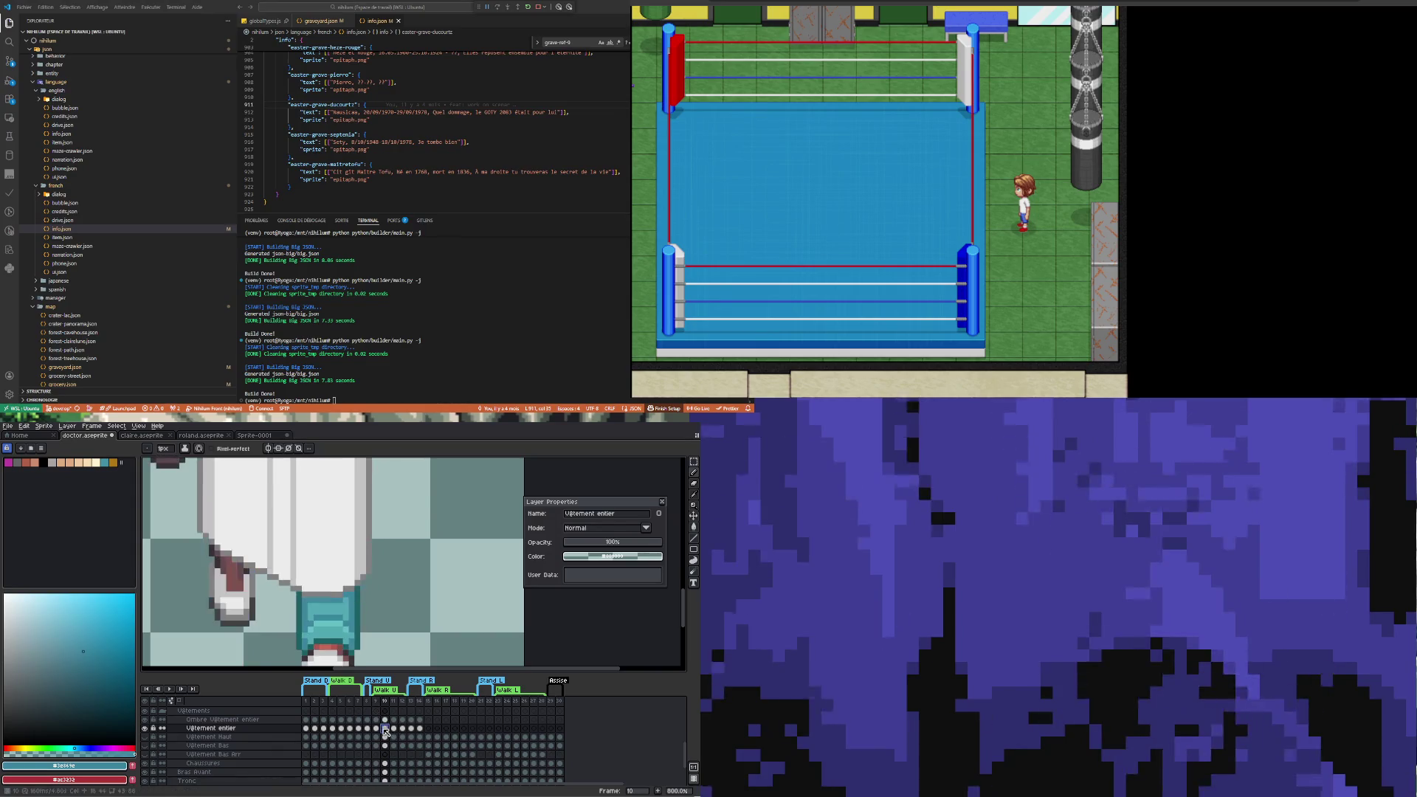
{"action": "left_click", "coordinate": [303, 597], "text": "alt"}
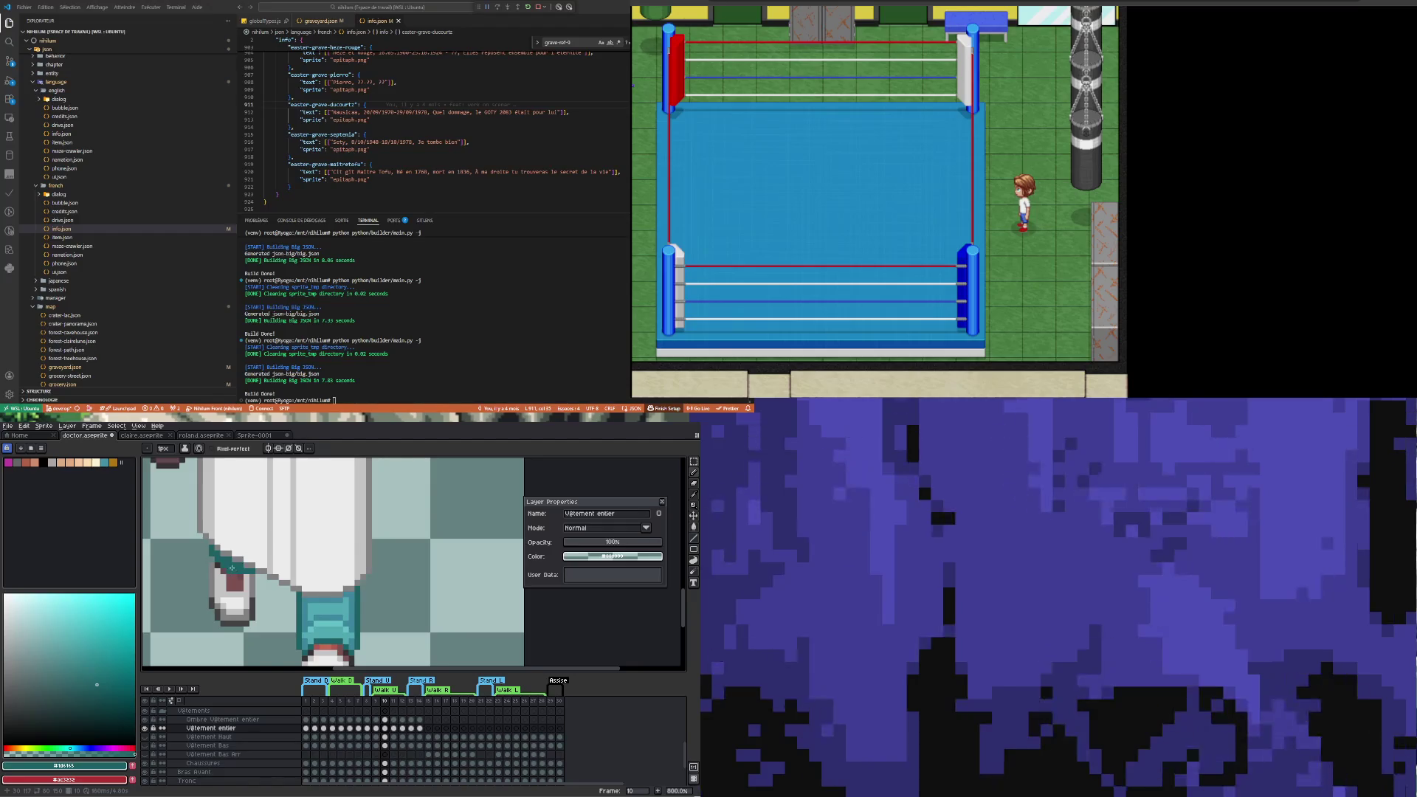
Compare the leg poses in walk frames 9 through 12, ending on frame 10
{"action": "scroll", "coordinate": [232, 568], "scroll_direction": "down", "scroll_amount": 3}
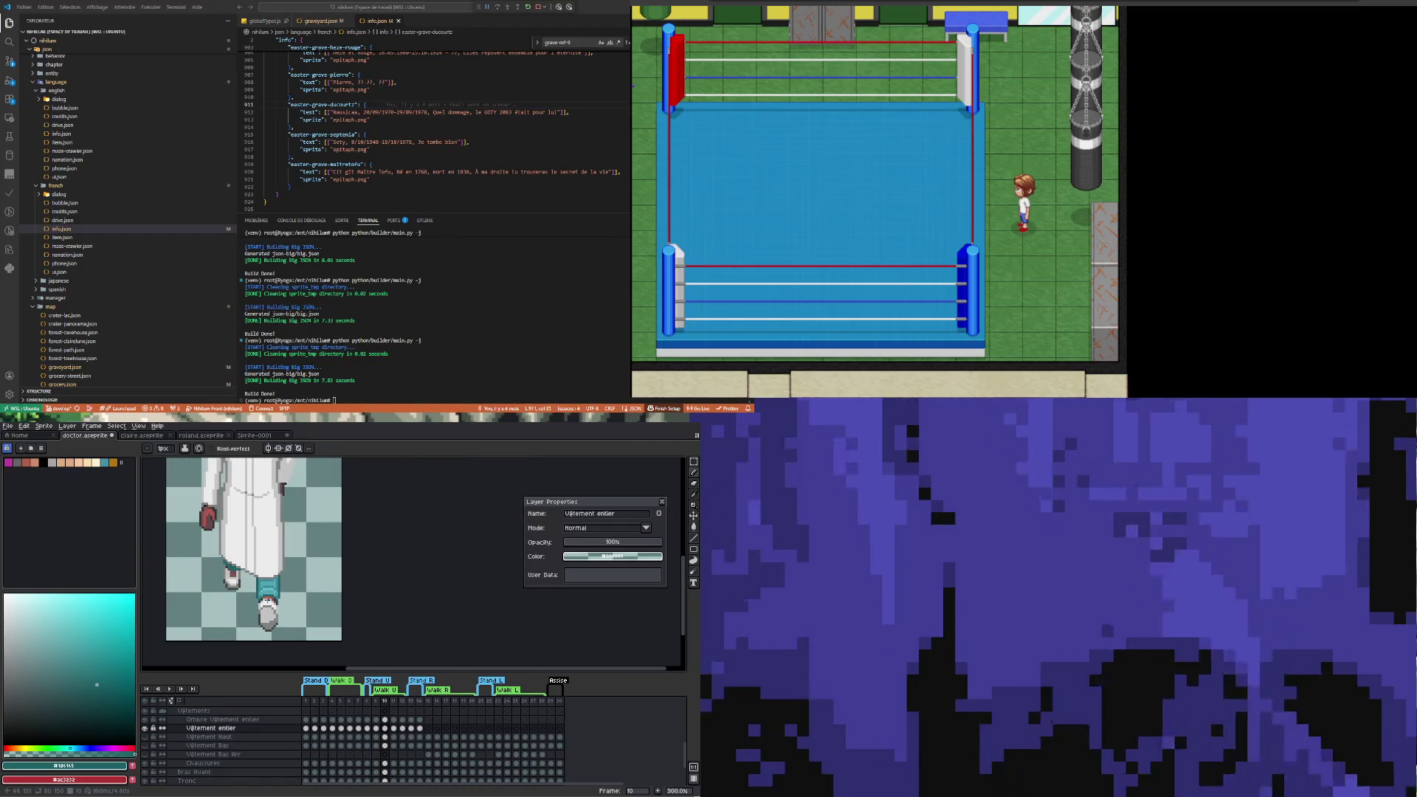
{"action": "scroll", "coordinate": [230, 569], "scroll_direction": "up", "scroll_amount": 3}
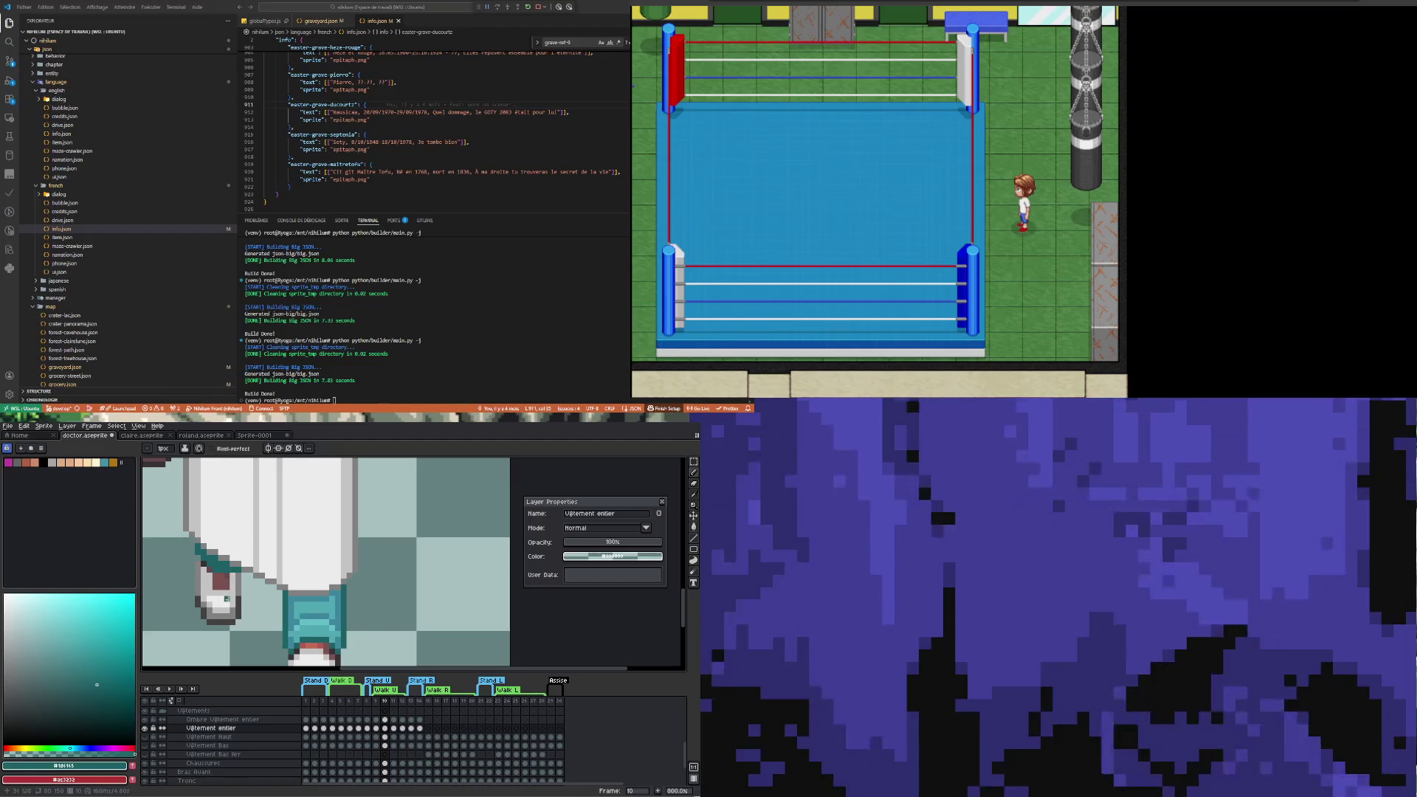
{"action": "left_click", "coordinate": [377, 728]}
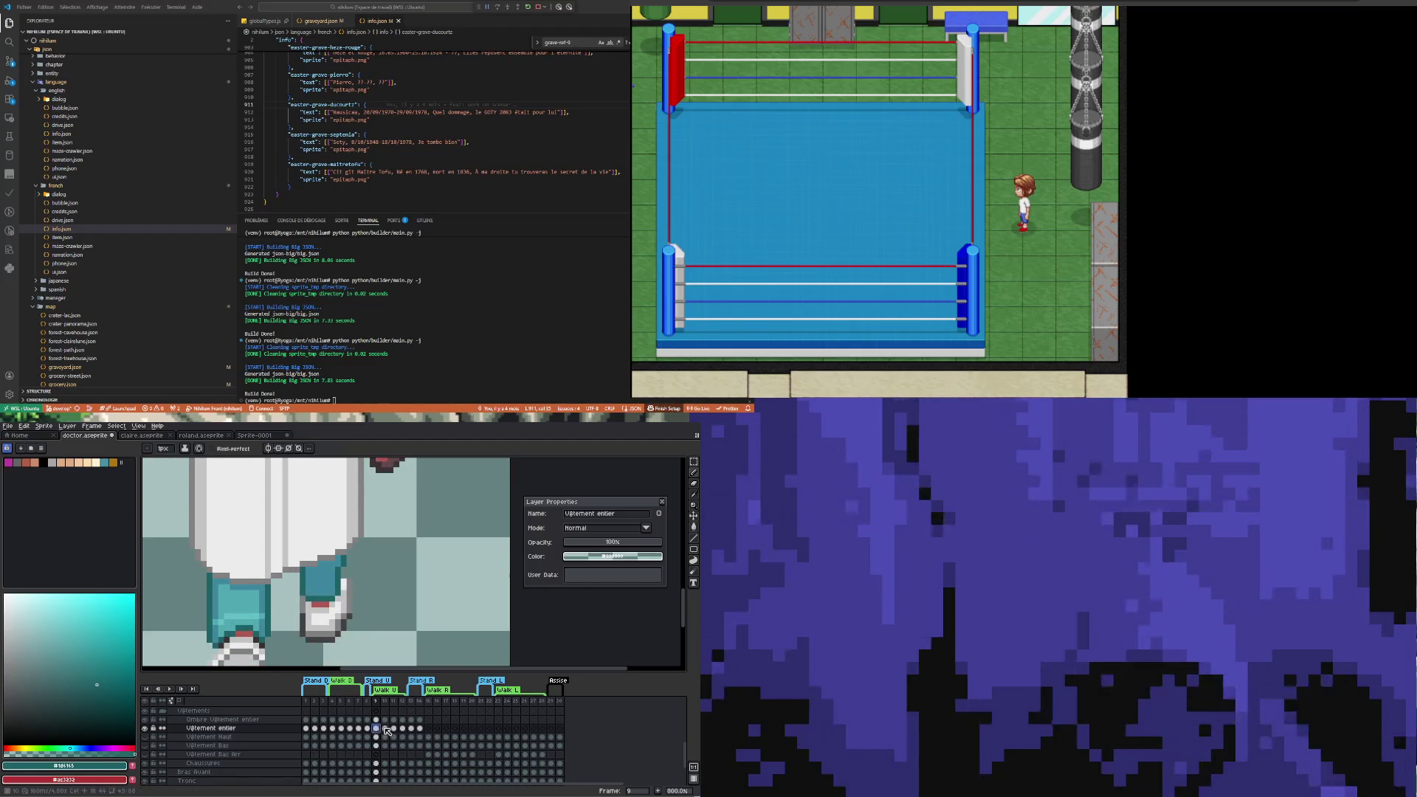
{"action": "left_click", "coordinate": [385, 729]}
{"action": "left_click", "coordinate": [377, 729]}
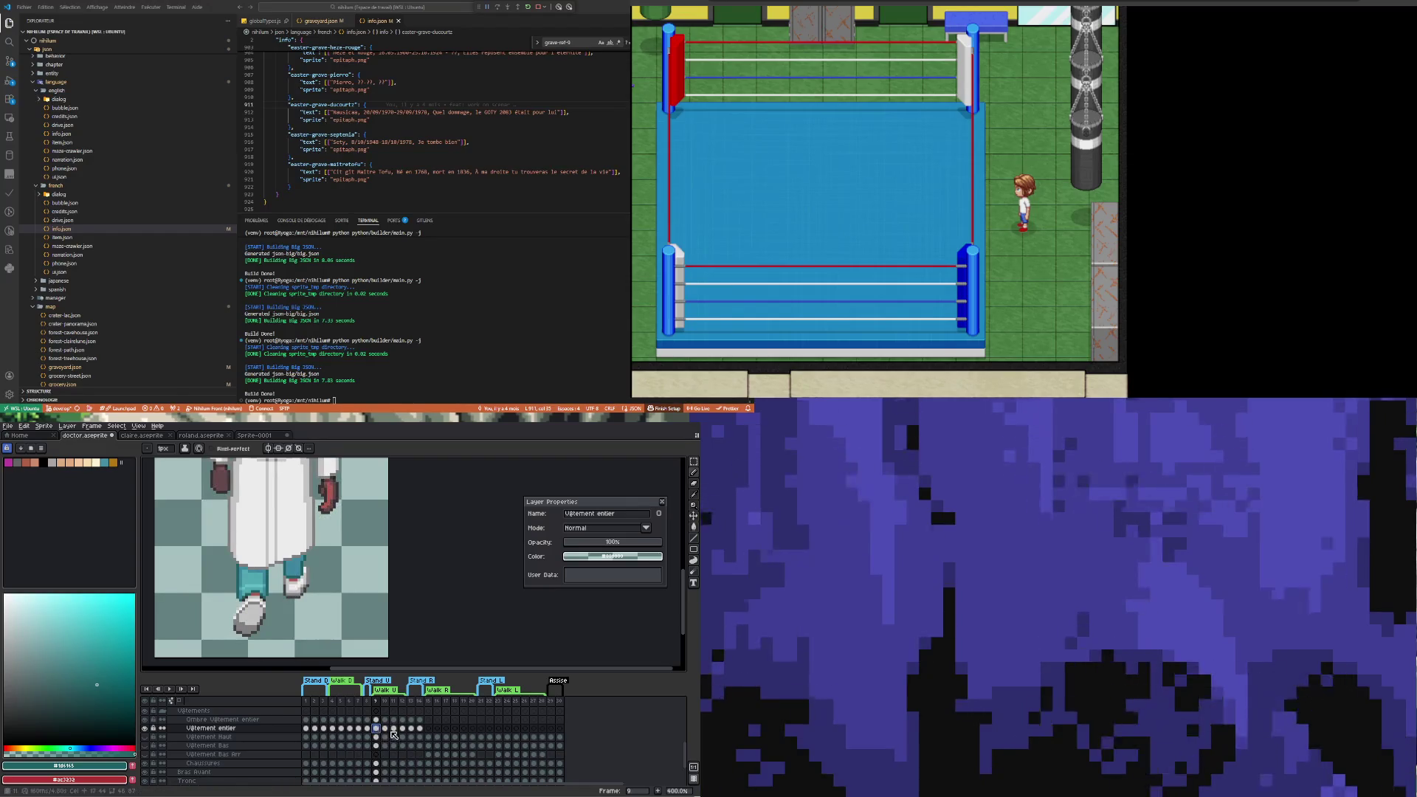
{"action": "left_click", "coordinate": [395, 728]}
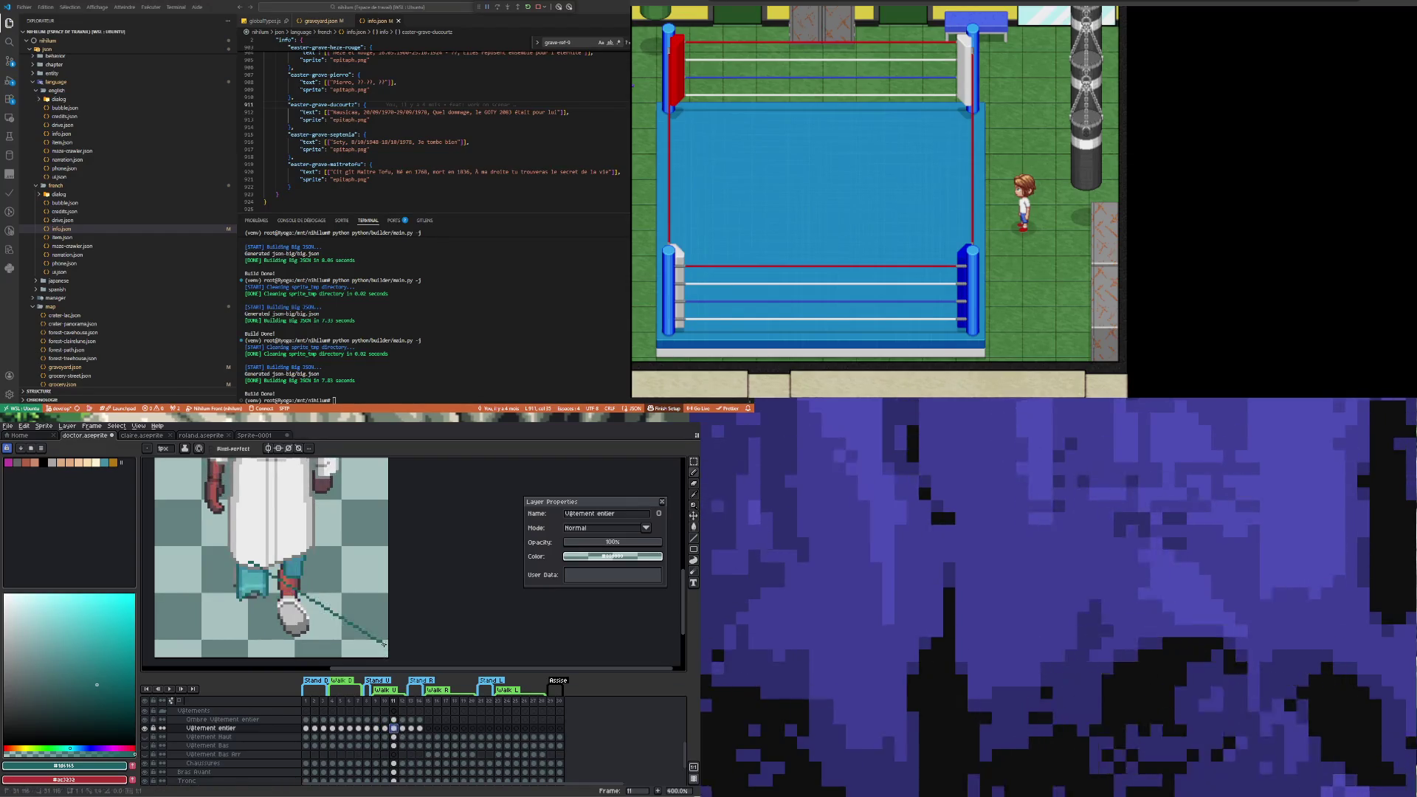
{"action": "left_click", "coordinate": [402, 728]}
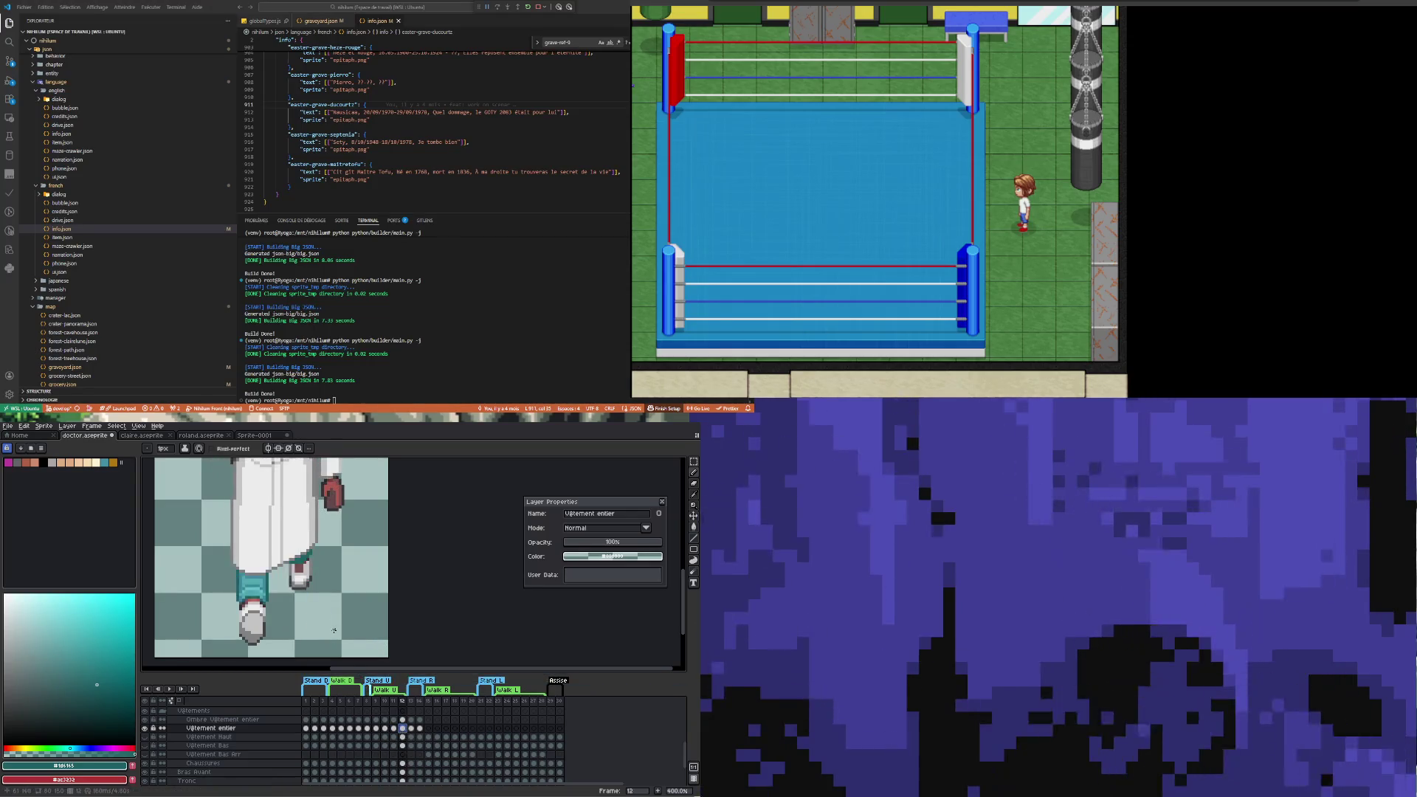
{"action": "left_click", "coordinate": [385, 729]}
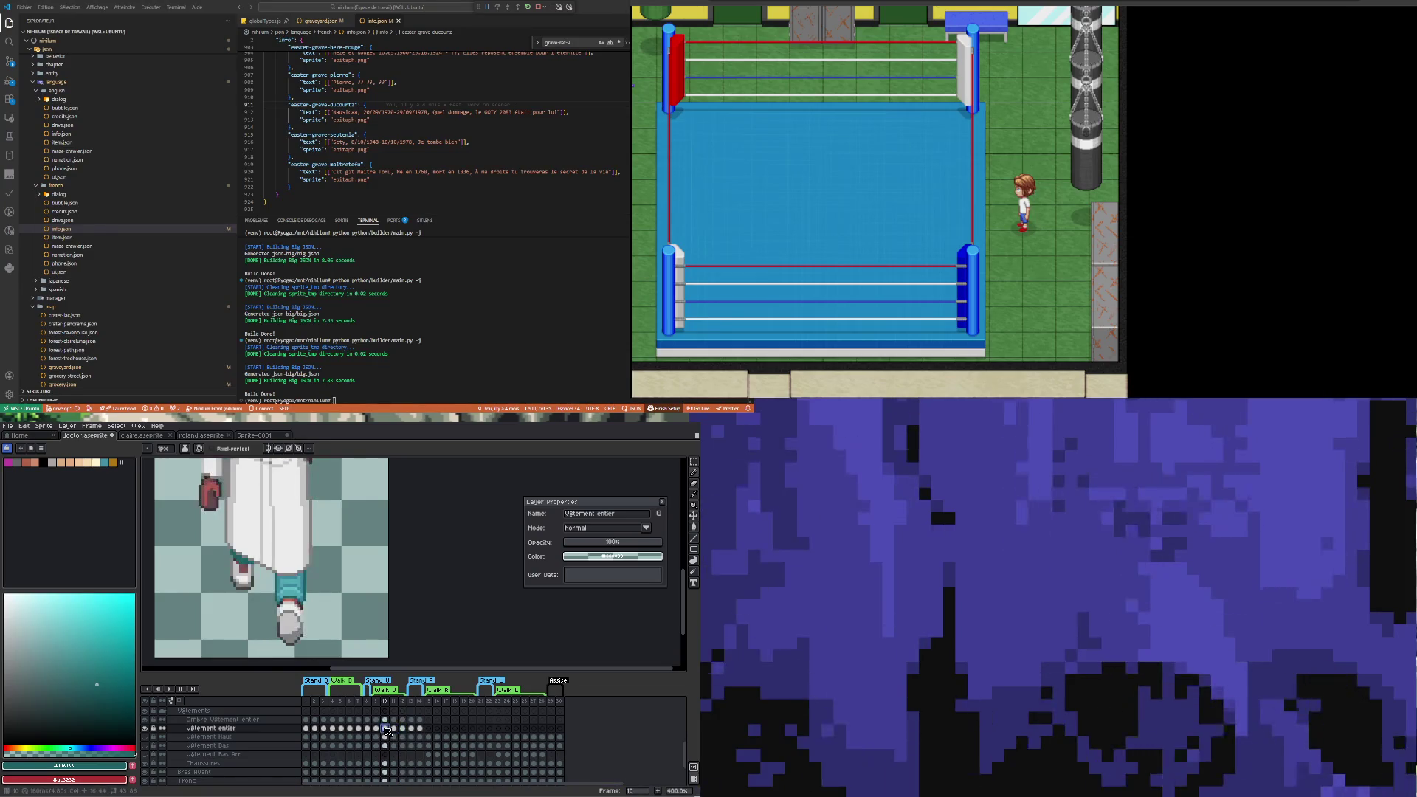
{"action": "scroll", "coordinate": [317, 577], "scroll_direction": "down", "scroll_amount": 2}
{"action": "scroll", "coordinate": [383, 743], "scroll_direction": "down", "scroll_amount": 1}
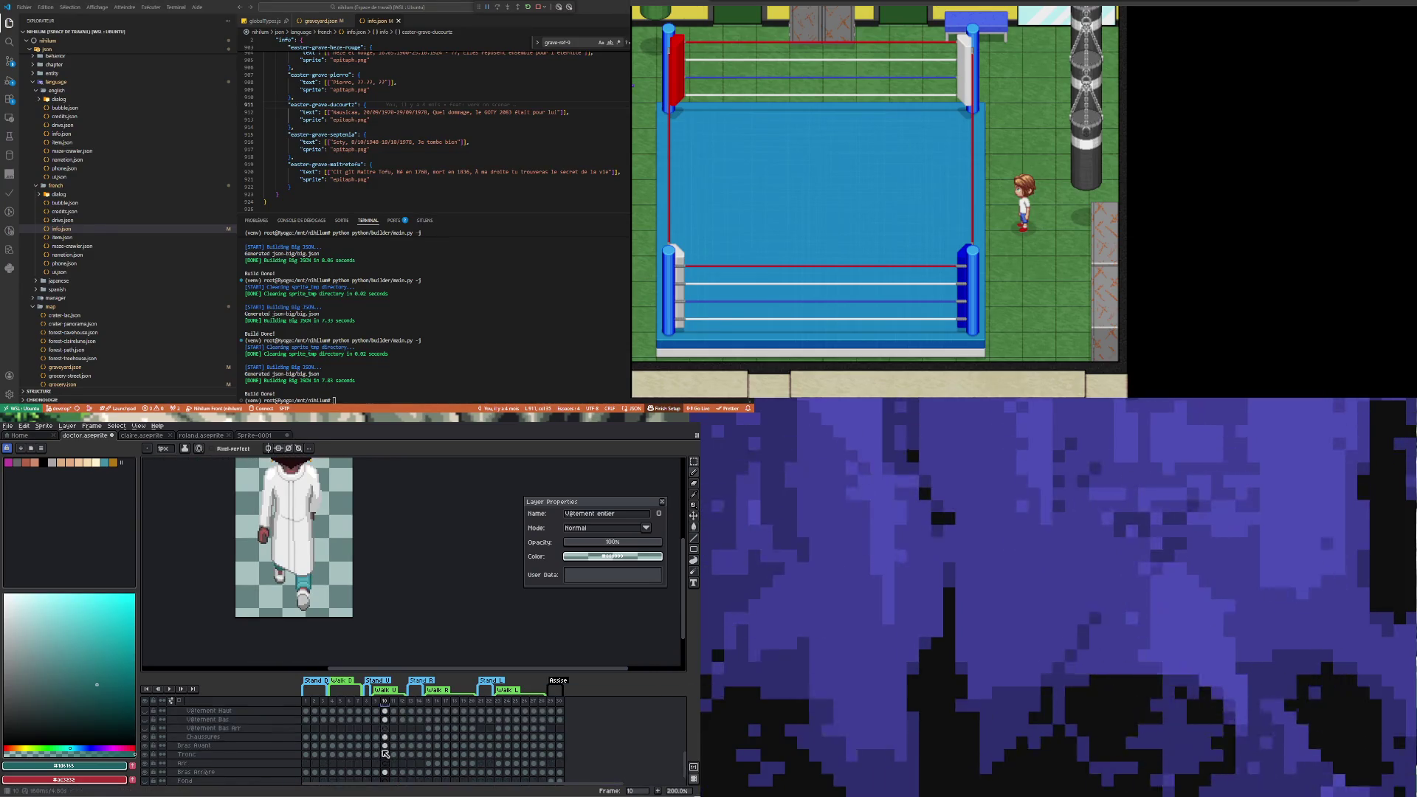
On the Chaussures layer, zoom in and sample the pants teal and shoe grey #c4c4c4
{"action": "left_click", "coordinate": [377, 736]}
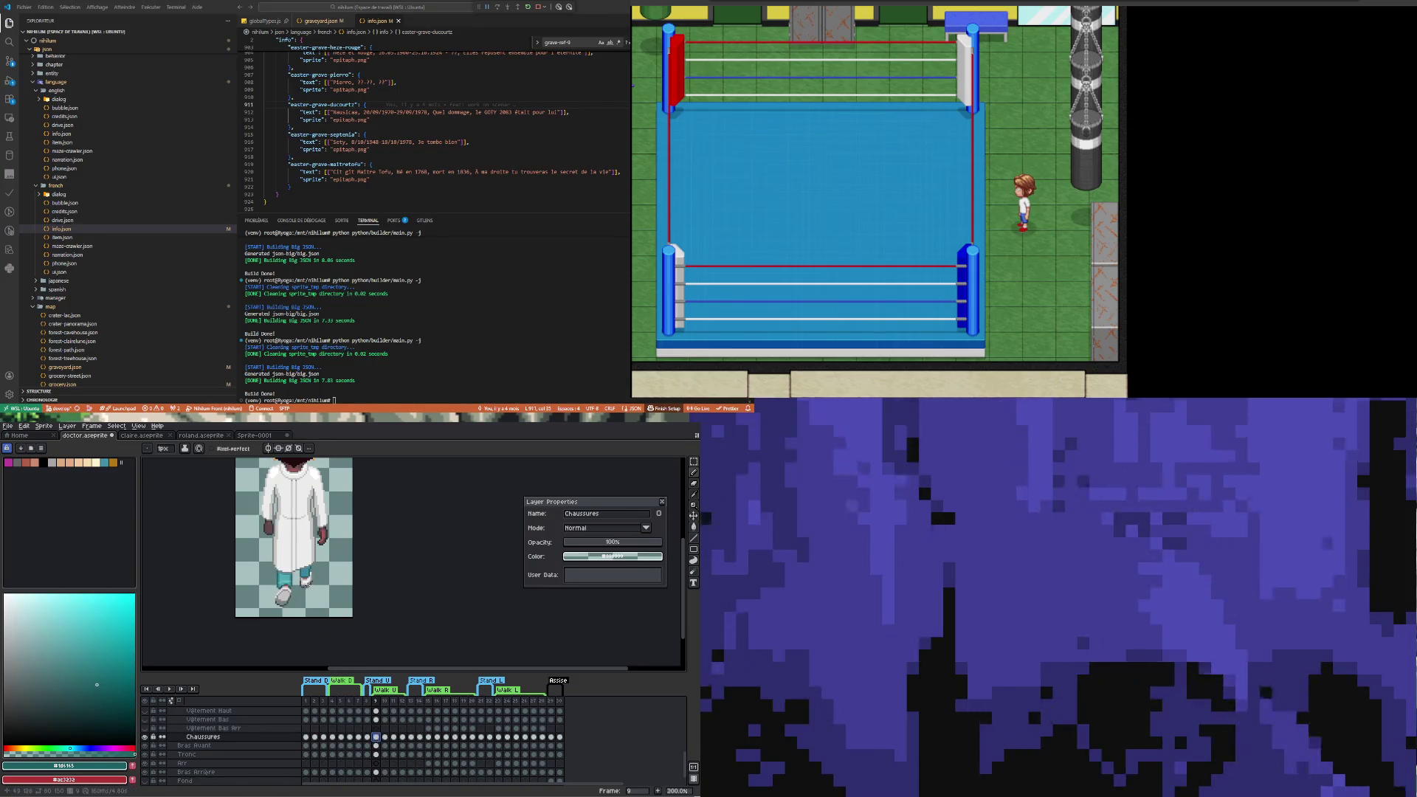
{"action": "key", "text": "3"}
{"action": "left_click", "coordinate": [385, 737]}
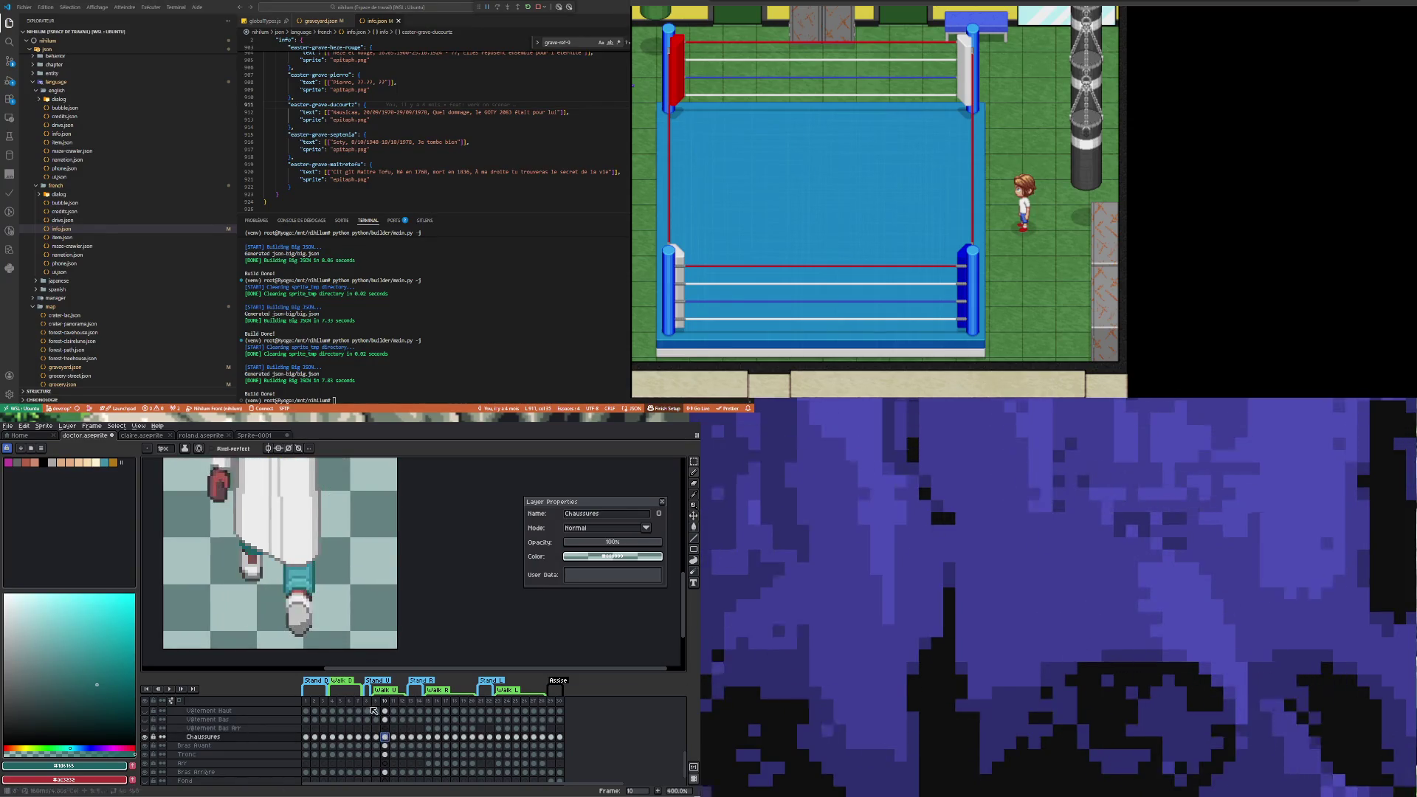
{"action": "scroll", "coordinate": [267, 541], "scroll_direction": "up", "scroll_amount": 2}
{"action": "scroll", "coordinate": [240, 564], "scroll_direction": "up", "scroll_amount": 3}
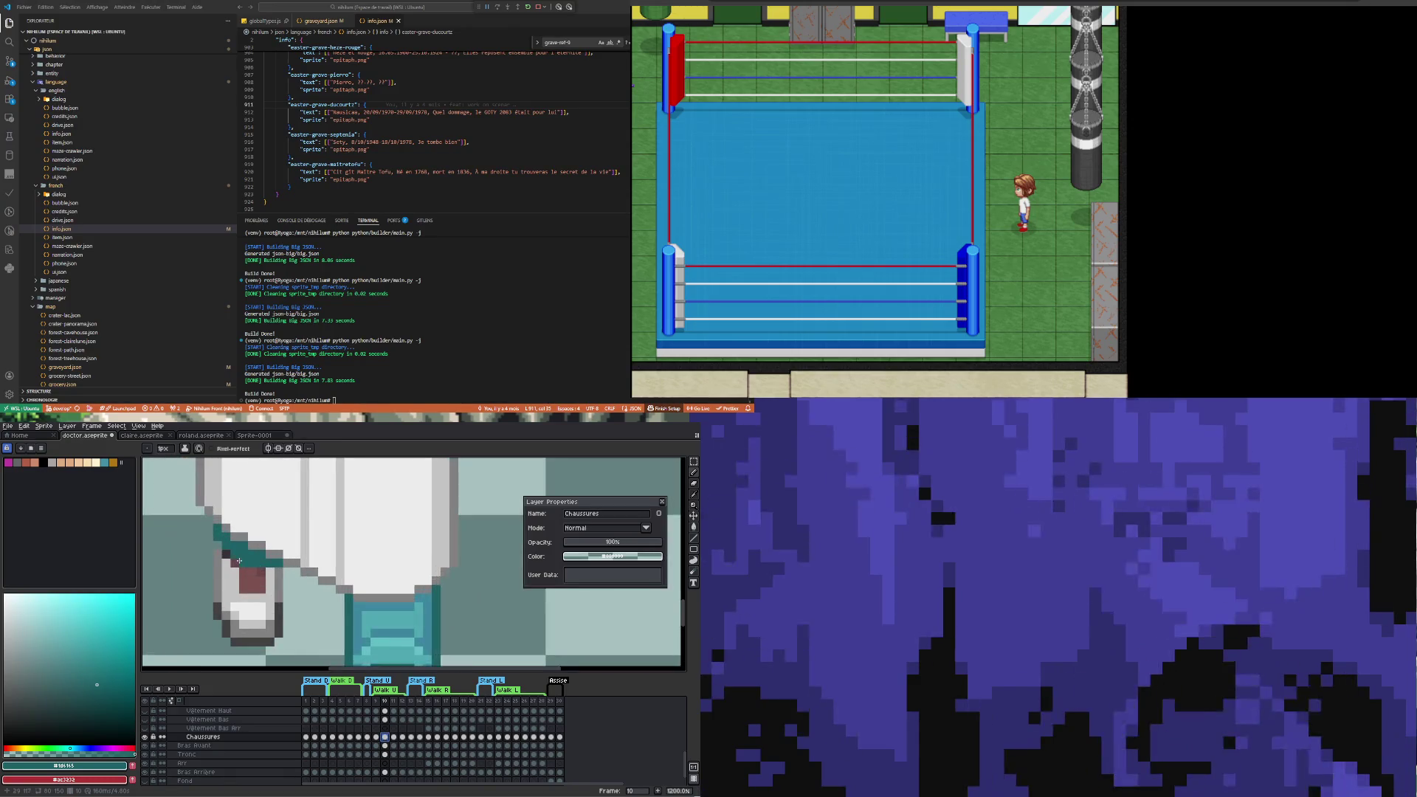
{"action": "scroll", "coordinate": [239, 561], "scroll_direction": "down", "scroll_amount": 2}
{"action": "key", "text": "i"}
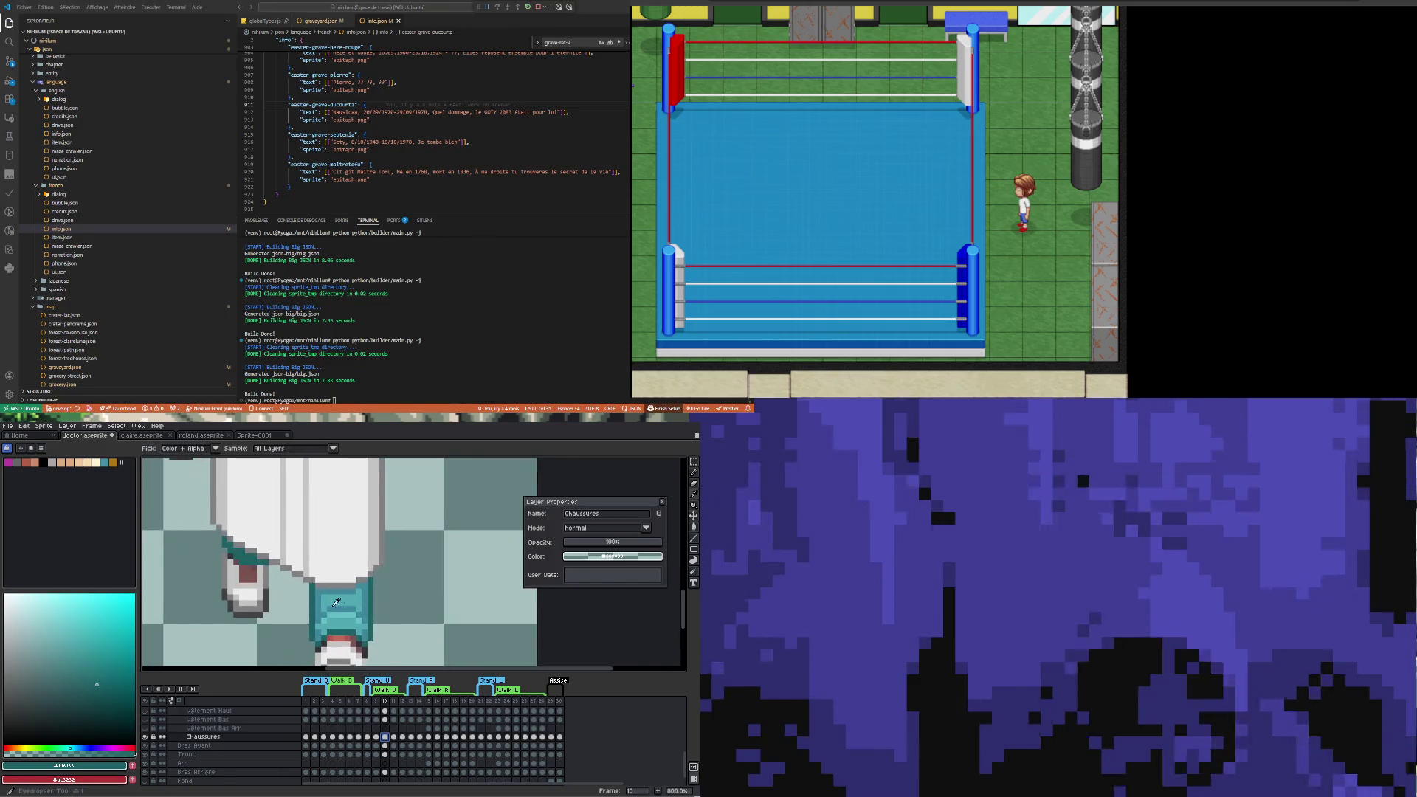
{"action": "left_click", "coordinate": [323, 595]}
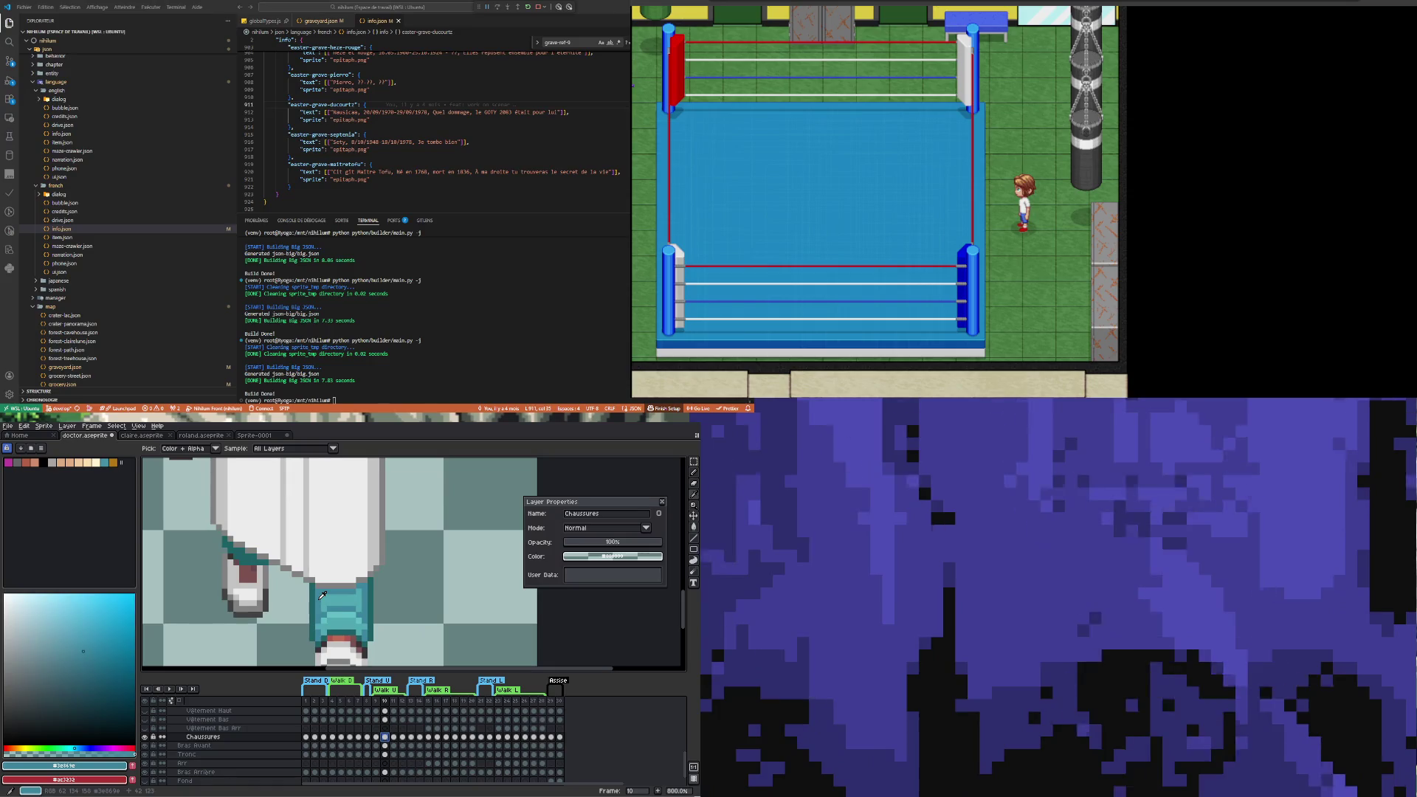
{"action": "left_click", "coordinate": [238, 565]}
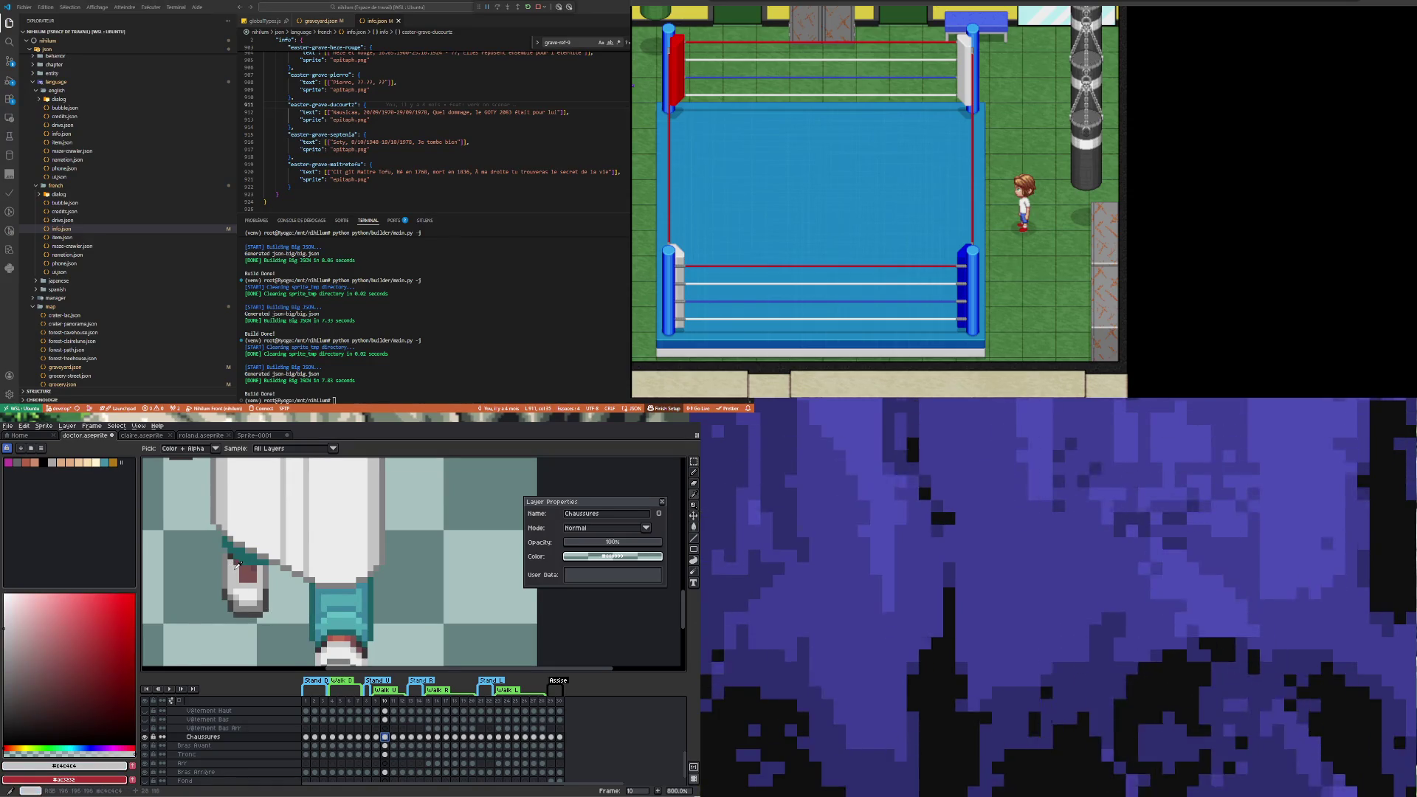
{"action": "scroll", "coordinate": [238, 565], "scroll_direction": "down", "scroll_amount": 2}
{"action": "left_click", "coordinate": [375, 737]}
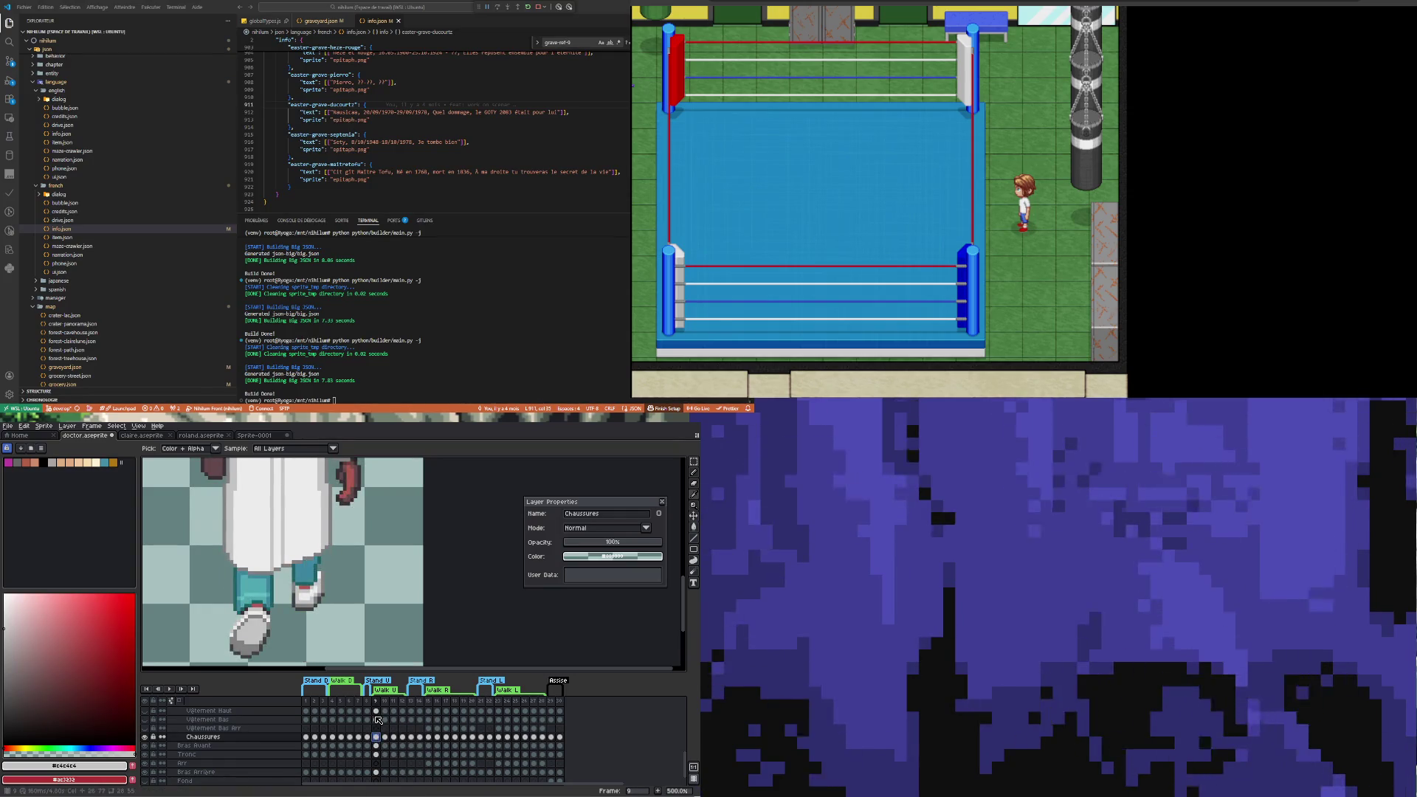
{"action": "scroll", "coordinate": [380, 734], "scroll_direction": "up", "scroll_amount": 2}
{"action": "left_click", "coordinate": [376, 736]}
Repaint the dark pants pixels on frame 10 in lighter teal #3e869e
{"action": "left_click", "coordinate": [384, 737]}
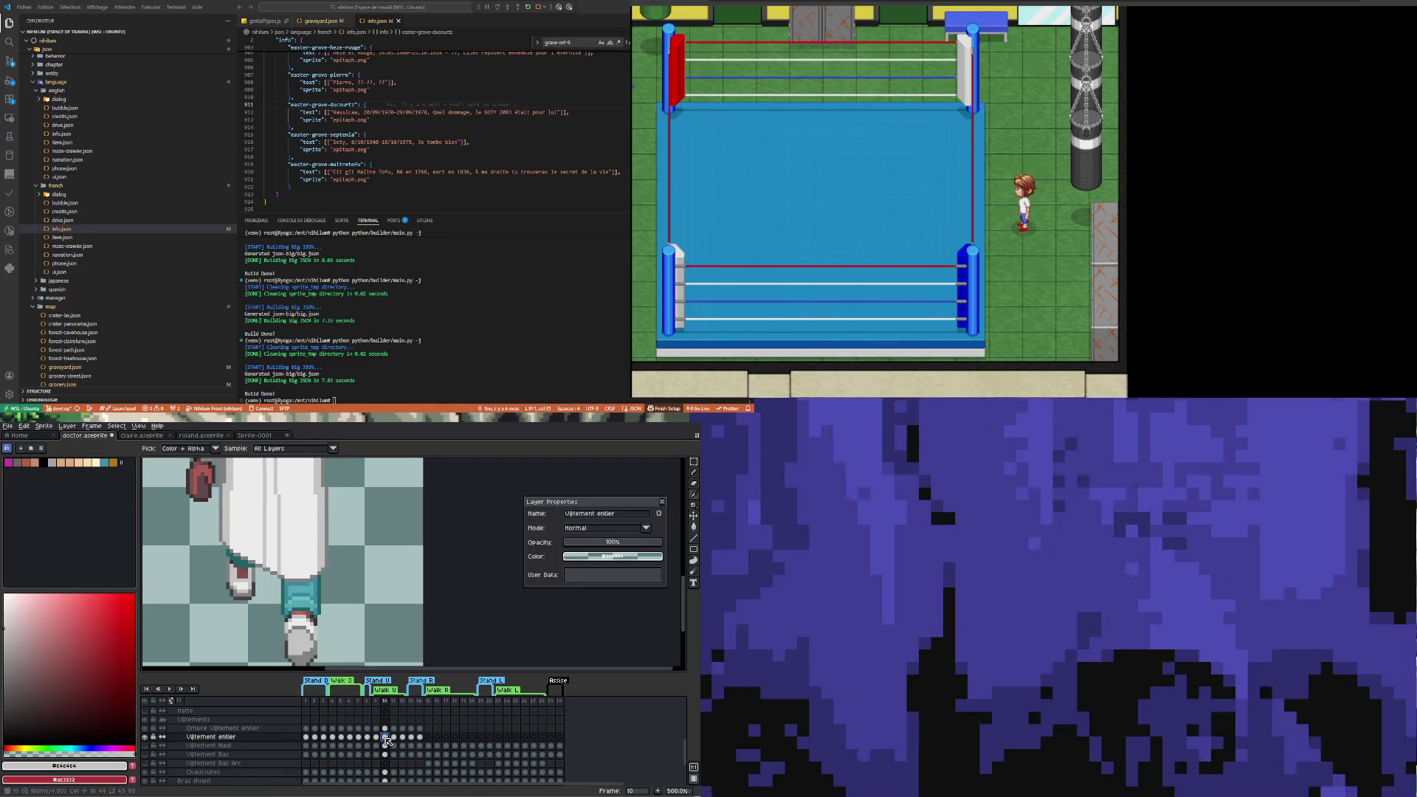
{"action": "scroll", "coordinate": [269, 581], "scroll_direction": "up", "scroll_amount": 4}
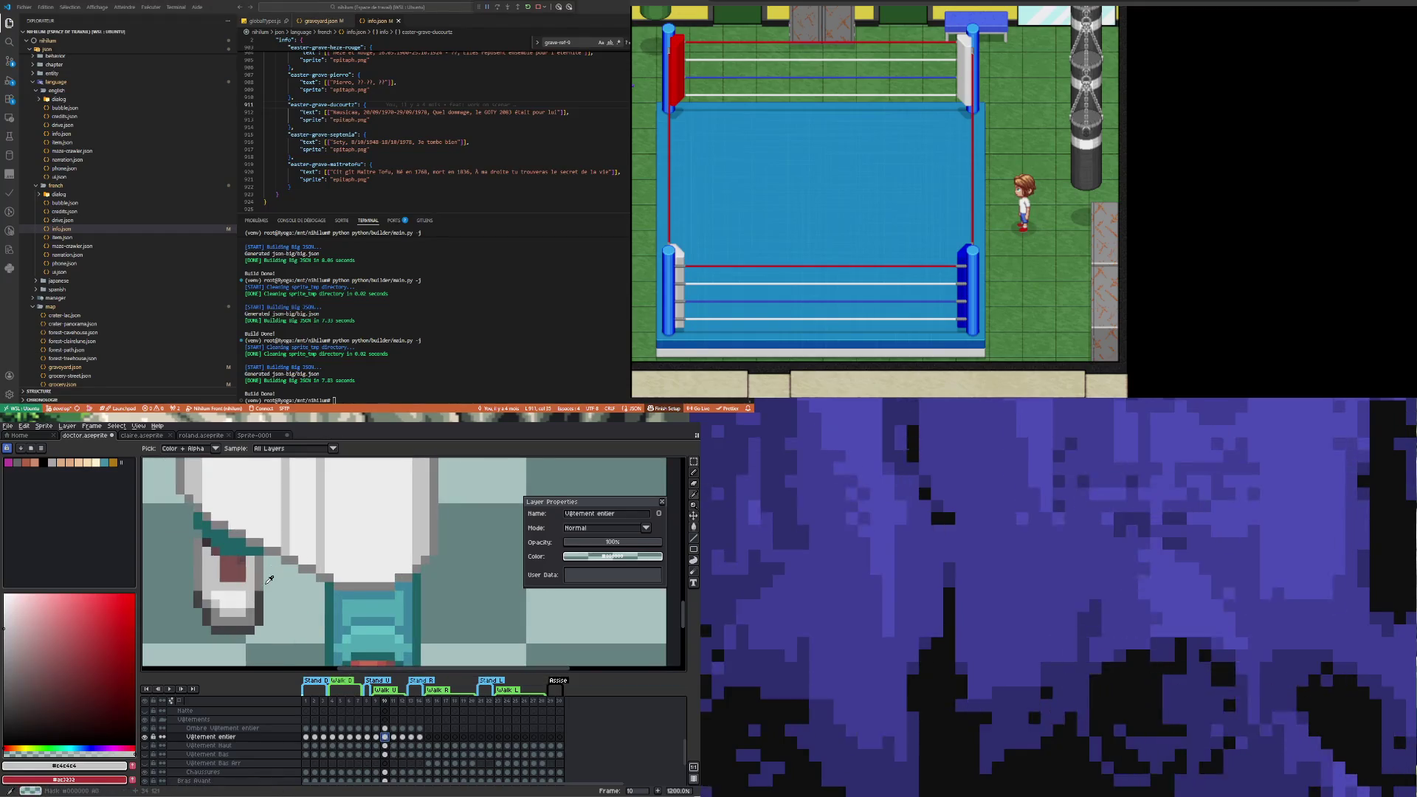
{"action": "left_click", "coordinate": [335, 593], "text": "alt"}
{"action": "scroll", "coordinate": [200, 537], "scroll_direction": "up", "scroll_amount": 1}
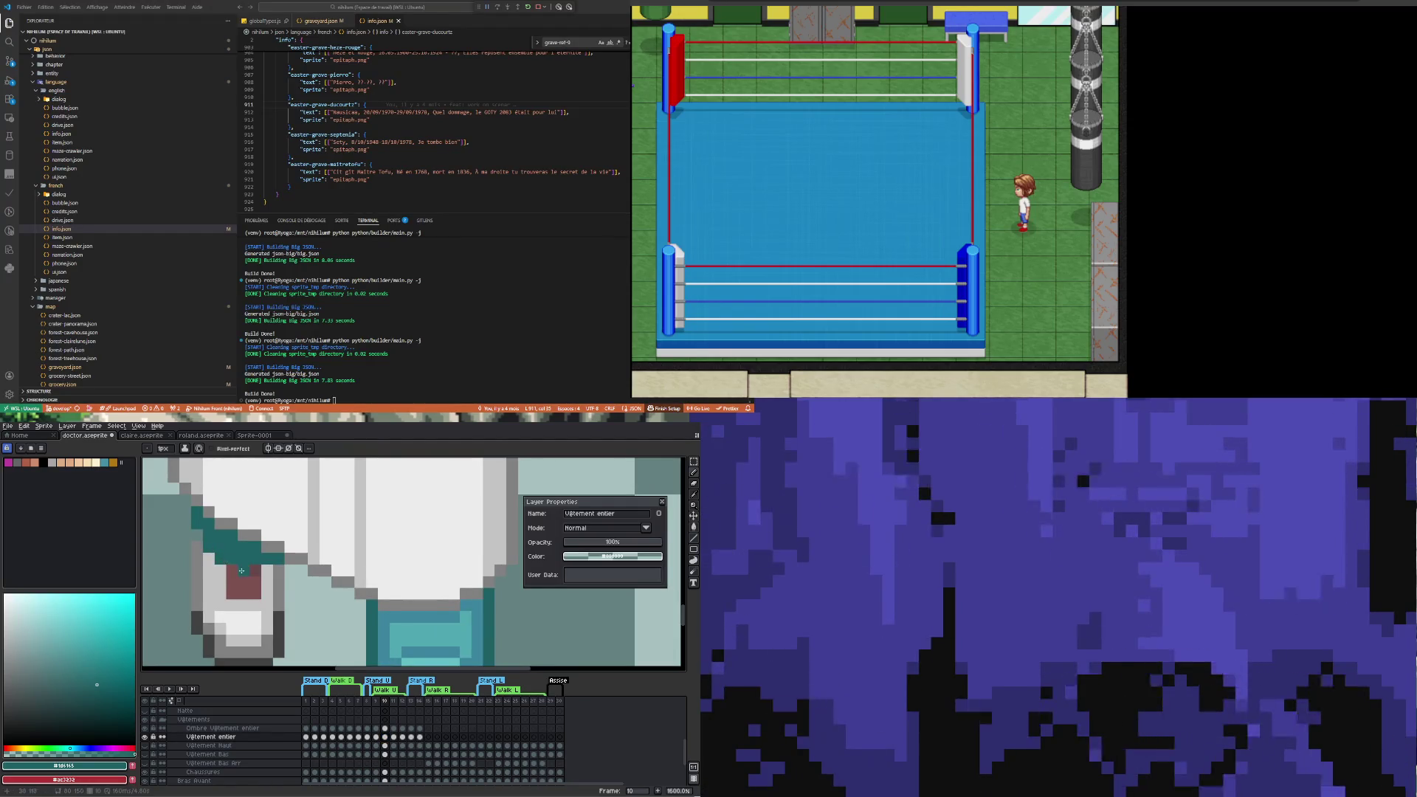
{"action": "scroll", "coordinate": [243, 568], "scroll_direction": "down", "scroll_amount": 4}
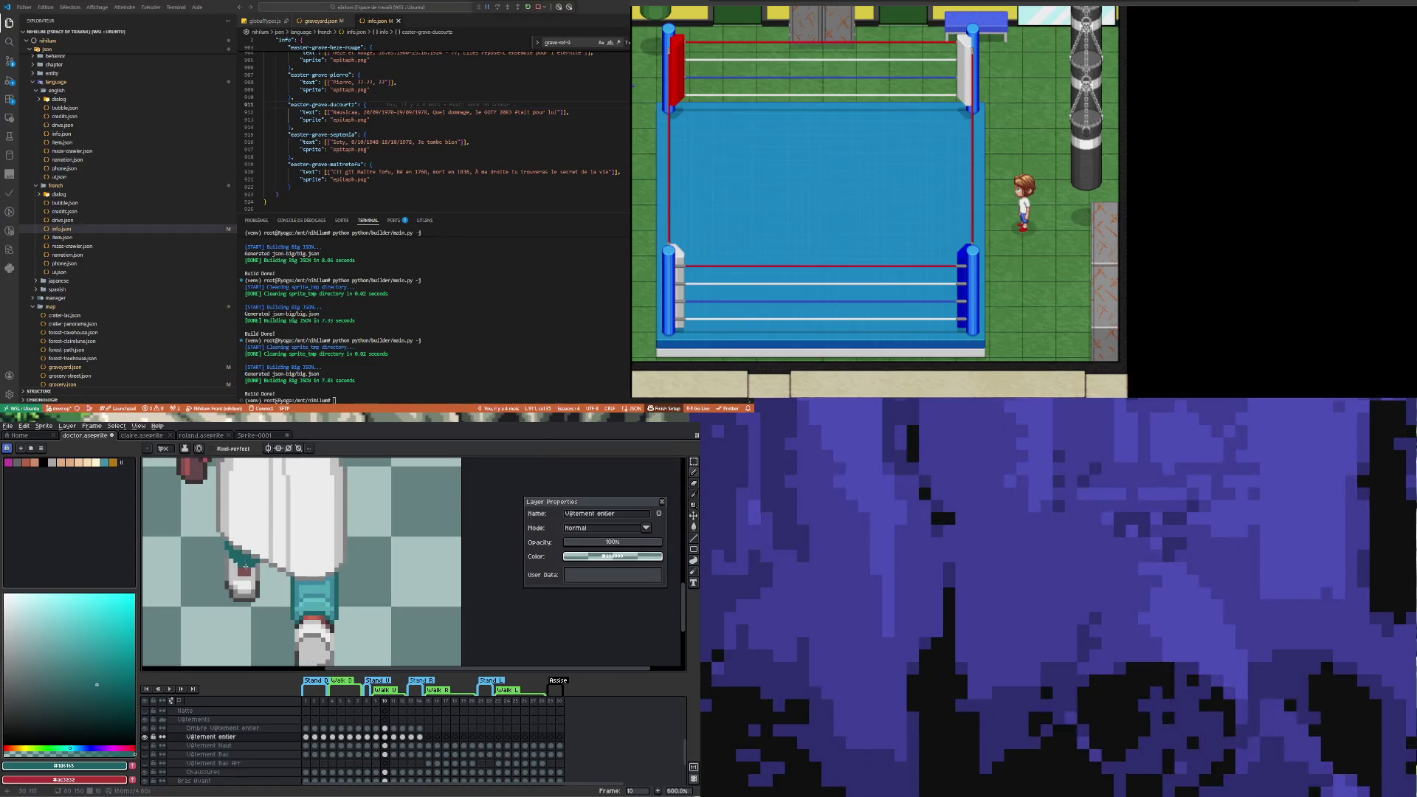
{"action": "scroll", "coordinate": [302, 580], "scroll_direction": "up", "scroll_amount": 3}
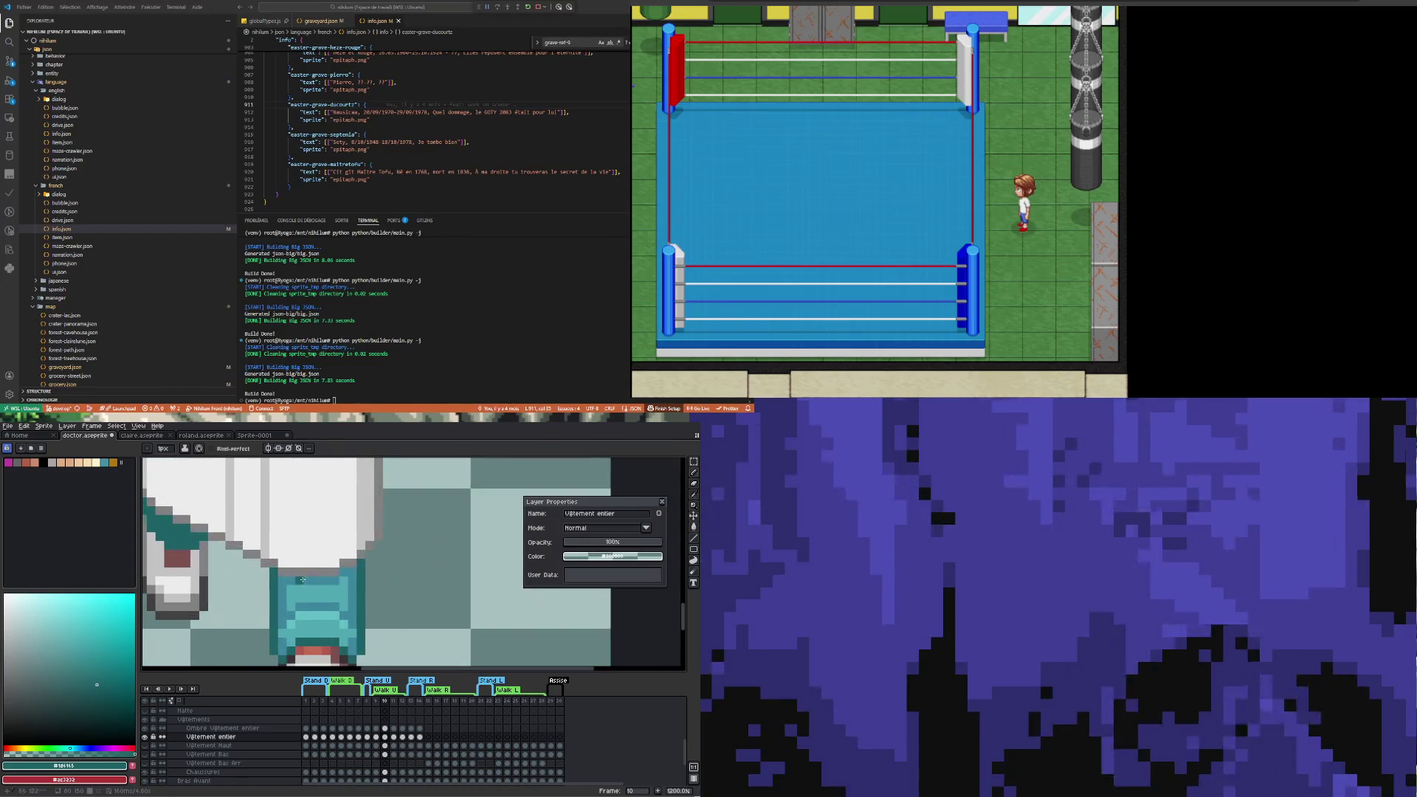
{"action": "left_click", "coordinate": [166, 541], "text": "alt"}
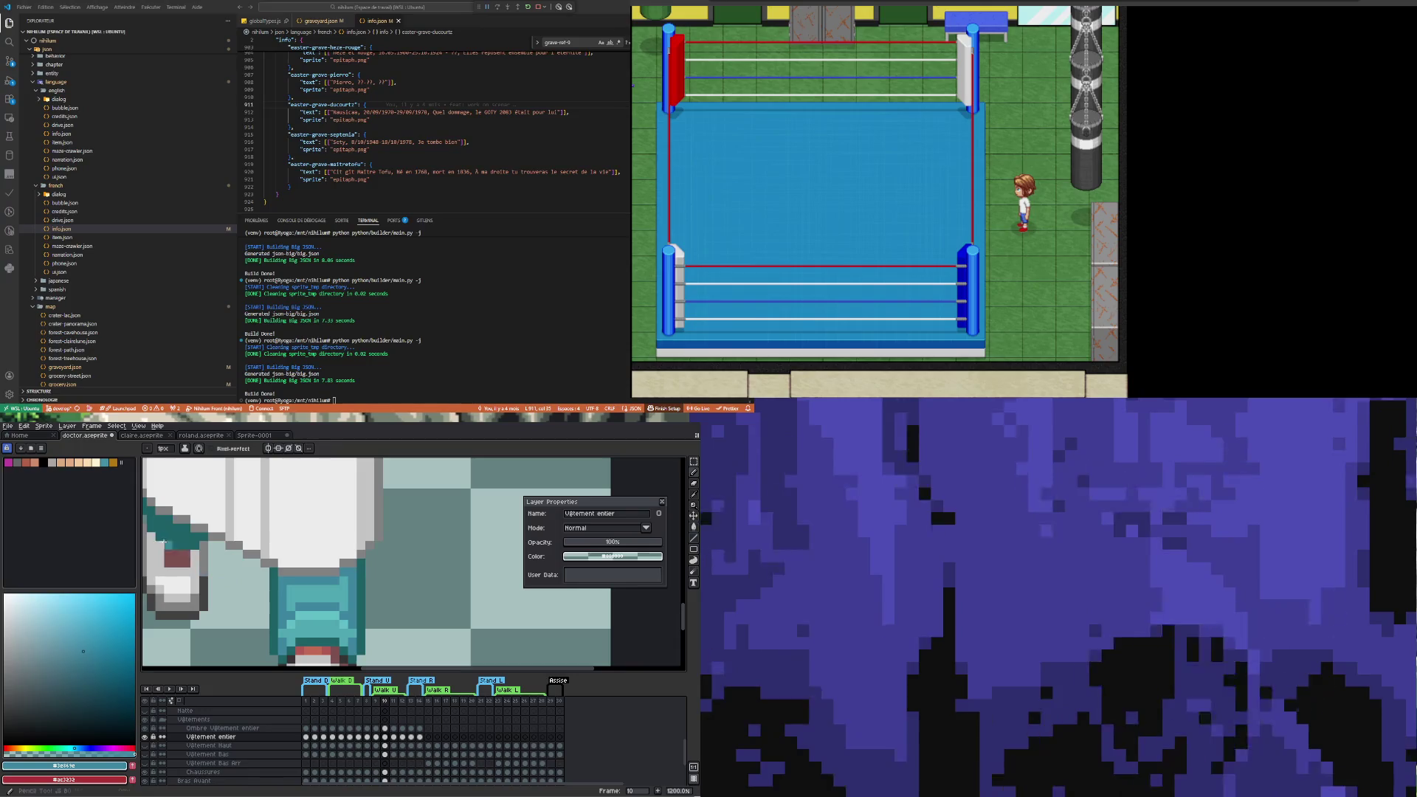
{"action": "left_click_drag", "start_coordinate": [165, 541], "coordinate": [169, 527]}
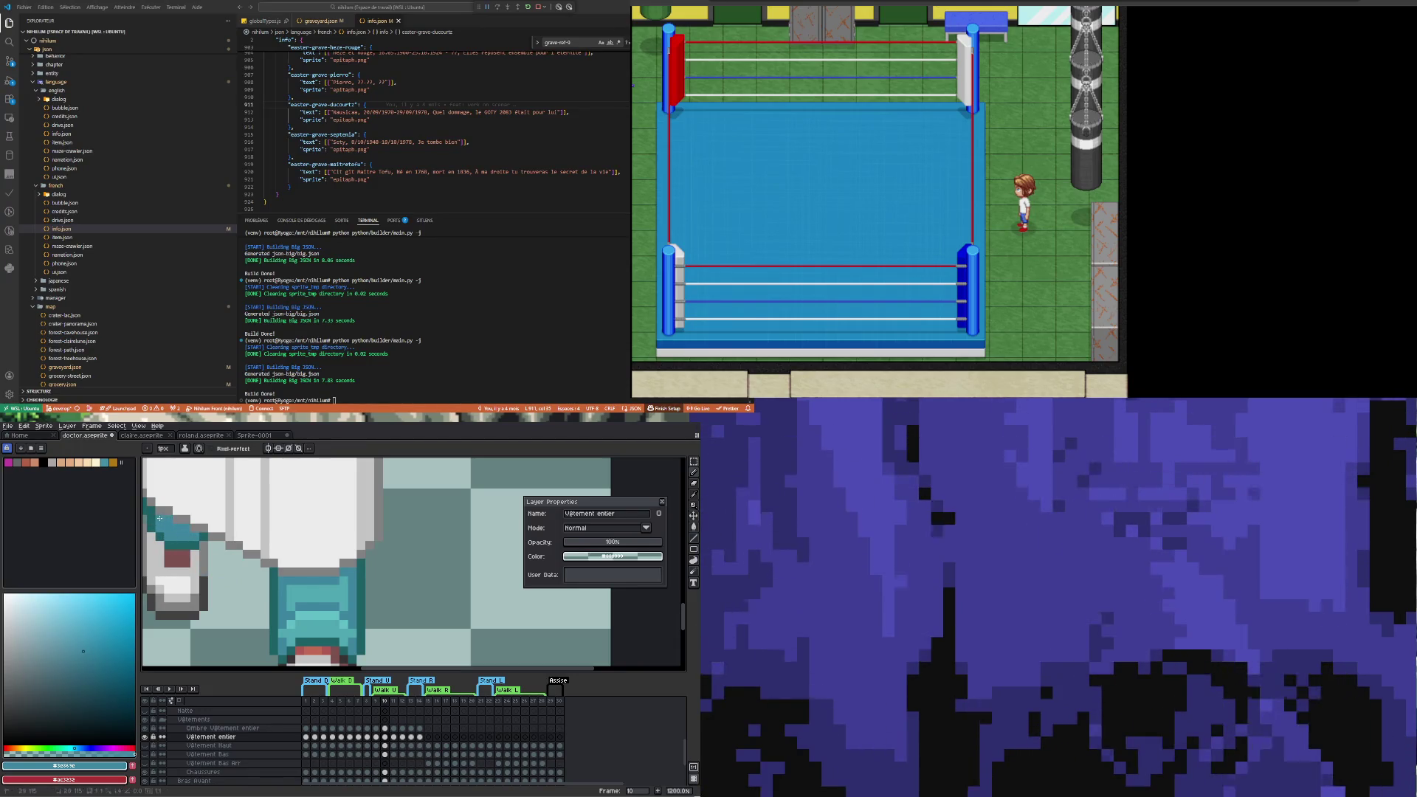
{"action": "scroll", "coordinate": [222, 553], "scroll_direction": "down", "scroll_amount": 5}
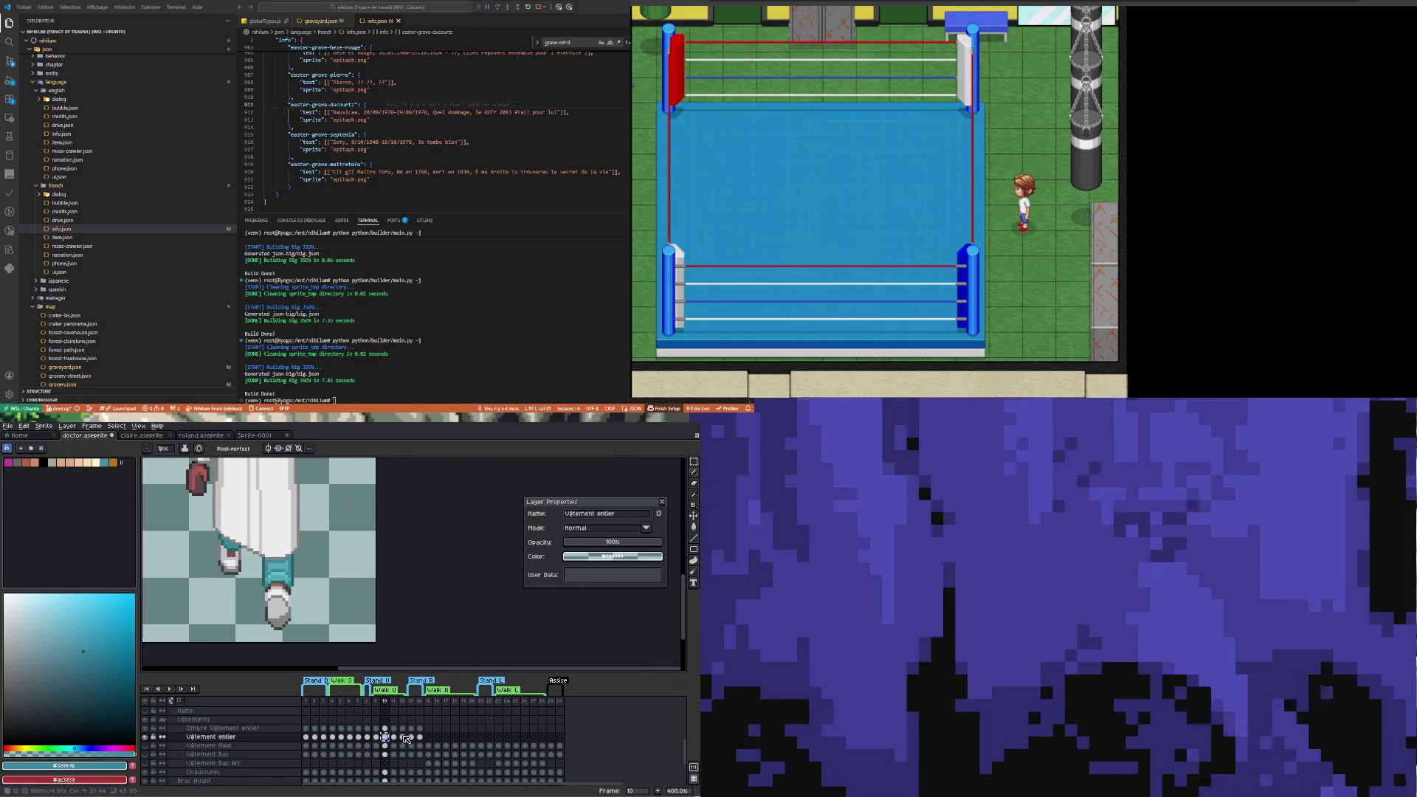
Compare the frame 10 leg pose against frames 12 and 9
{"action": "left_click", "coordinate": [402, 737]}
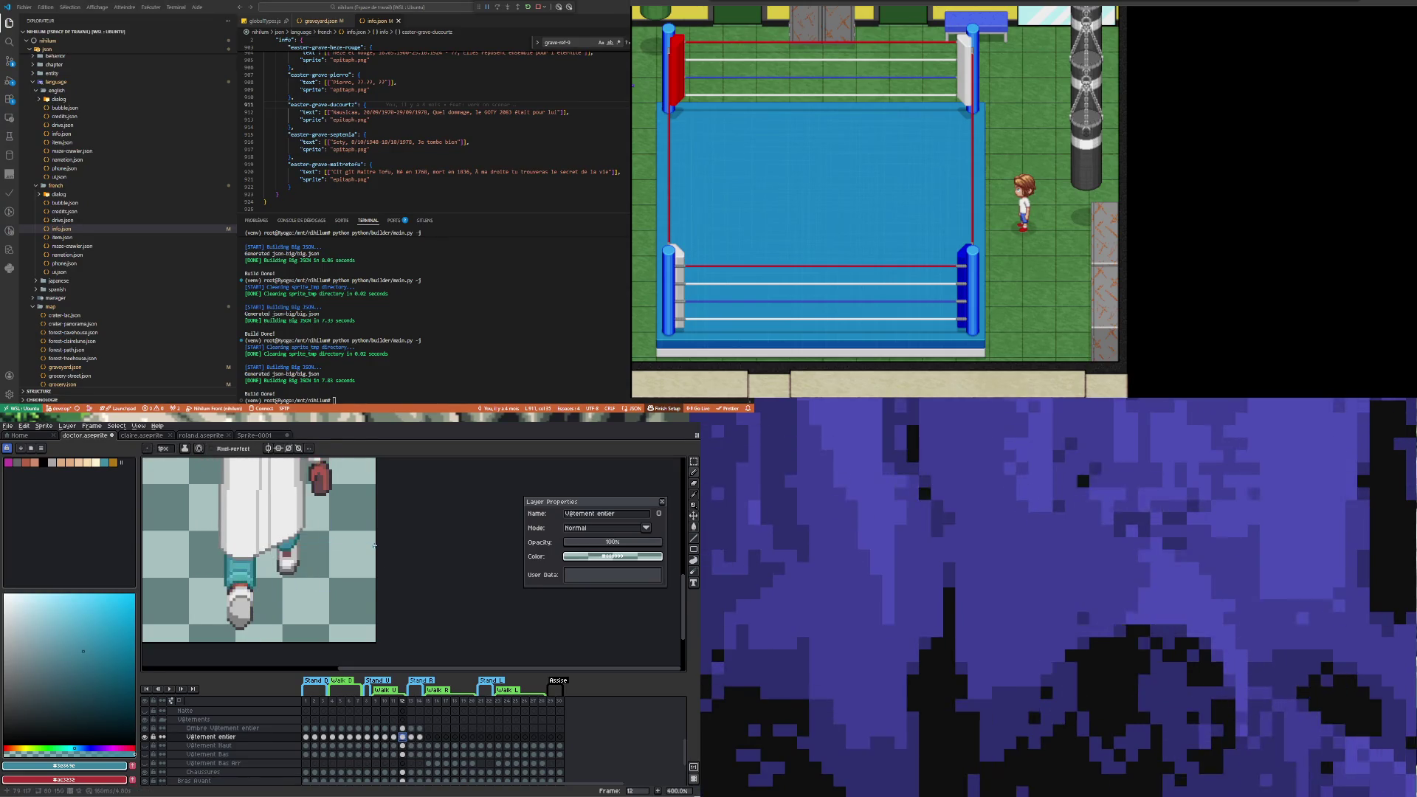
{"action": "left_click", "coordinate": [384, 737]}
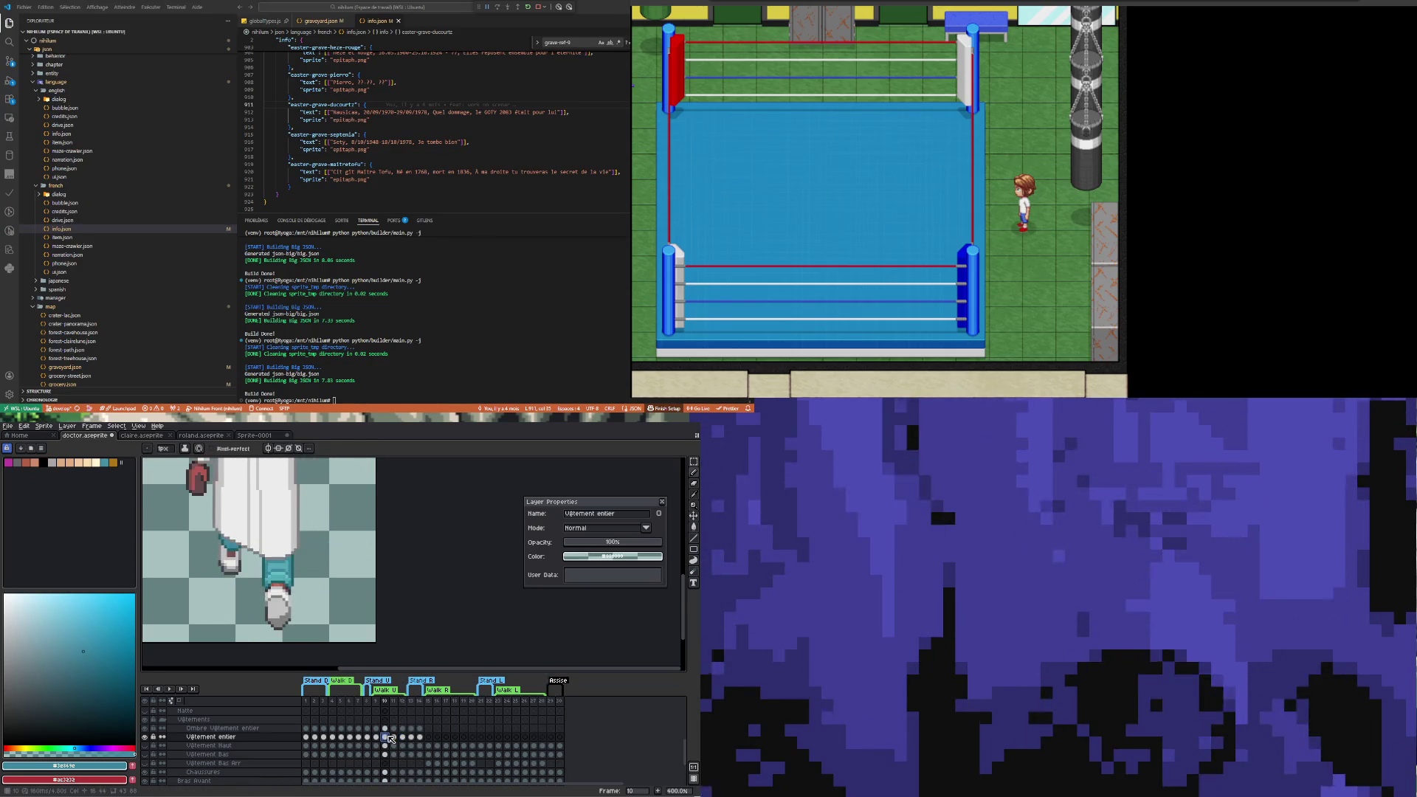
{"action": "key", "text": "Left"}
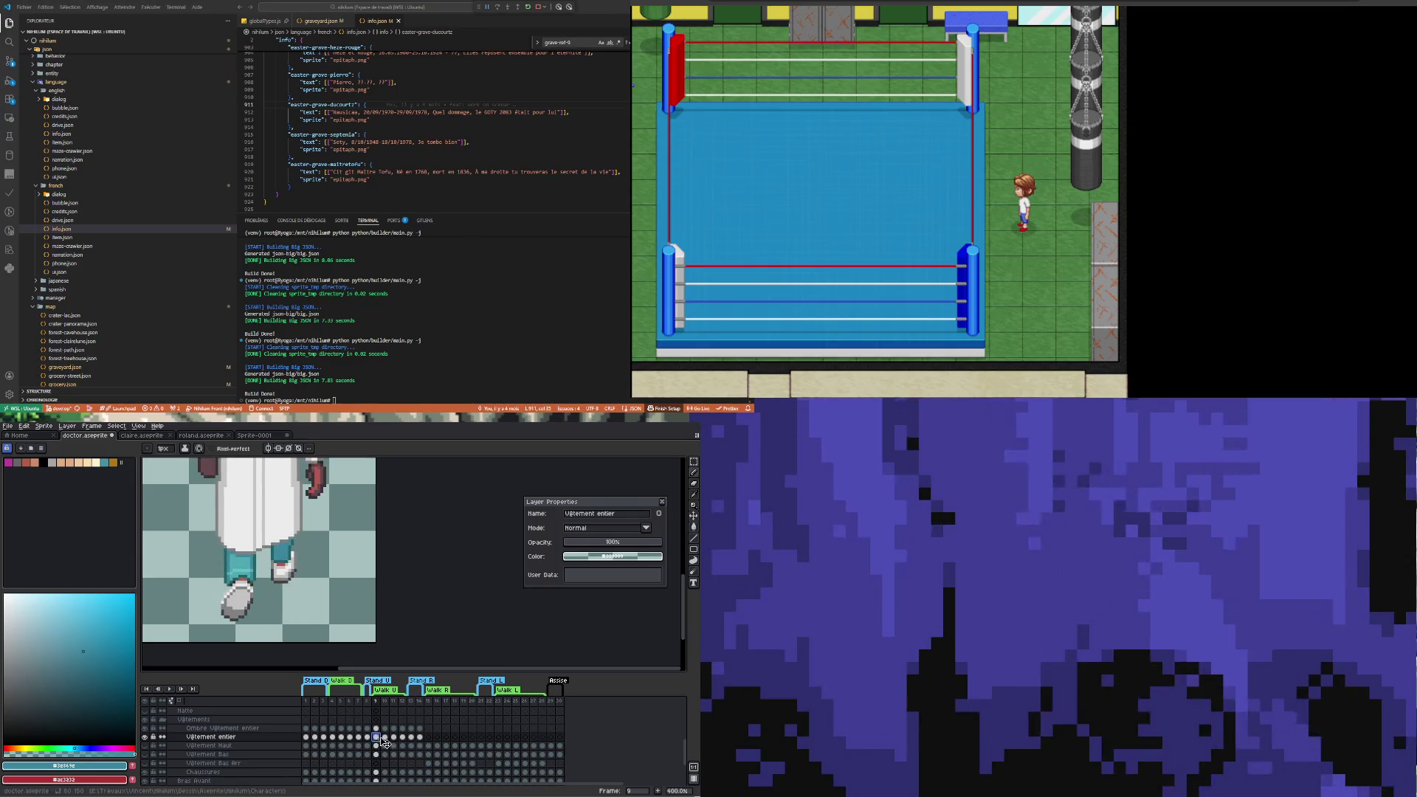
{"action": "key", "text": "Right"}
{"action": "scroll", "coordinate": [332, 561], "scroll_direction": "up", "scroll_amount": 2}
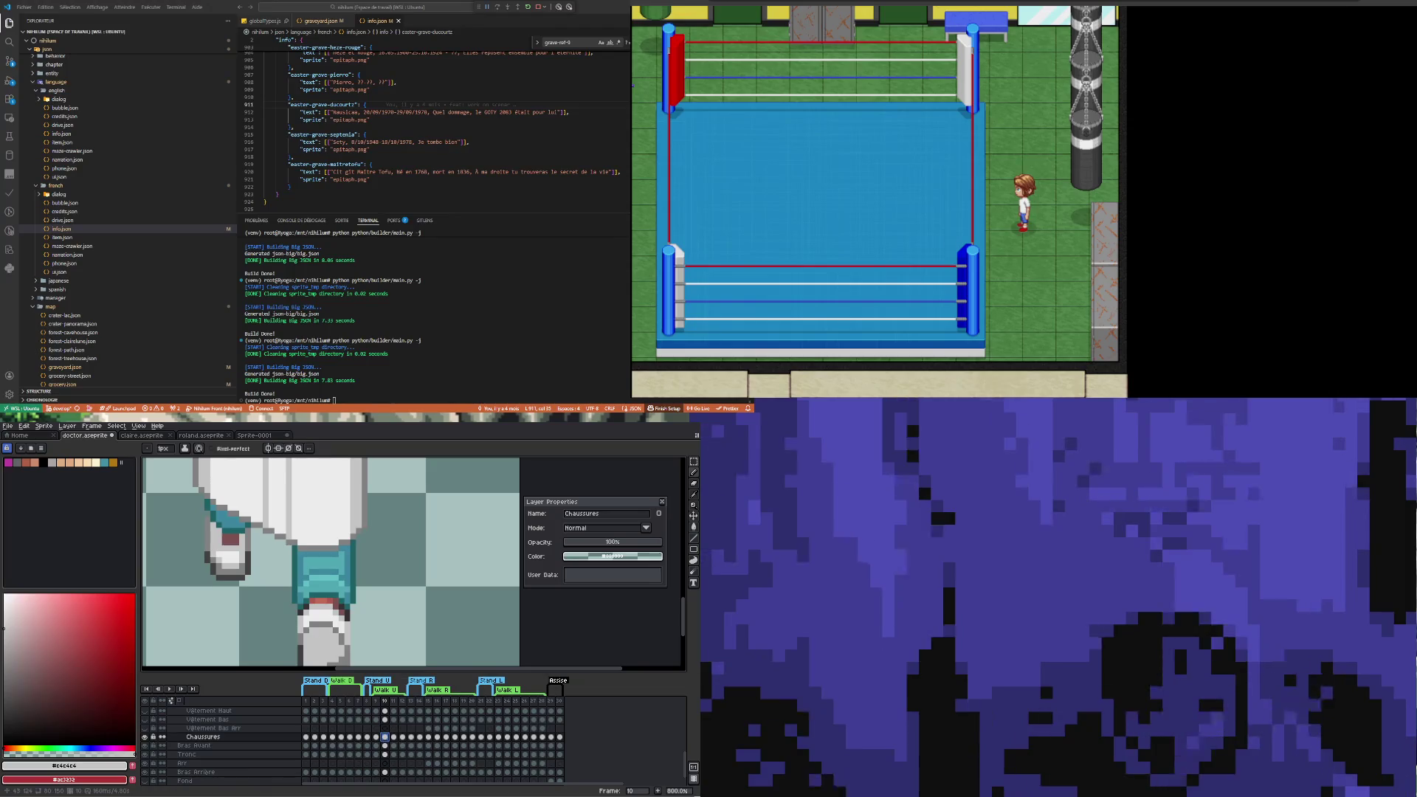
{"action": "scroll", "coordinate": [311, 565], "scroll_direction": "up", "scroll_amount": 2}
Check the feet across walk frames 9 through 12
{"action": "left_click", "coordinate": [376, 737]}
{"action": "left_click", "coordinate": [394, 737]}
{"action": "left_click", "coordinate": [402, 736]}
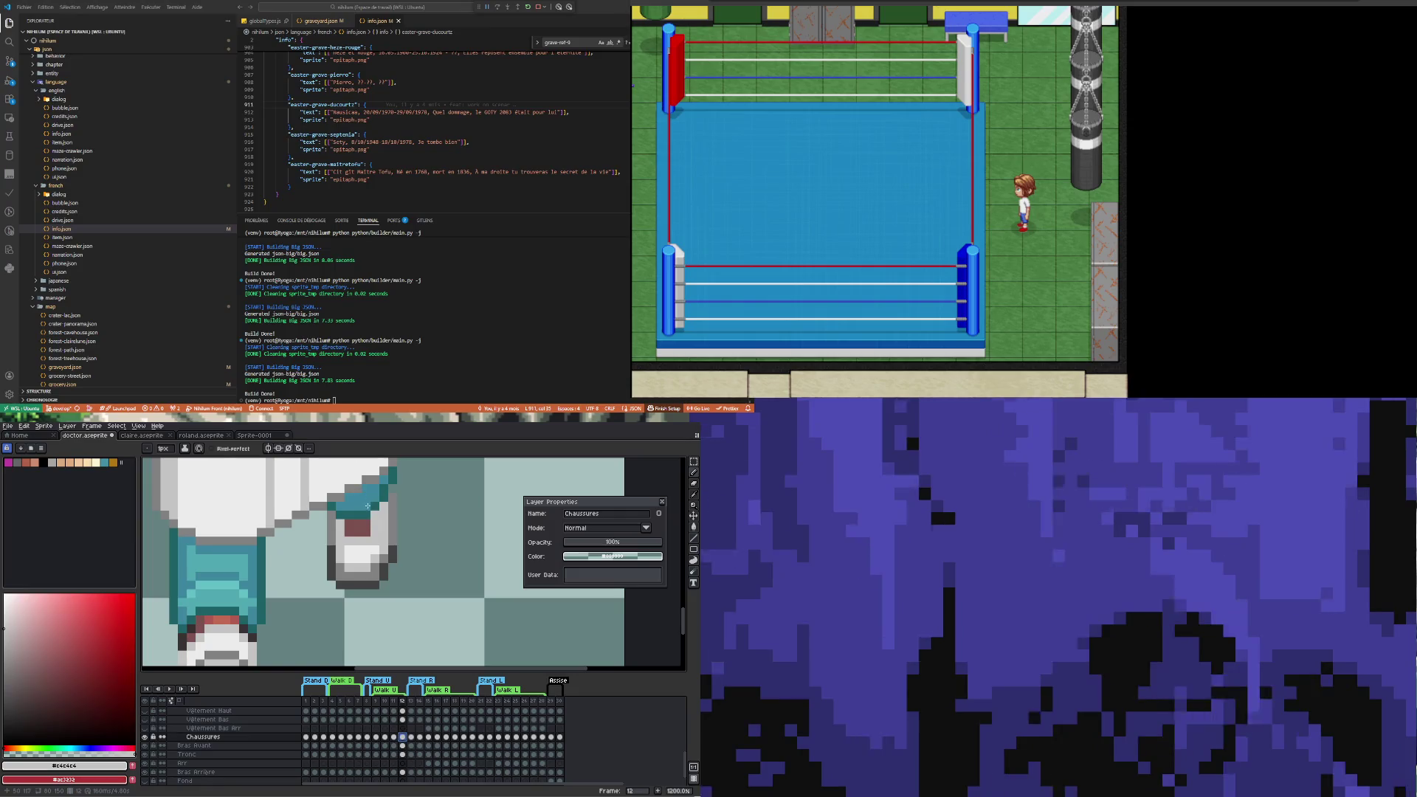
{"action": "key", "text": "Left"}
{"action": "key", "text": "Left"}
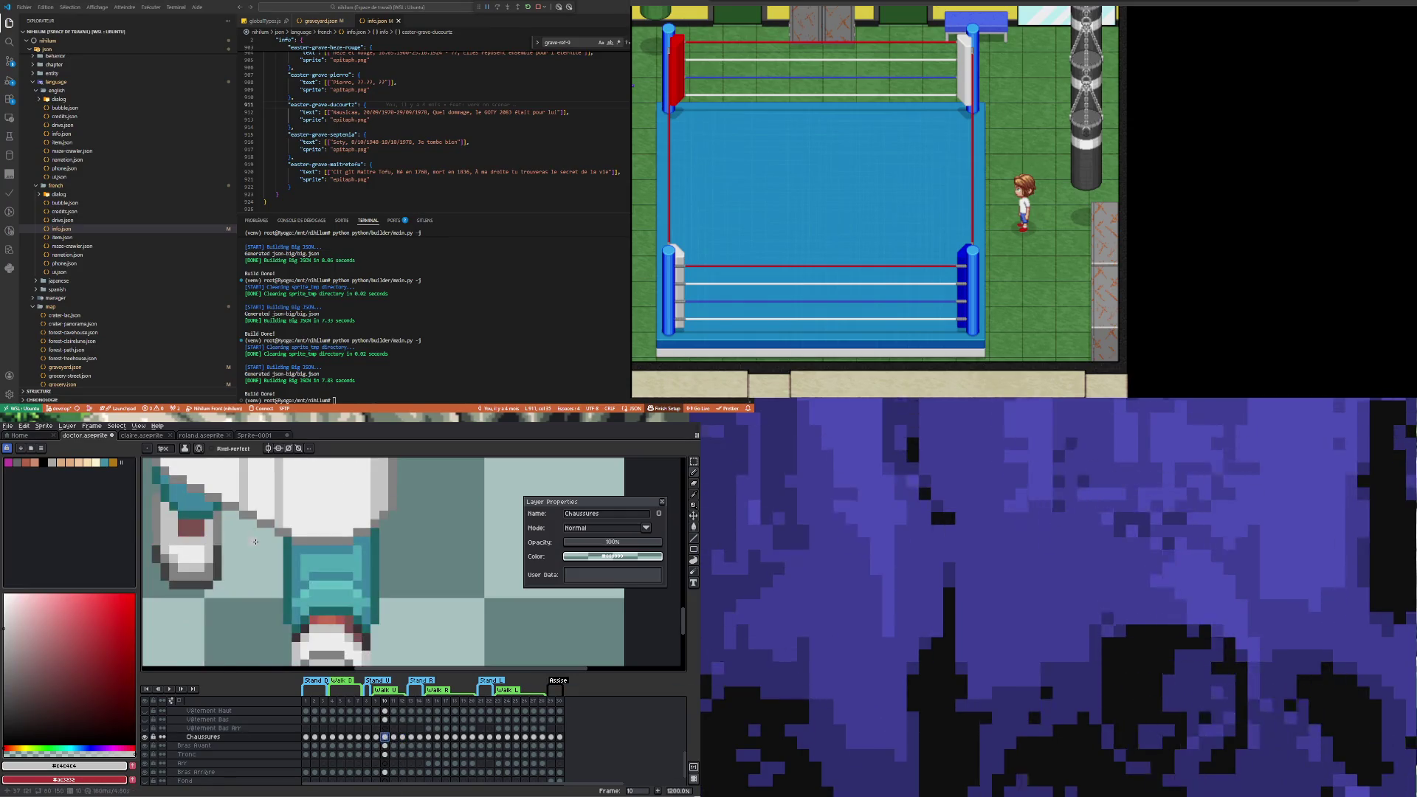
{"action": "scroll", "coordinate": [255, 542], "scroll_direction": "down", "scroll_amount": 2}
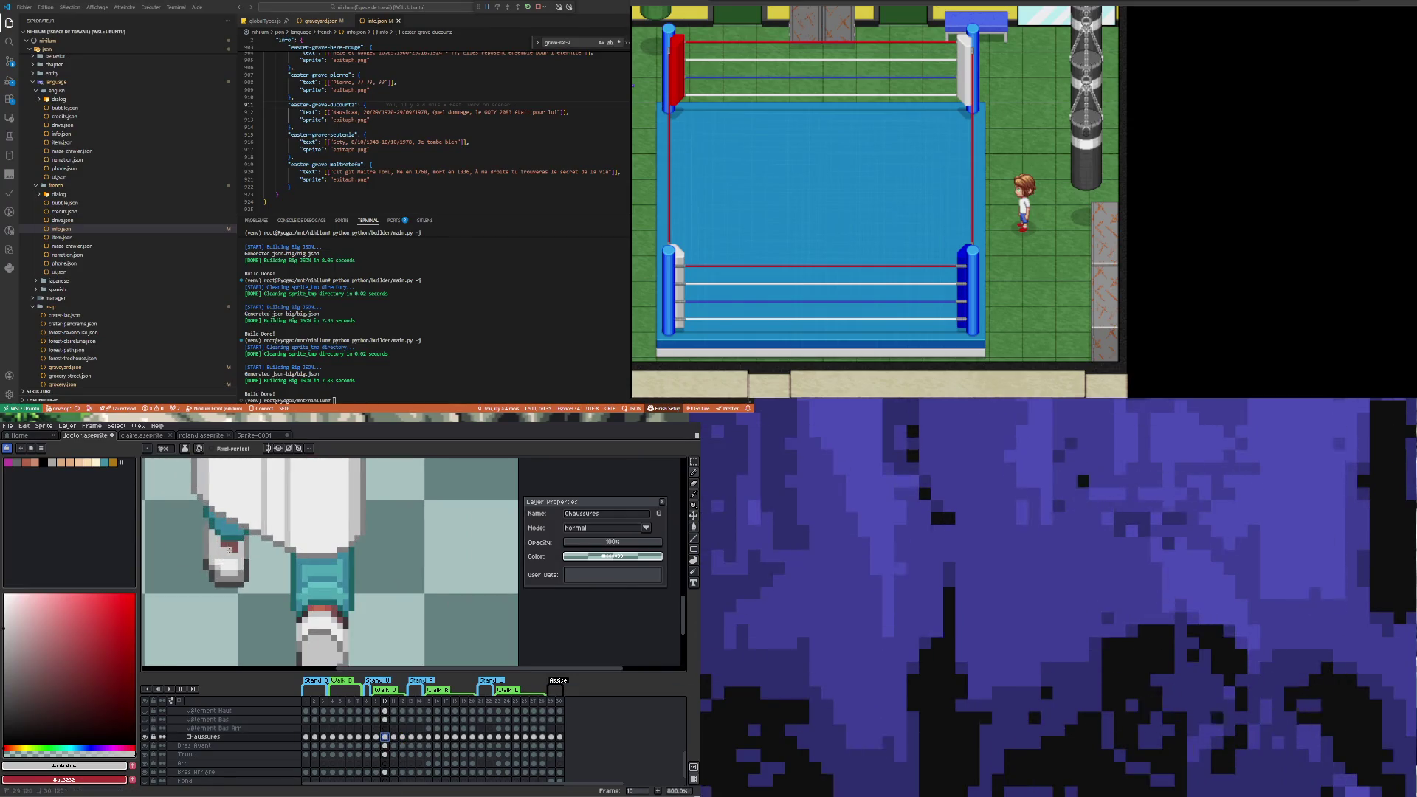
{"action": "left_click", "coordinate": [404, 736]}
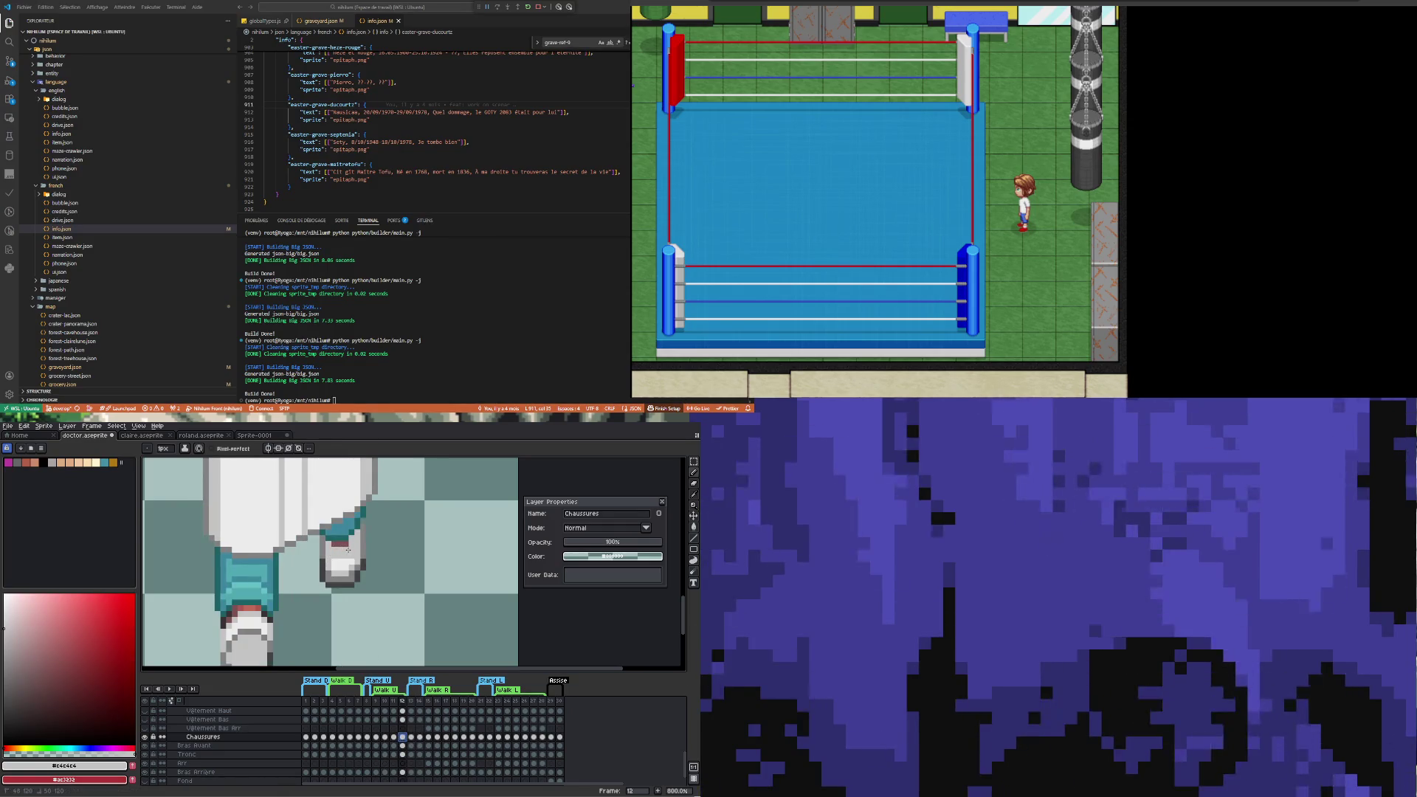
Sample light grey #cbcbcb from the shoe and play the walk animation
{"action": "key", "text": "i"}
{"action": "left_click", "coordinate": [341, 560]}
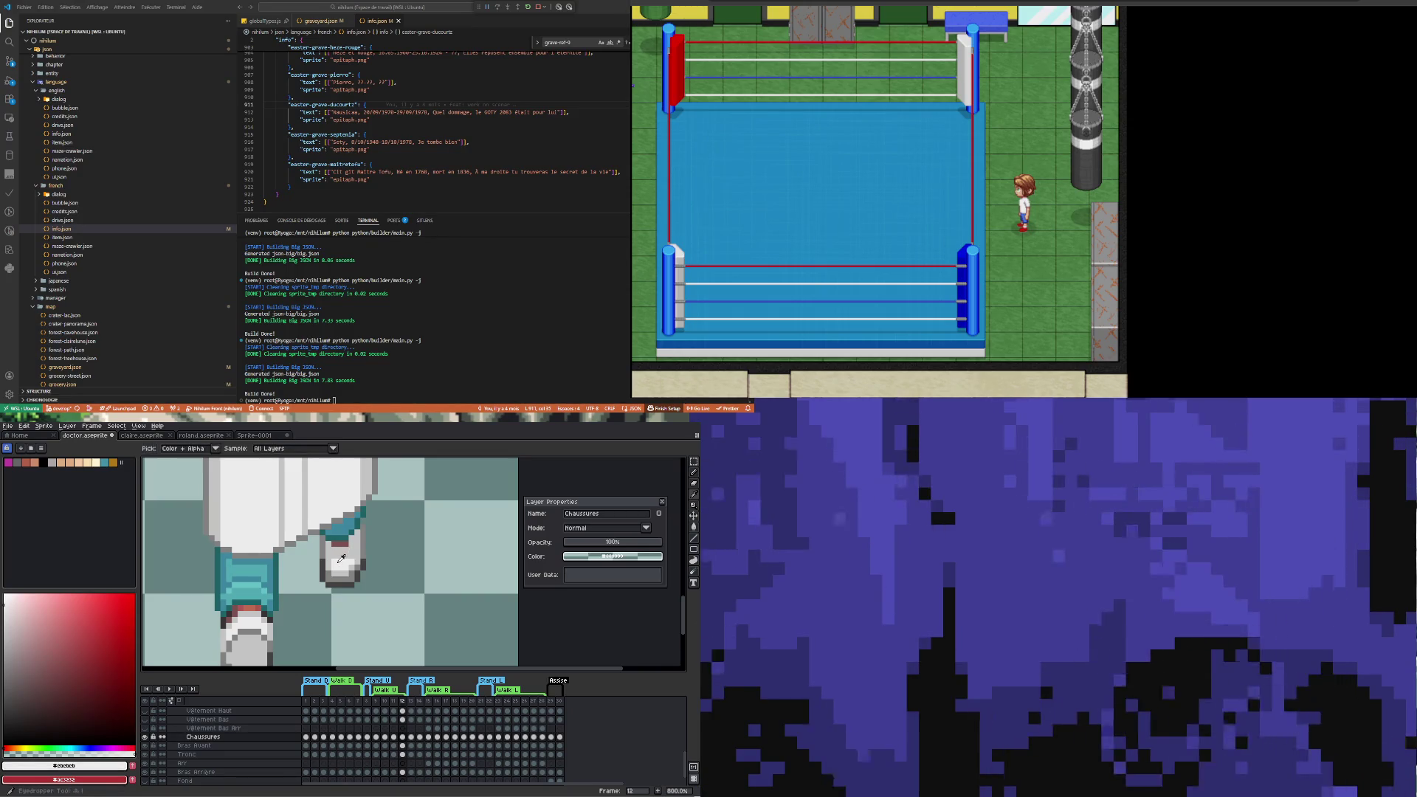
{"action": "scroll", "coordinate": [341, 559], "scroll_direction": "down", "scroll_amount": 5}
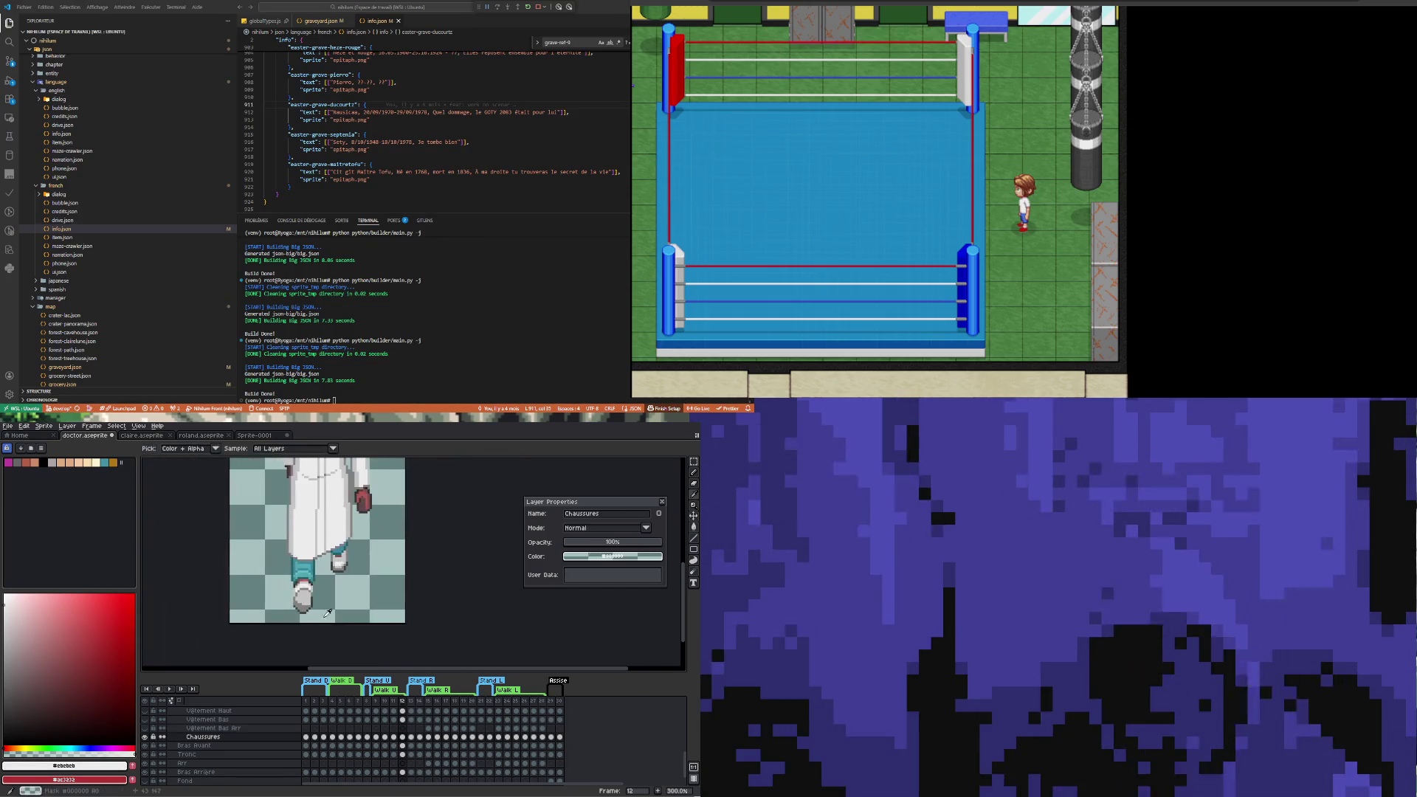
{"action": "left_click", "coordinate": [171, 690]}
{"action": "scroll", "coordinate": [223, 549], "scroll_direction": "down", "scroll_amount": 1}
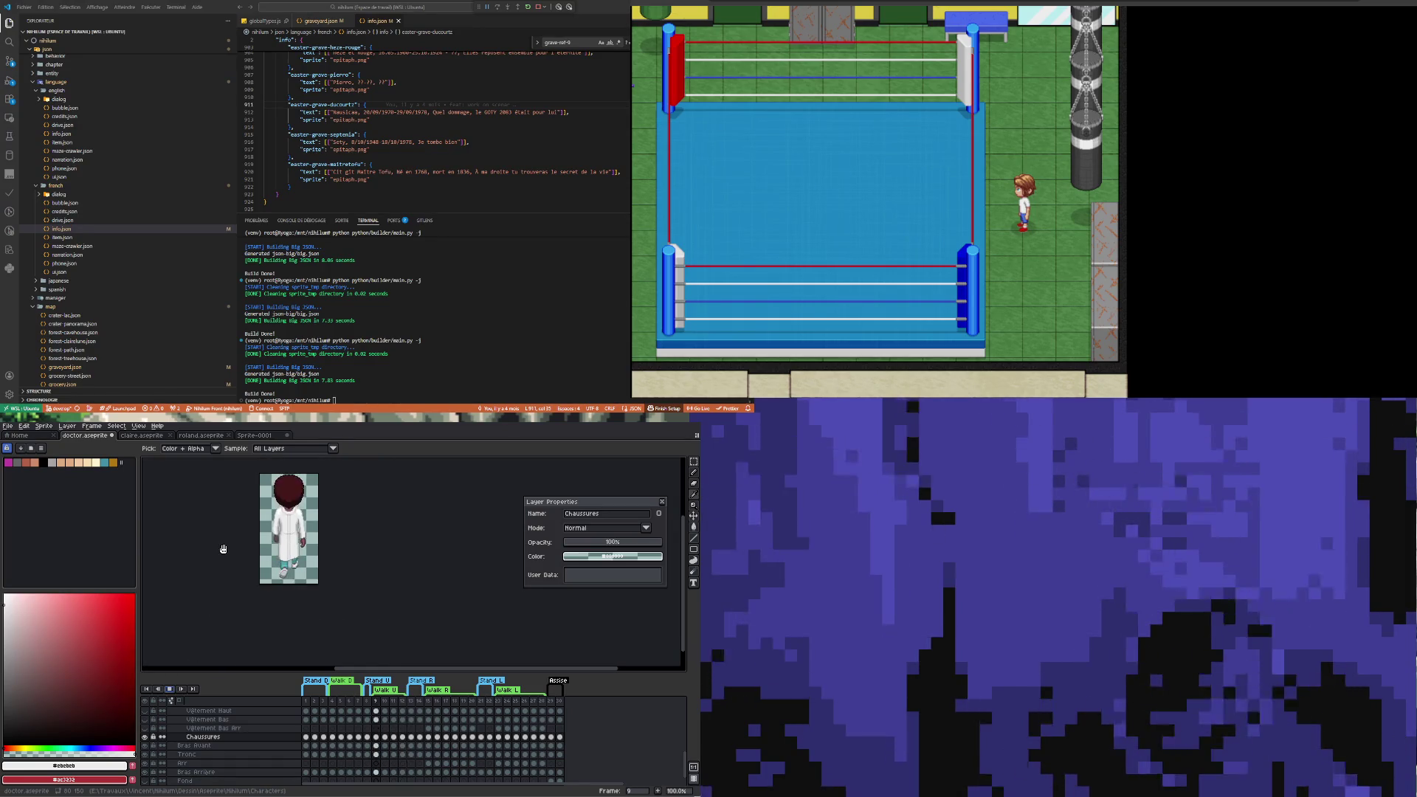
{"action": "key", "text": "Right"}
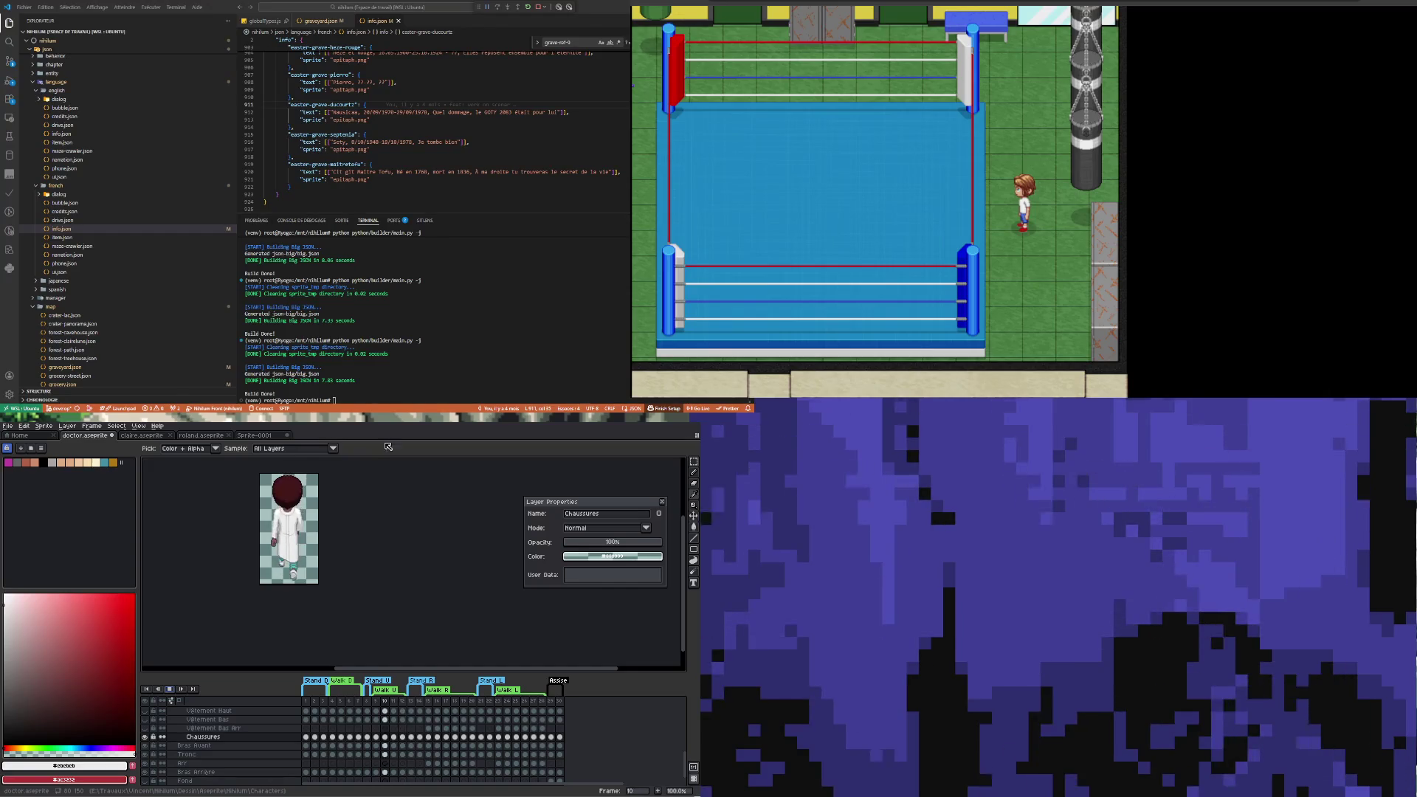
{"action": "key", "text": "Right"}
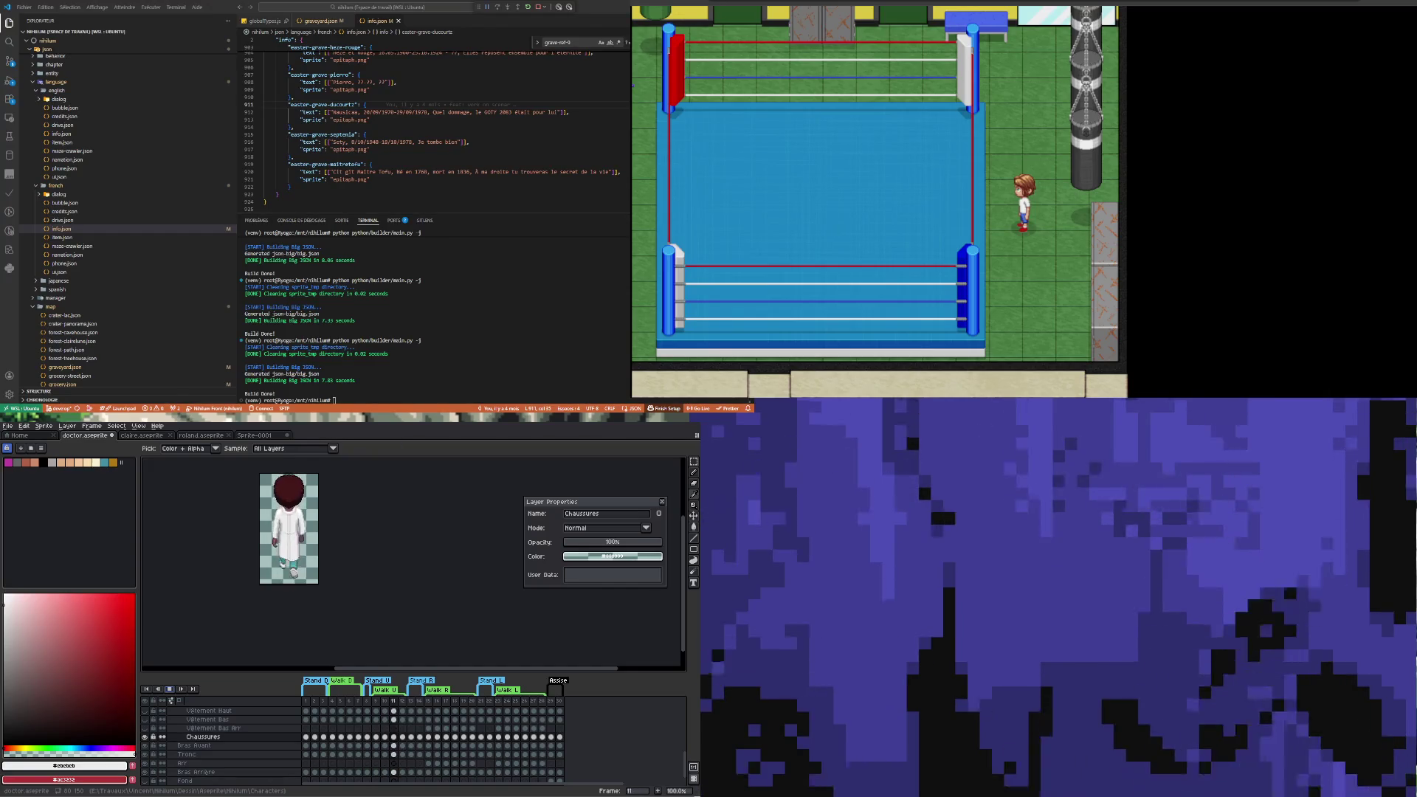
{"action": "key", "text": "Left"}
{"action": "key", "text": "Left"}
{"action": "key", "text": "Left"}
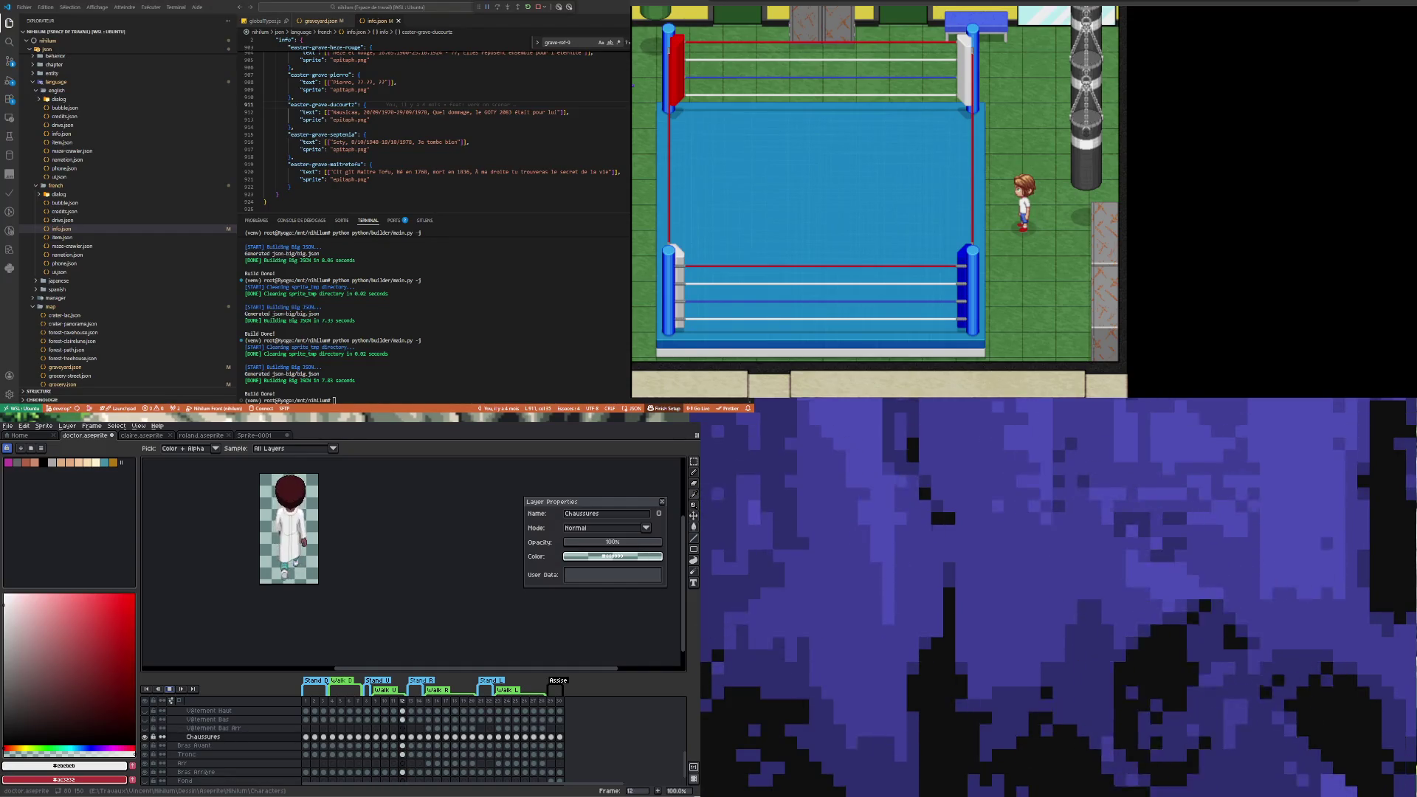
{"action": "key", "text": "Right"}
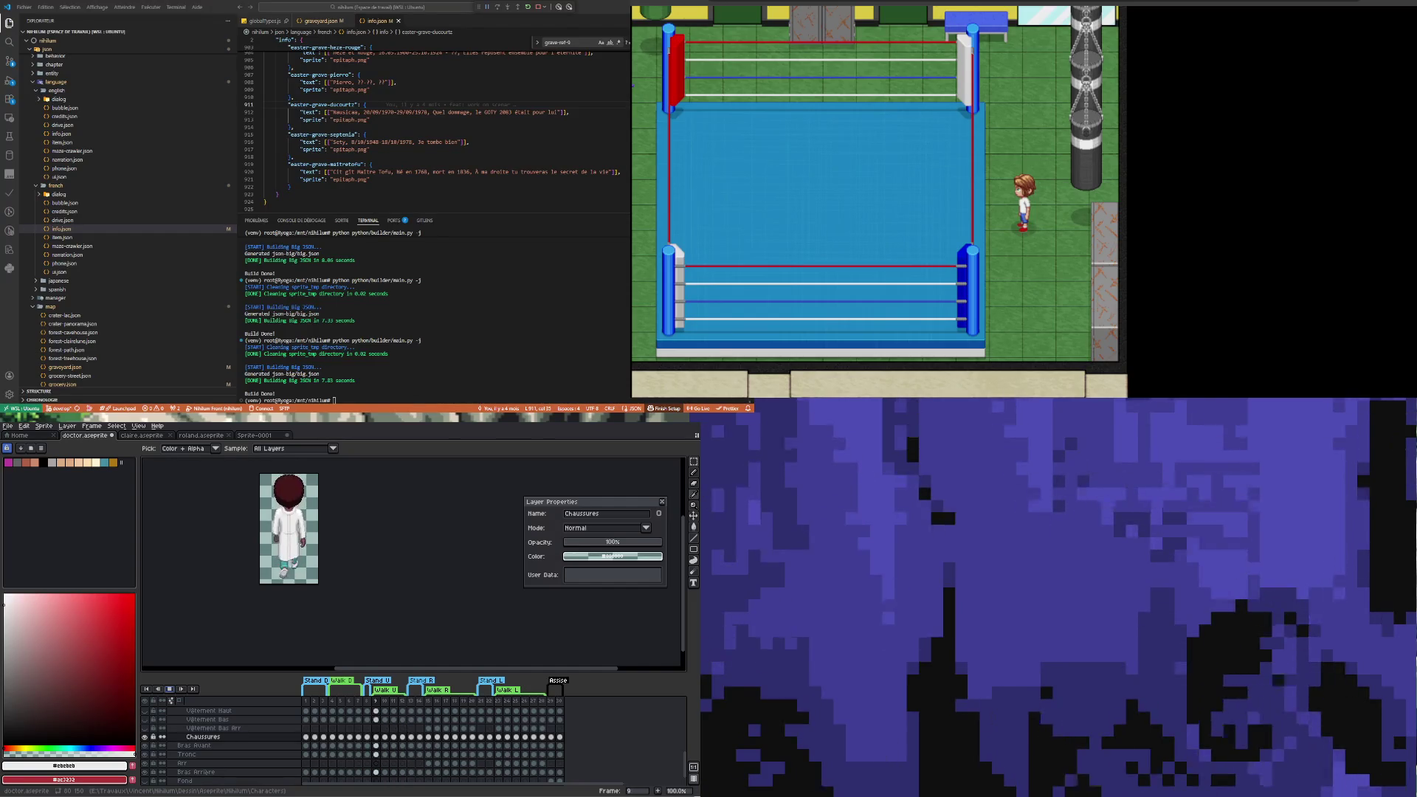
{"action": "key", "text": "Right"}
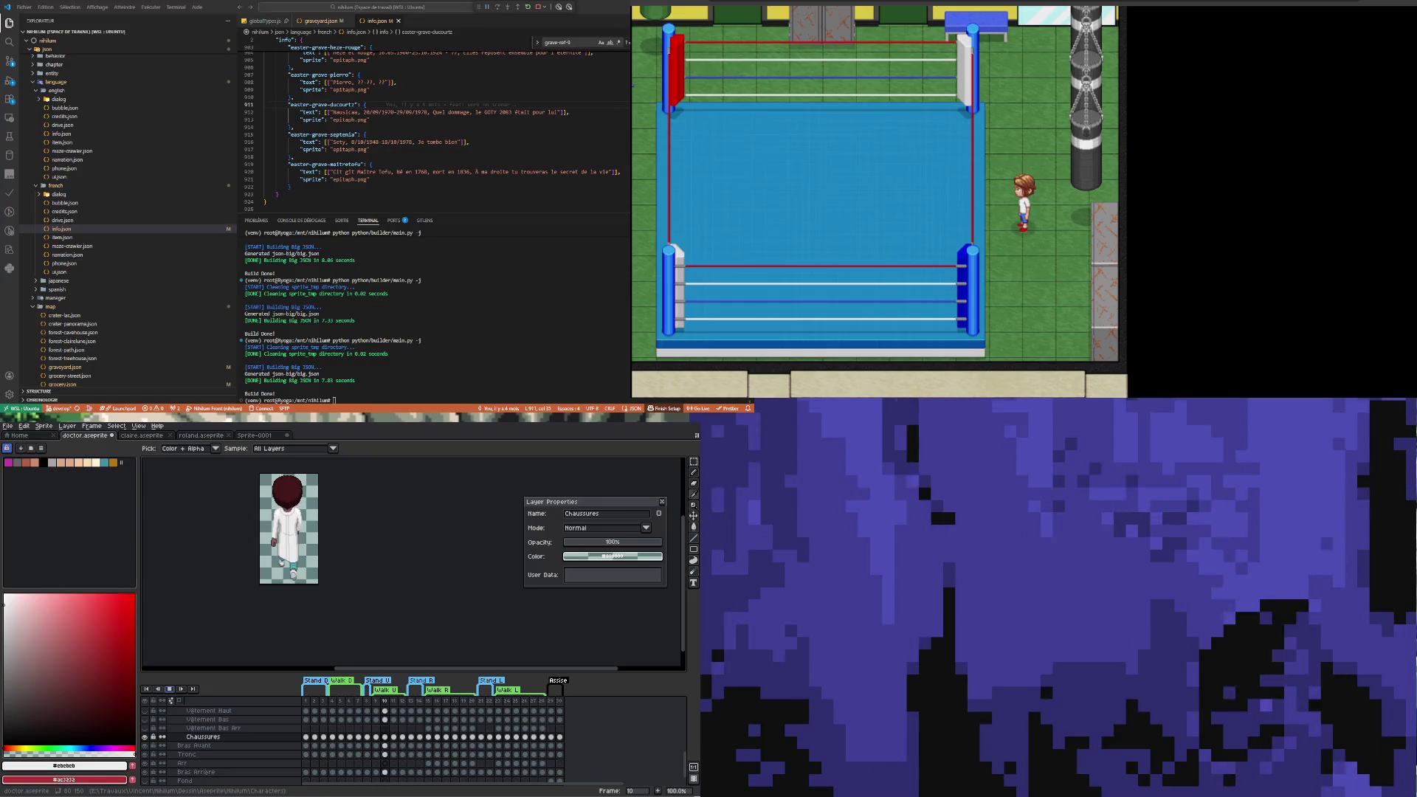
{"action": "key", "text": "Right"}
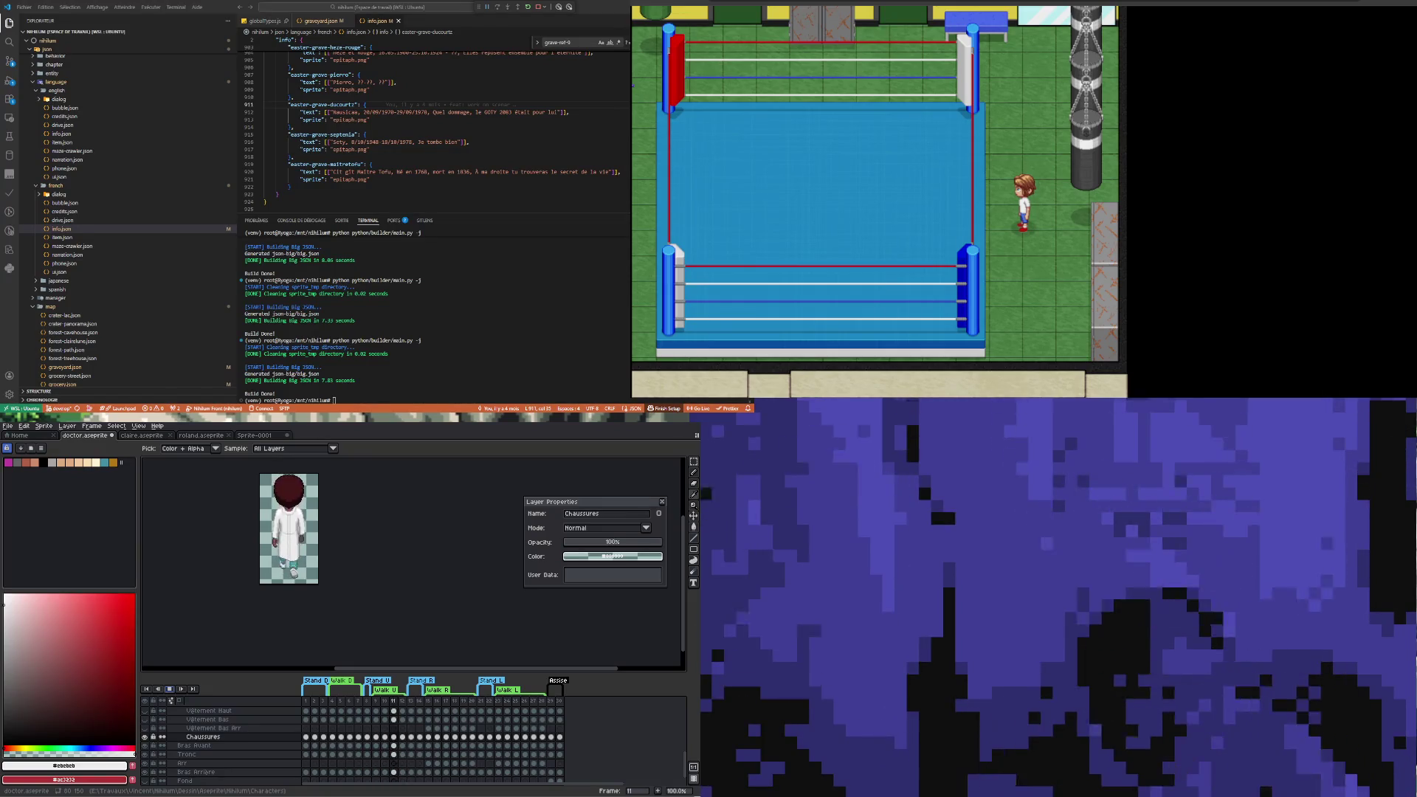
{"action": "key", "text": "Left"}
{"action": "key", "text": "Left"}
{"action": "key", "text": "Left"}
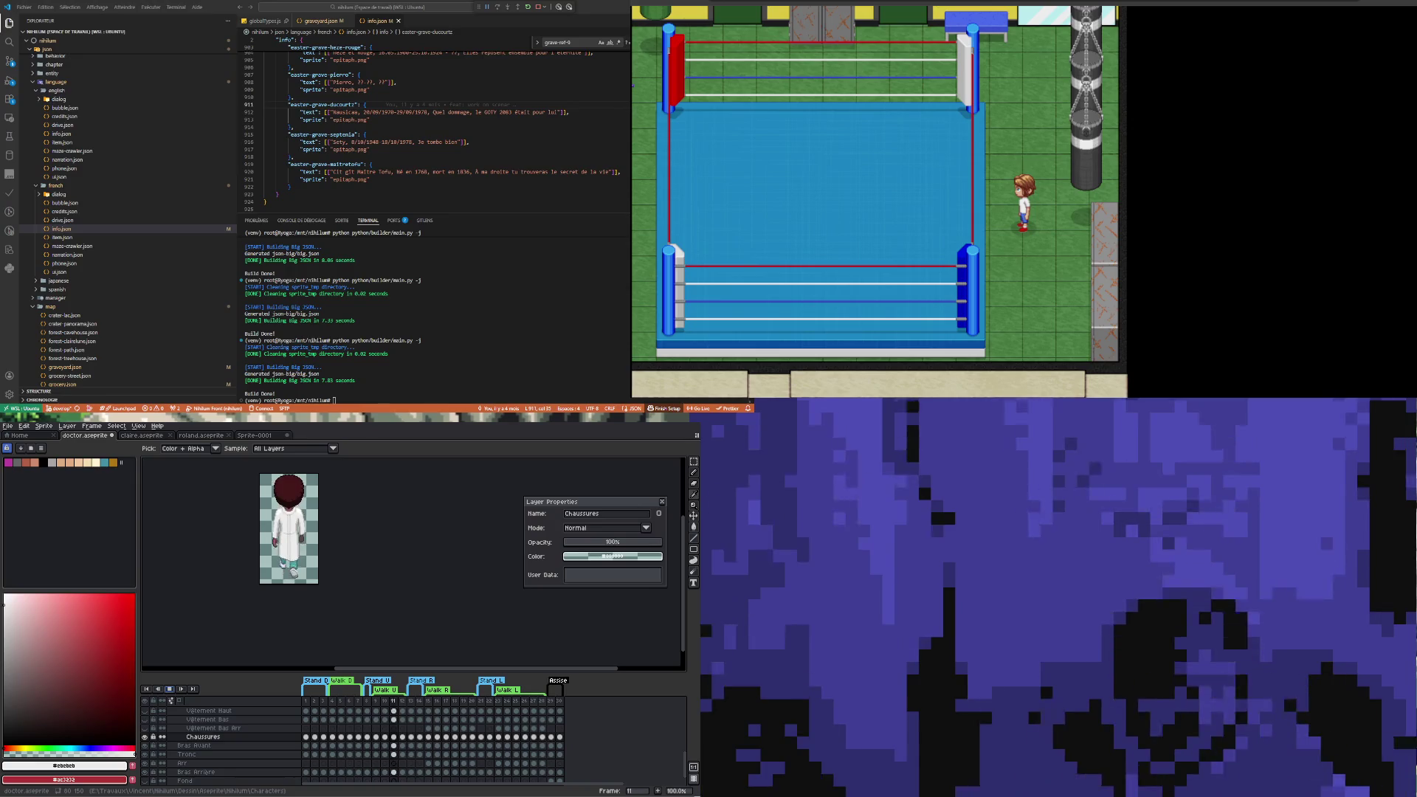
{"action": "key", "text": "plus"}
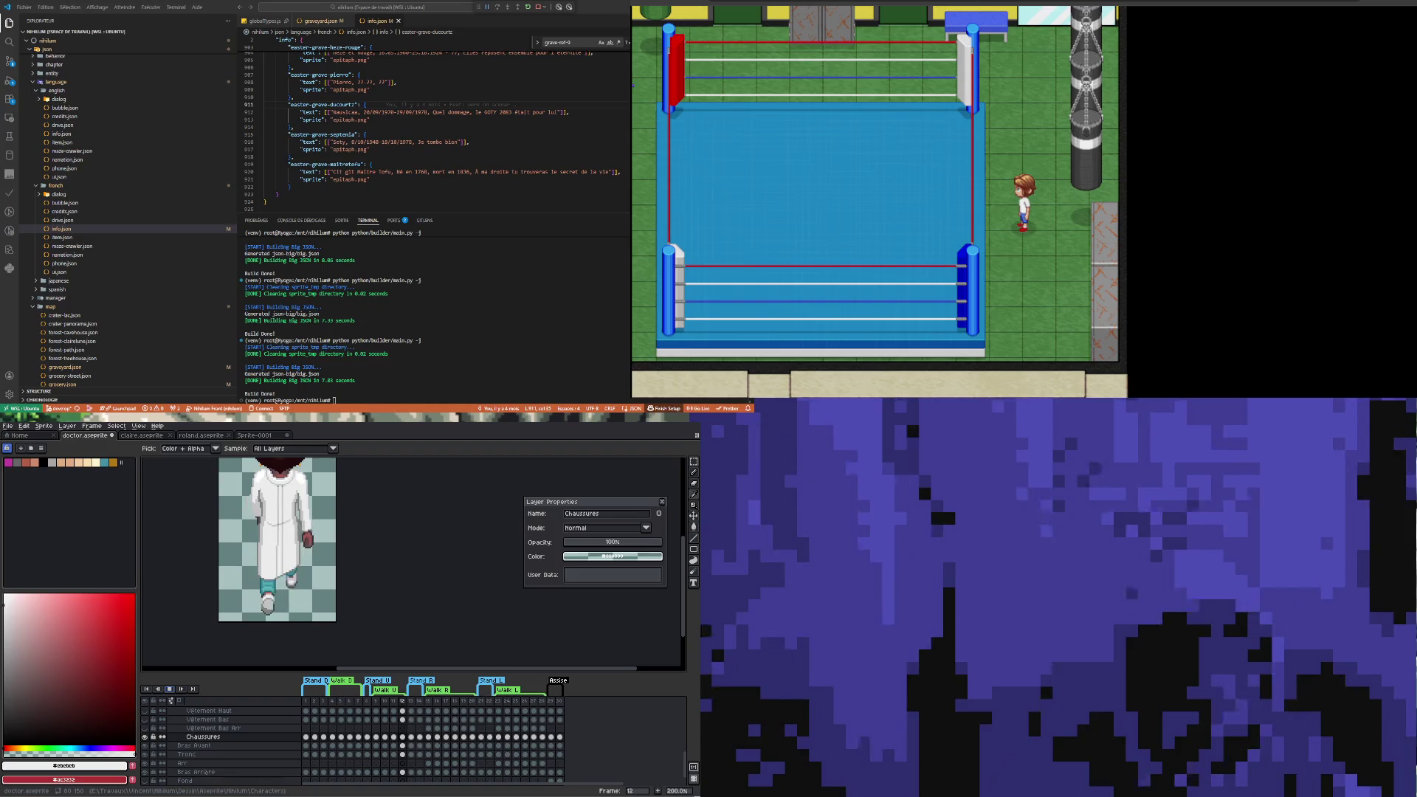
{"action": "key", "text": "Right"}
{"action": "key", "text": "minus"}
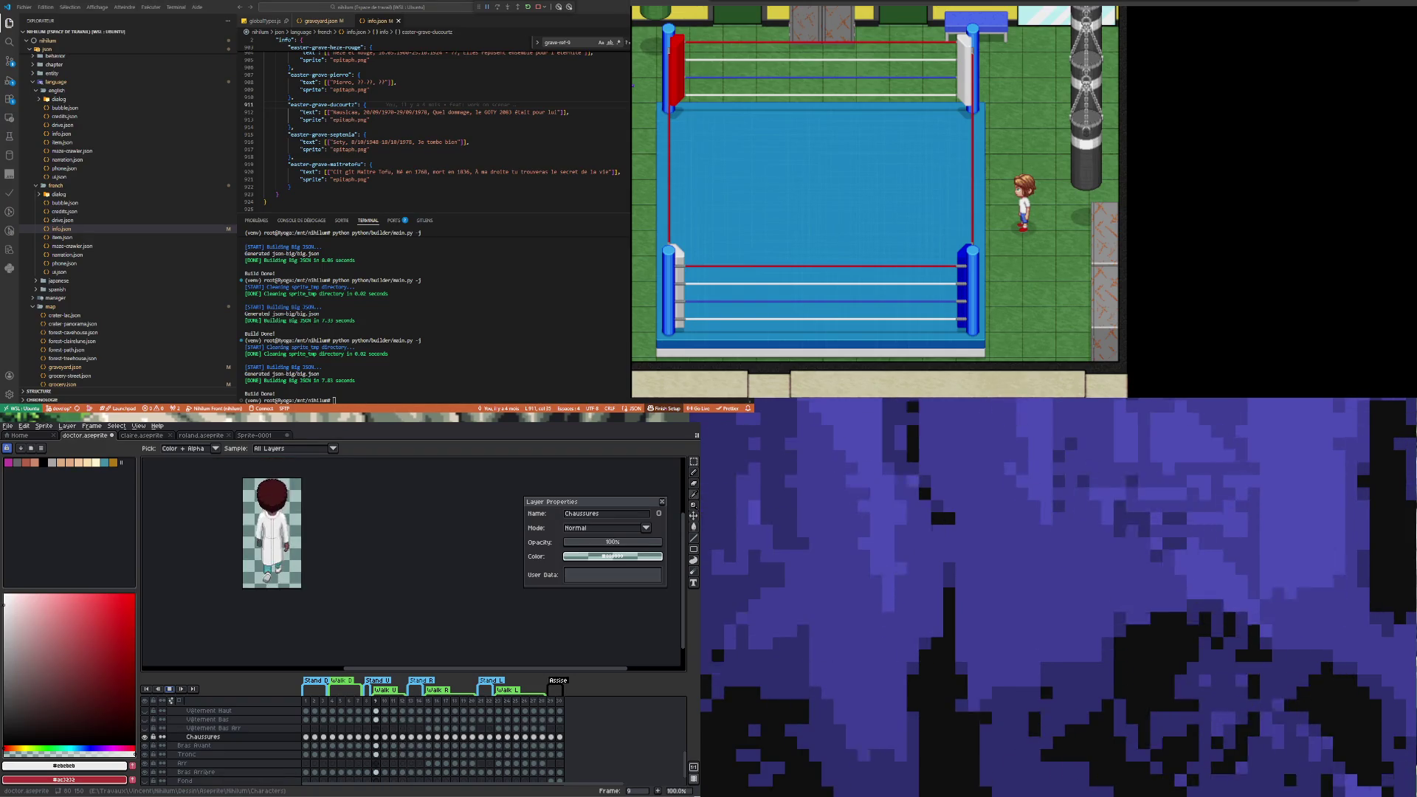
{"action": "left_click", "coordinate": [169, 689]}
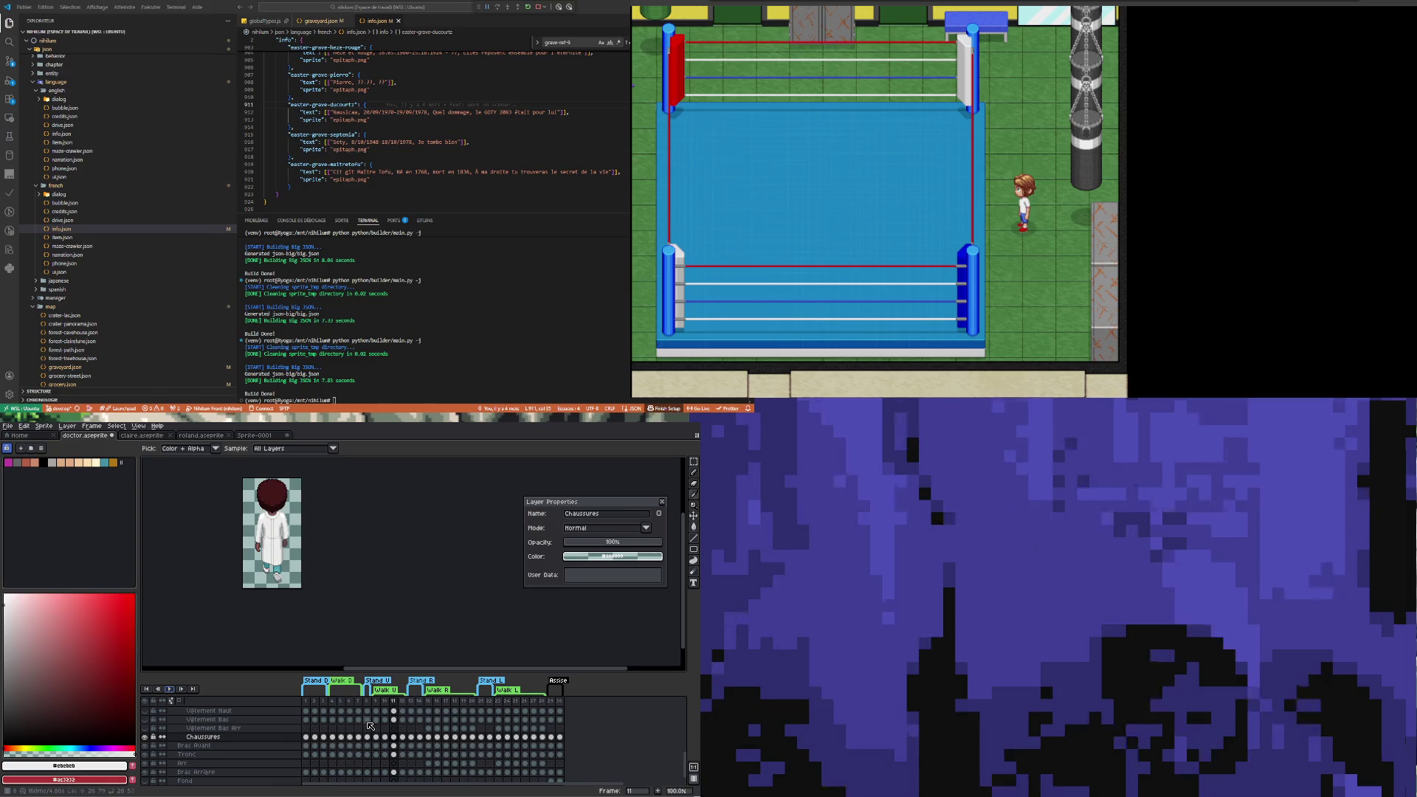
Stop playback on frame 9, zoom in, and compare the coat with frame 8
{"action": "left_click", "coordinate": [376, 737]}
{"action": "key", "text": "plus"}
{"action": "key", "text": "plus"}
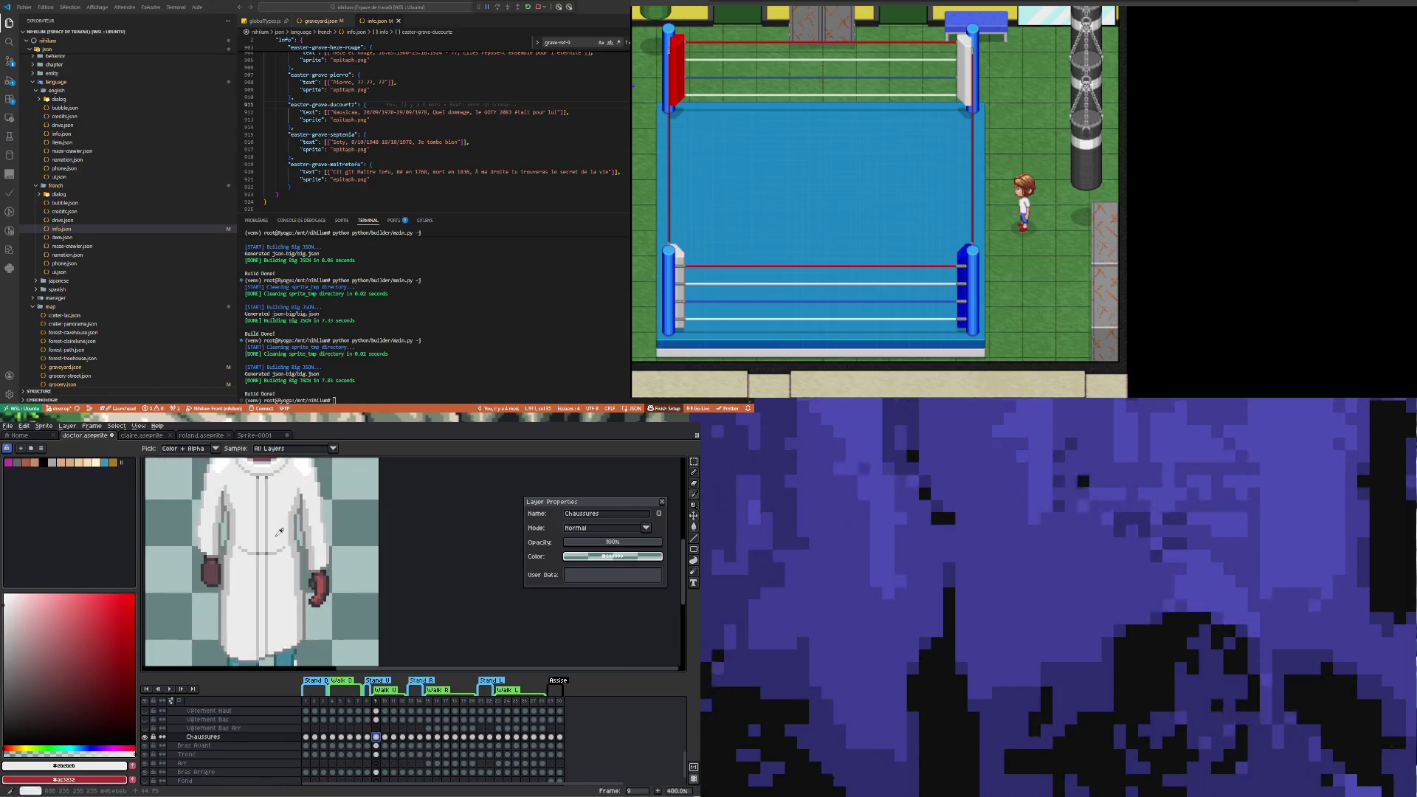
{"action": "left_click", "coordinate": [368, 737]}
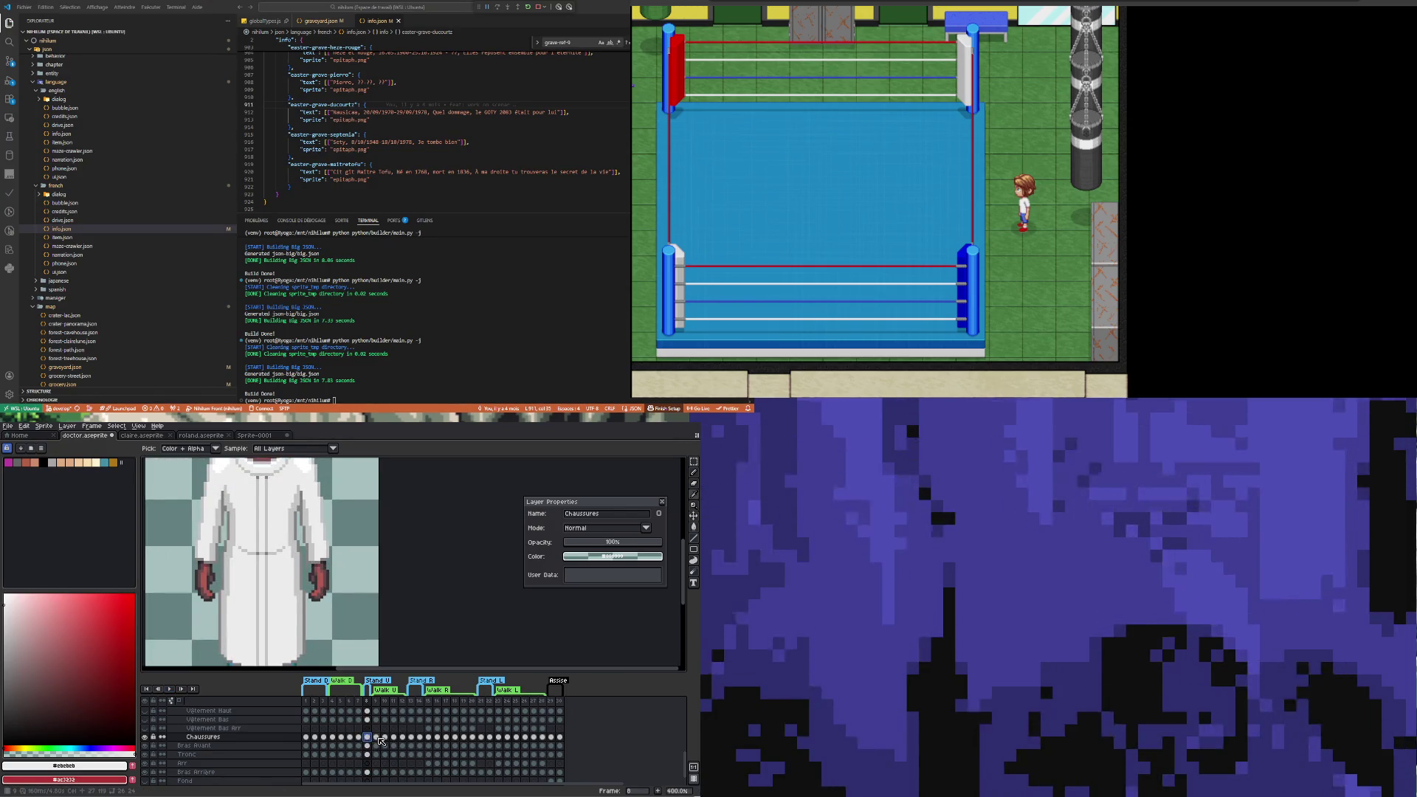
{"action": "left_click", "coordinate": [377, 738]}
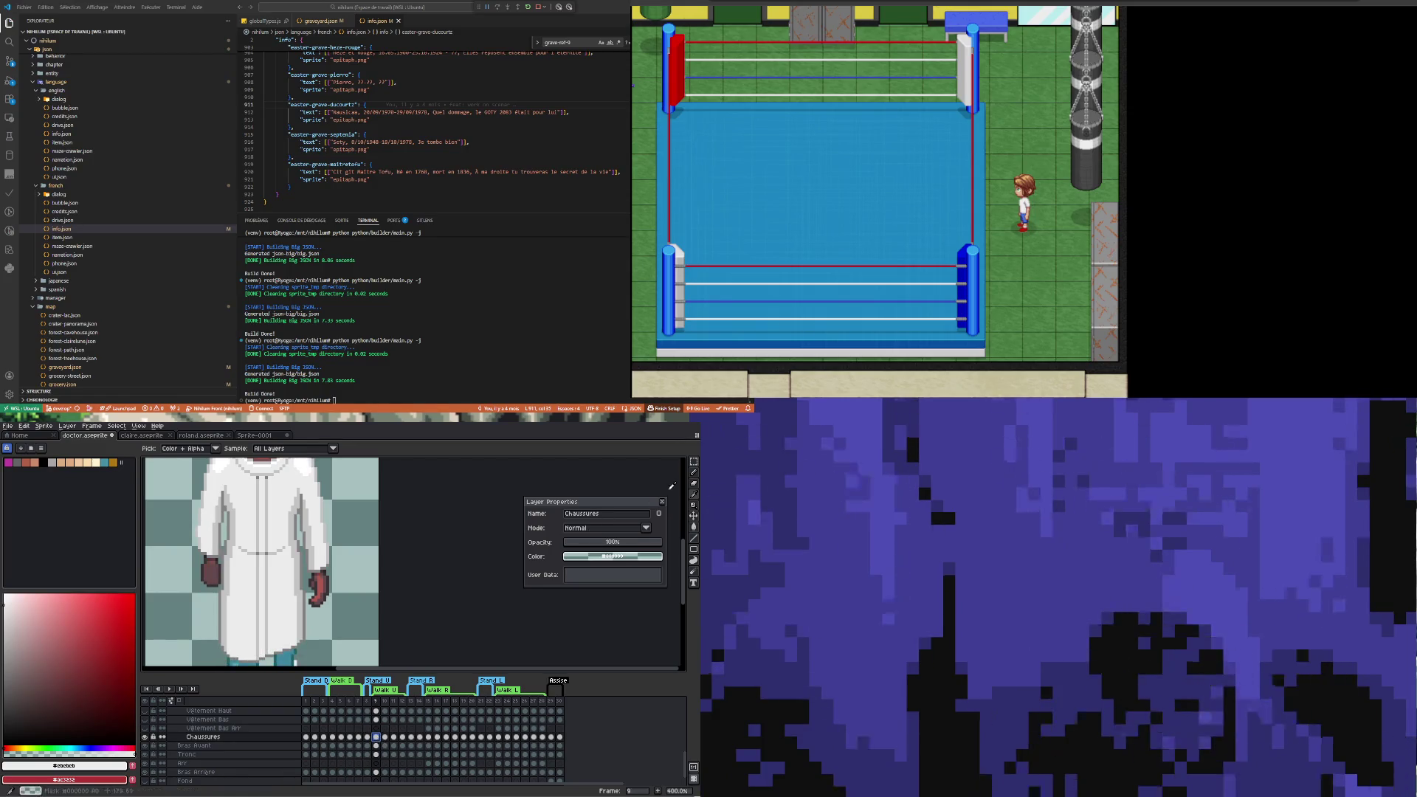
{"action": "left_click", "coordinate": [695, 468]}
{"action": "key", "text": "plus"}
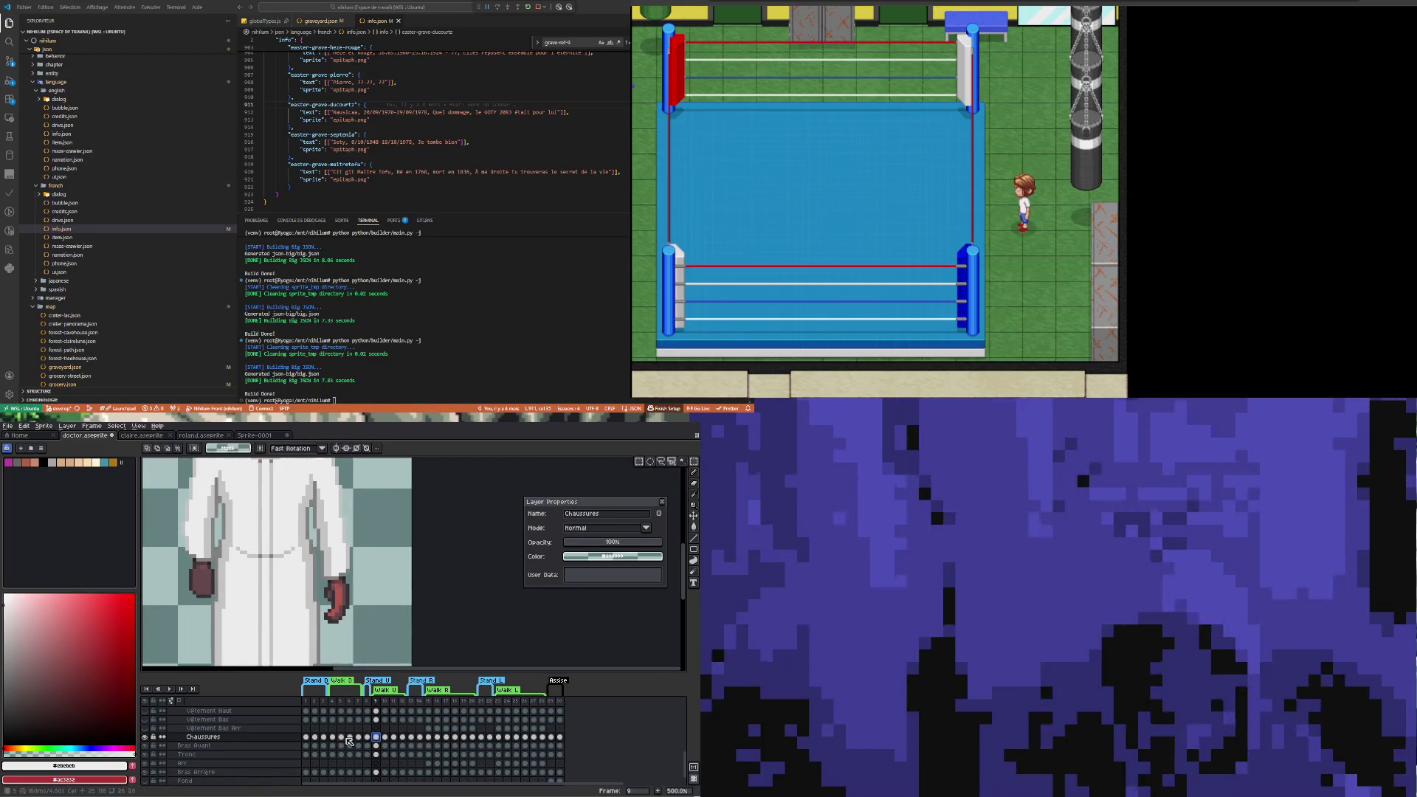
{"action": "left_click", "coordinate": [367, 737]}
{"action": "left_click", "coordinate": [377, 738]}
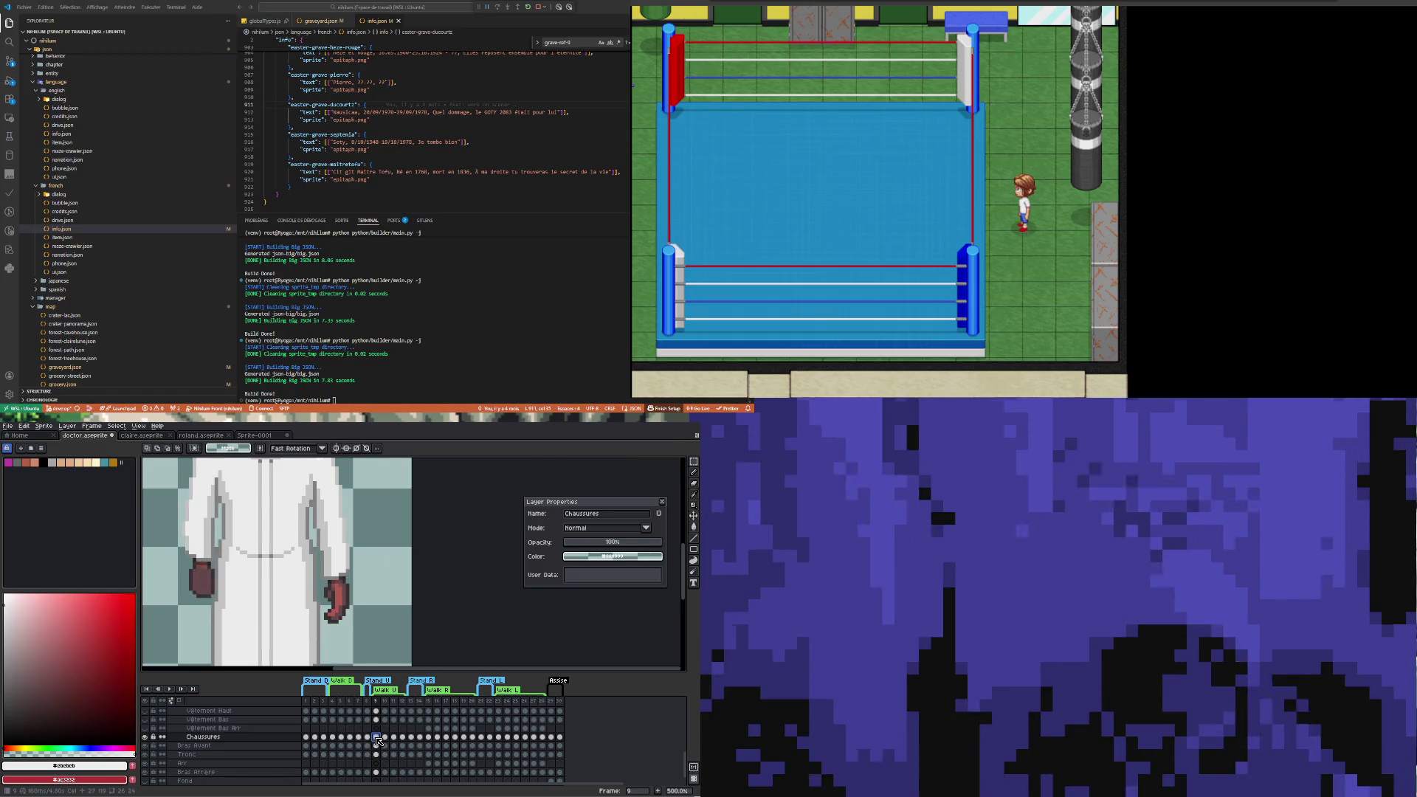
{"action": "left_click", "coordinate": [387, 739]}
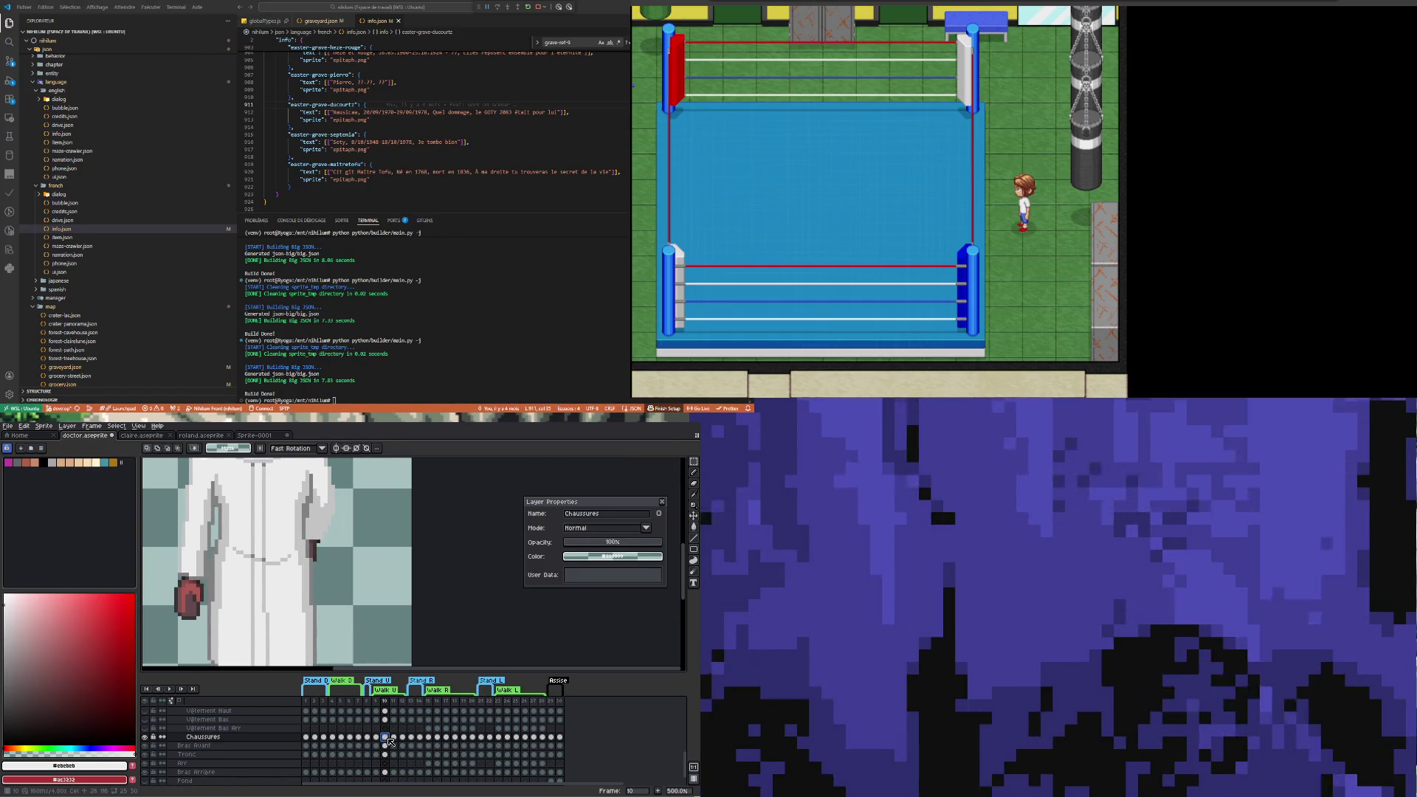
Select a 7×7 area on the frame 10 coat front and stretch it taller
{"action": "left_click_drag", "start_coordinate": [264, 543], "coordinate": [293, 571]}
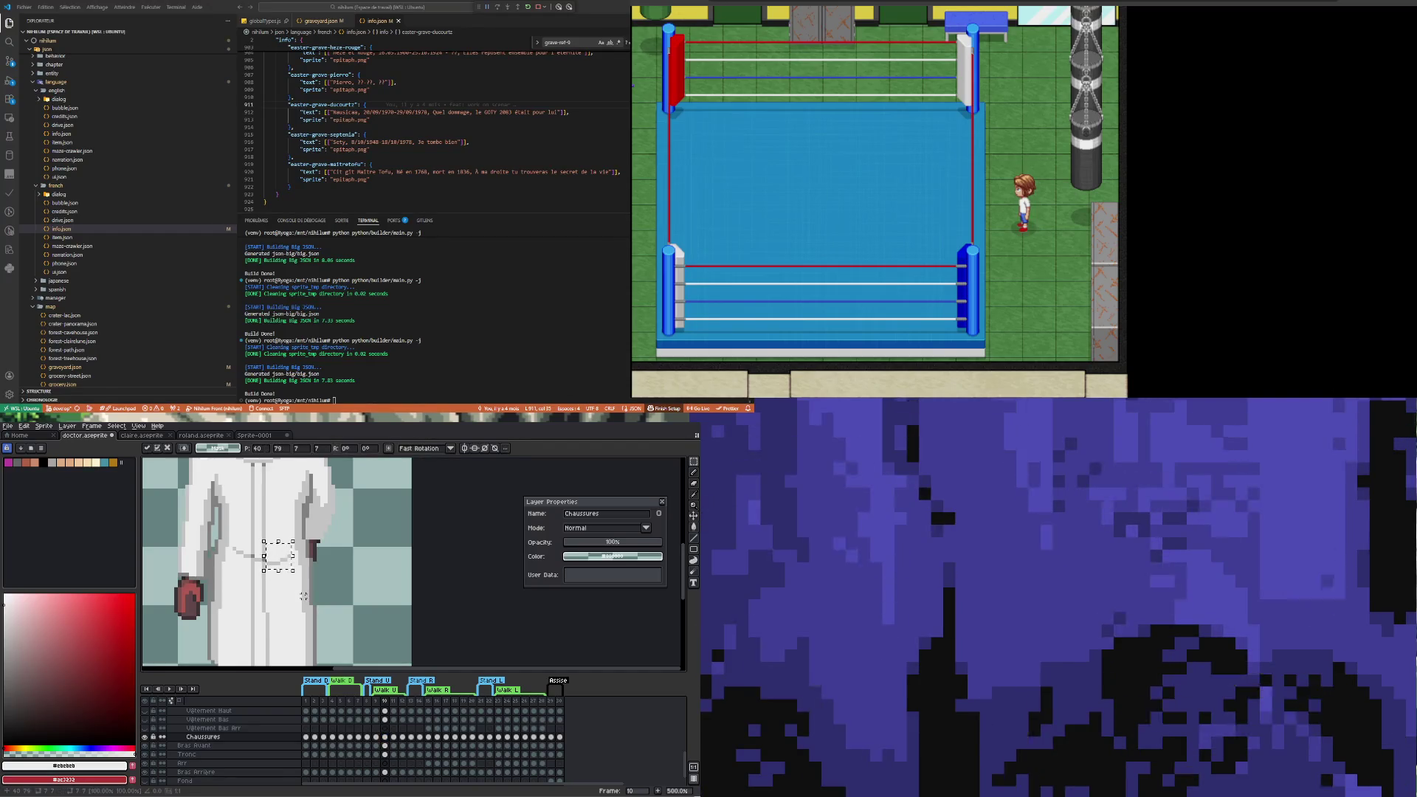
{"action": "scroll", "coordinate": [393, 723], "scroll_direction": "up", "scroll_amount": 2}
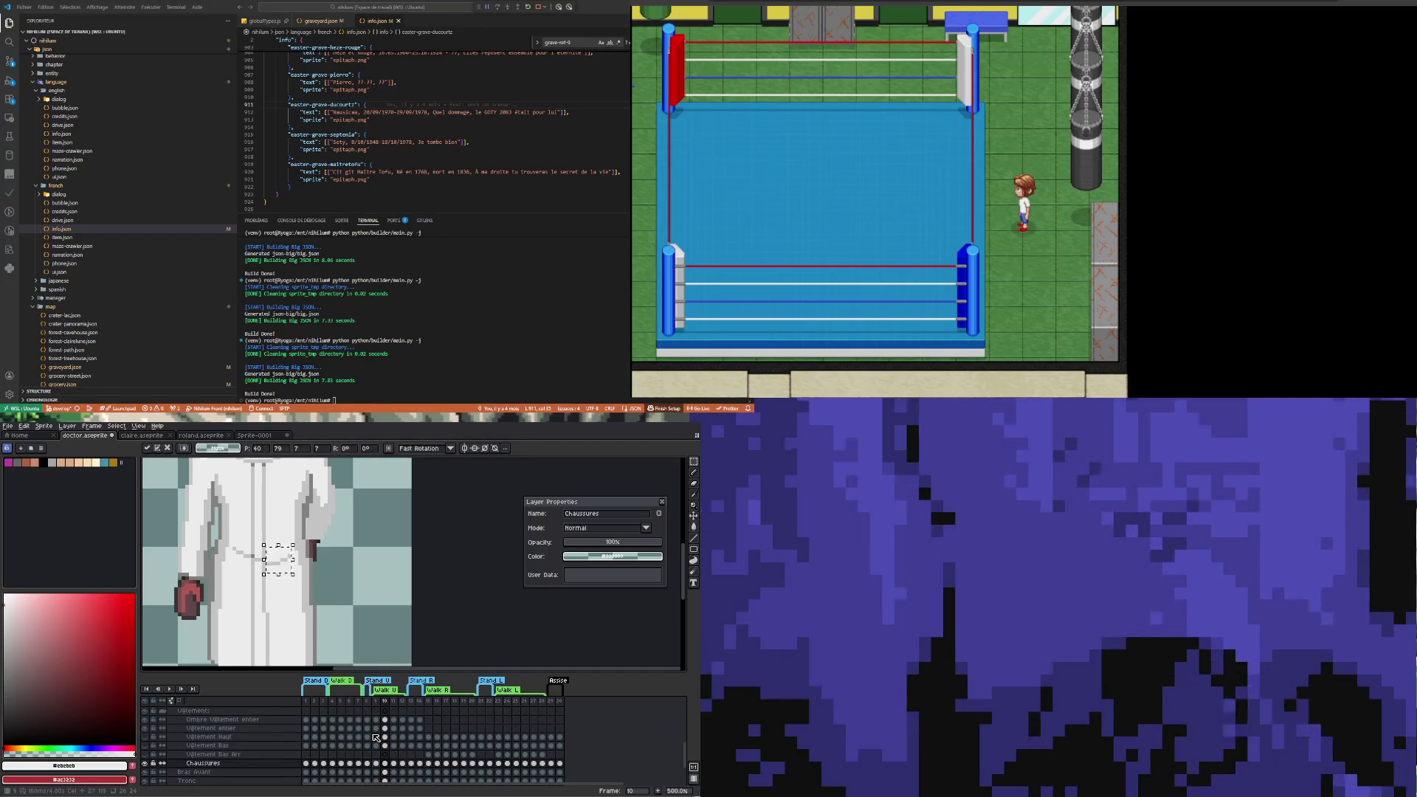
{"action": "left_click", "coordinate": [385, 729]}
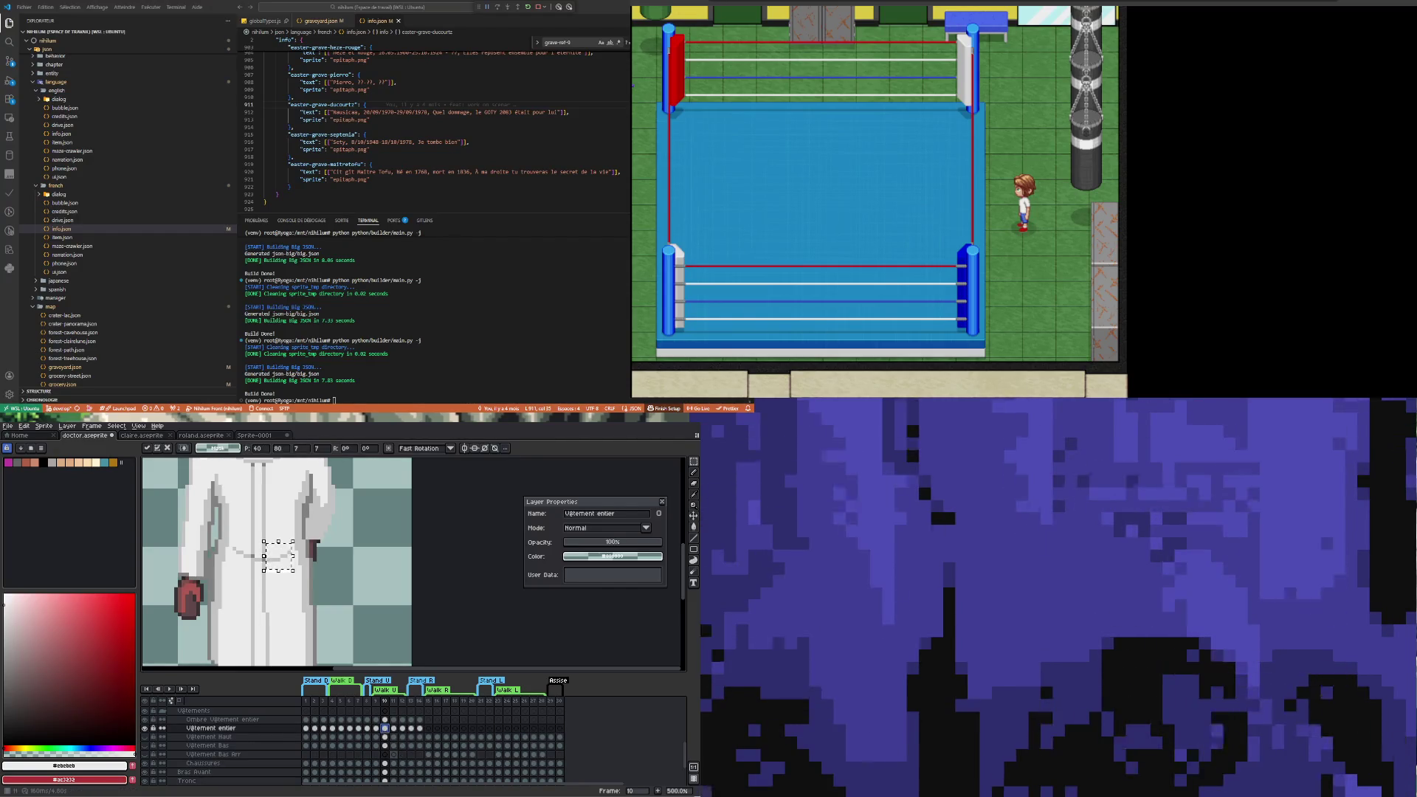
{"action": "left_click", "coordinate": [267, 582]}
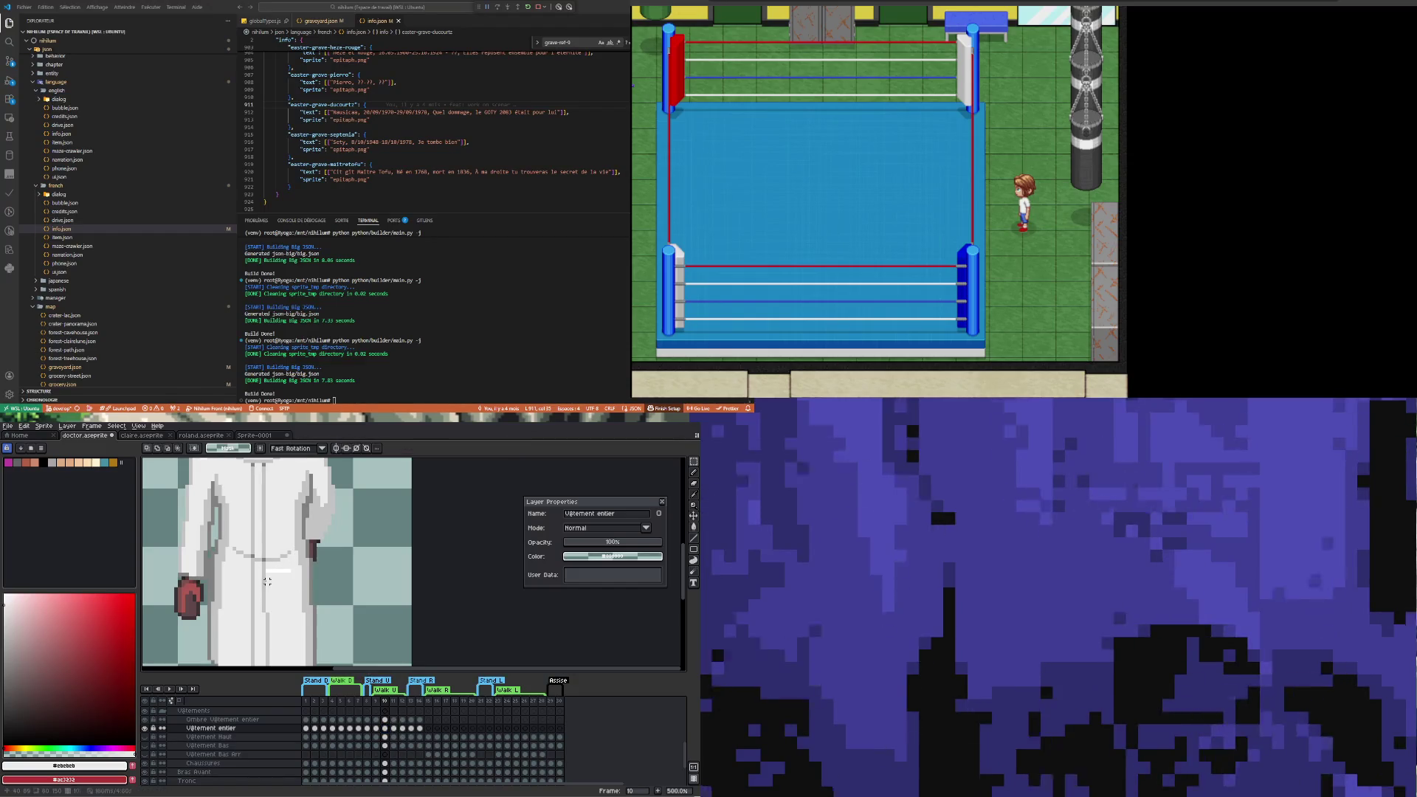
{"action": "left_click_drag", "start_coordinate": [284, 583], "coordinate": [263, 567]}
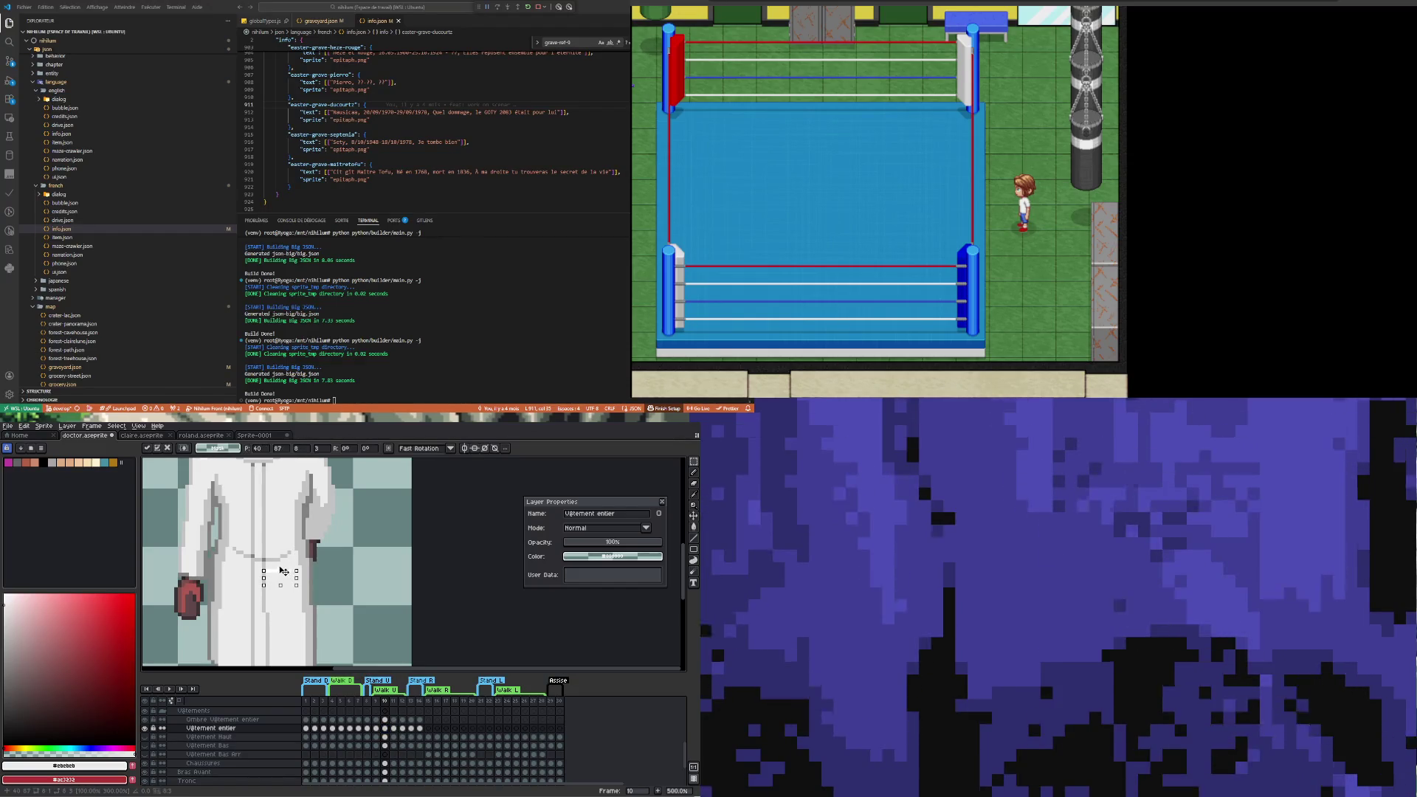
Commit the stretch and check the neighbouring walk frames 9 through 12
{"action": "left_click", "coordinate": [377, 729]}
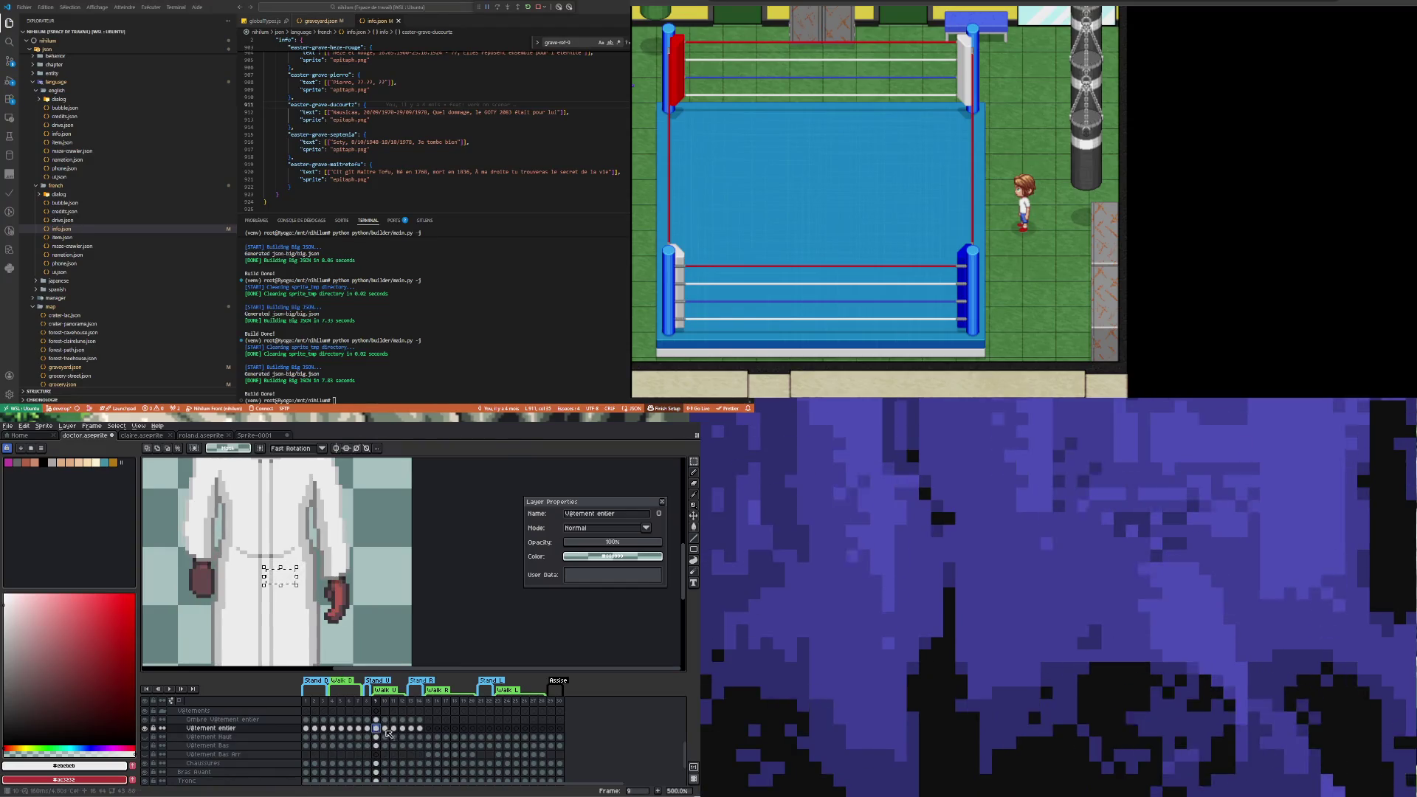
{"action": "left_click", "coordinate": [386, 730]}
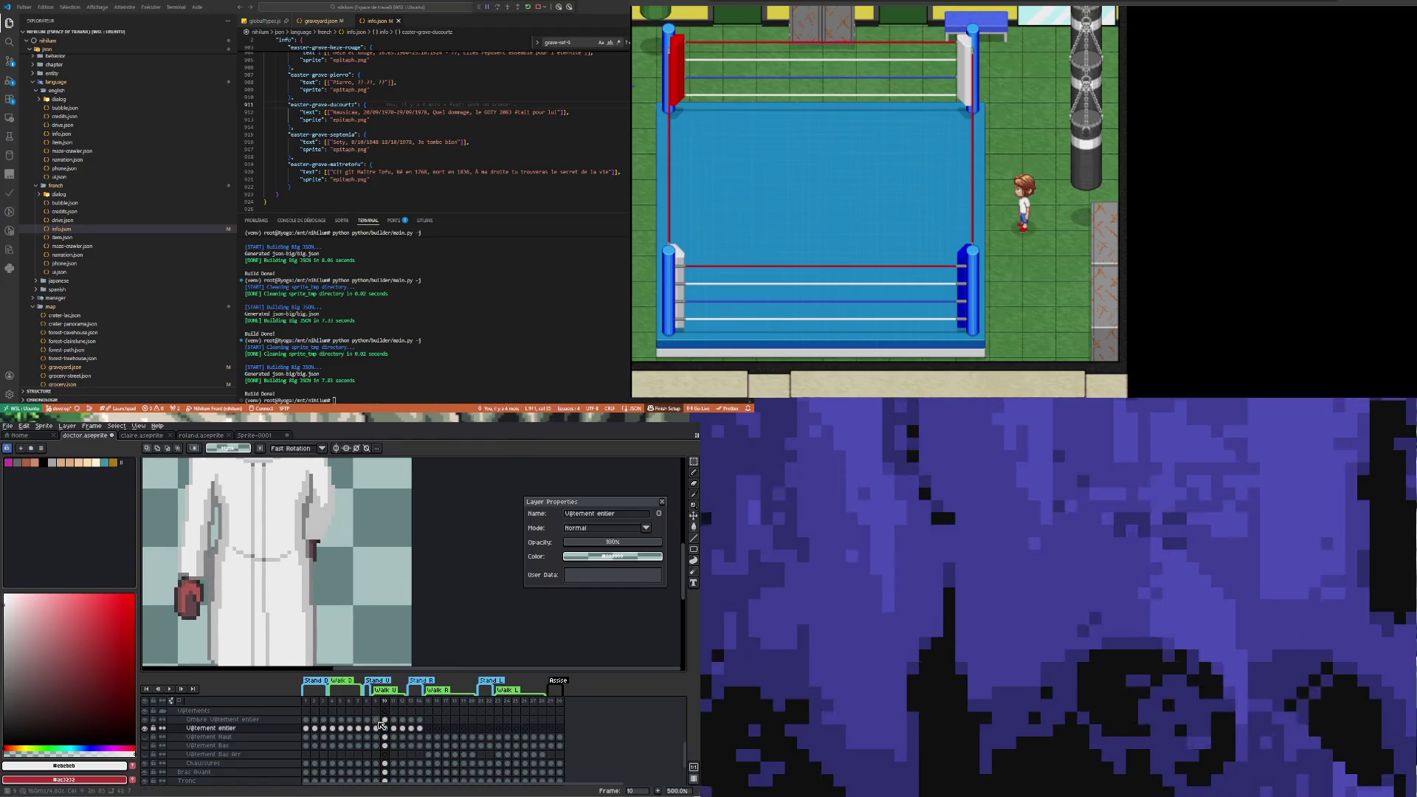
{"action": "key", "text": "Right"}
{"action": "key", "text": "Right"}
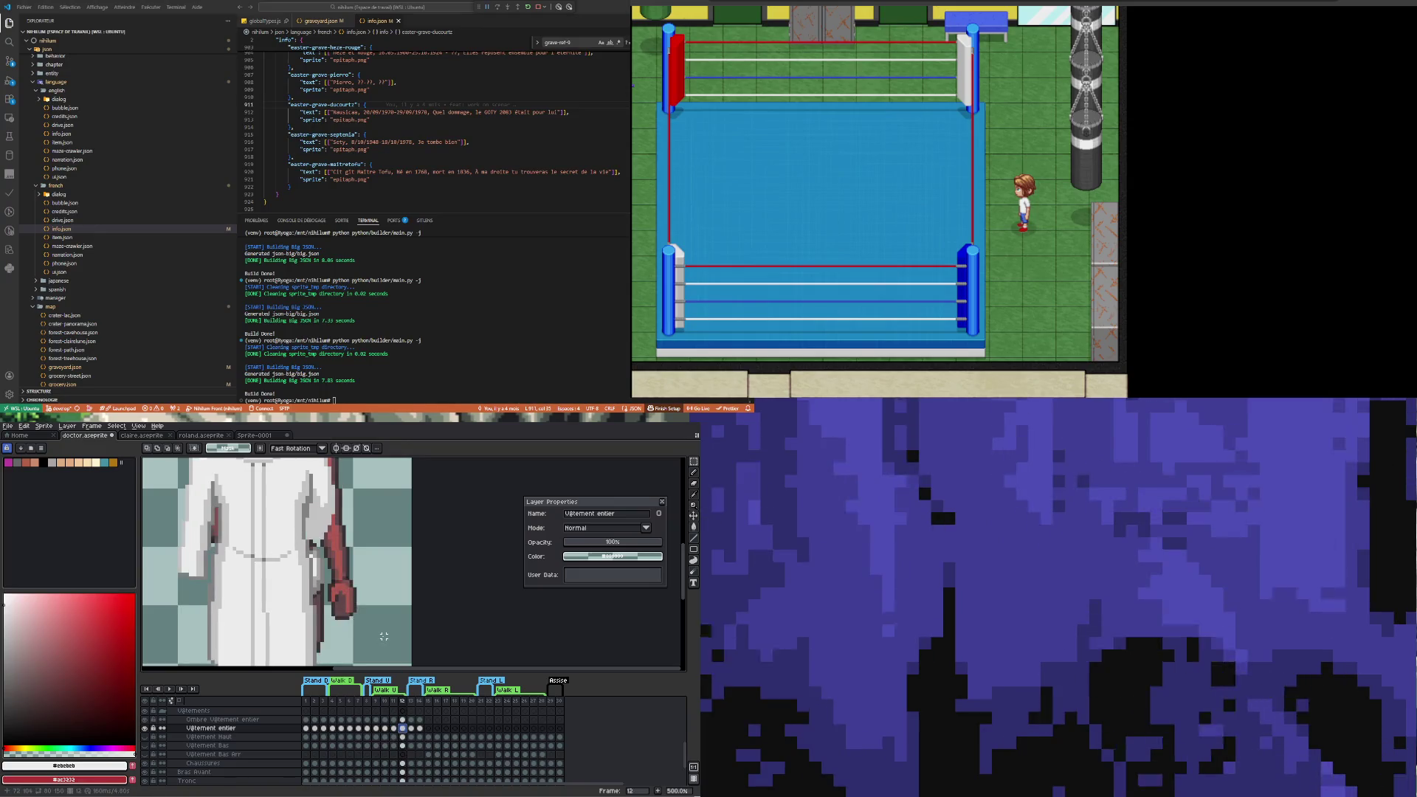
{"action": "scroll", "coordinate": [234, 565], "scroll_direction": "down", "scroll_amount": 4}
{"action": "scroll", "coordinate": [204, 604], "scroll_direction": "up", "scroll_amount": 1}
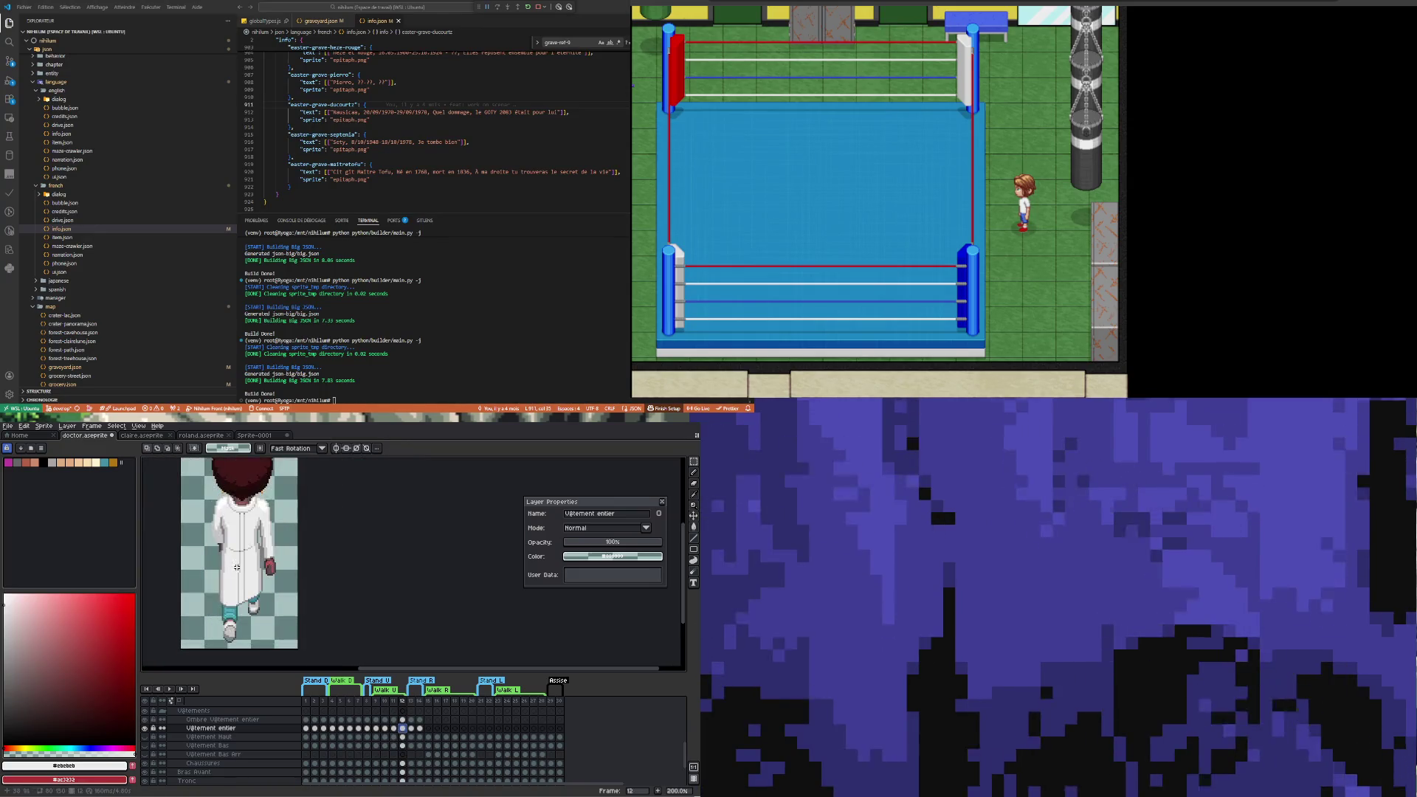
{"action": "left_click", "coordinate": [169, 689]}
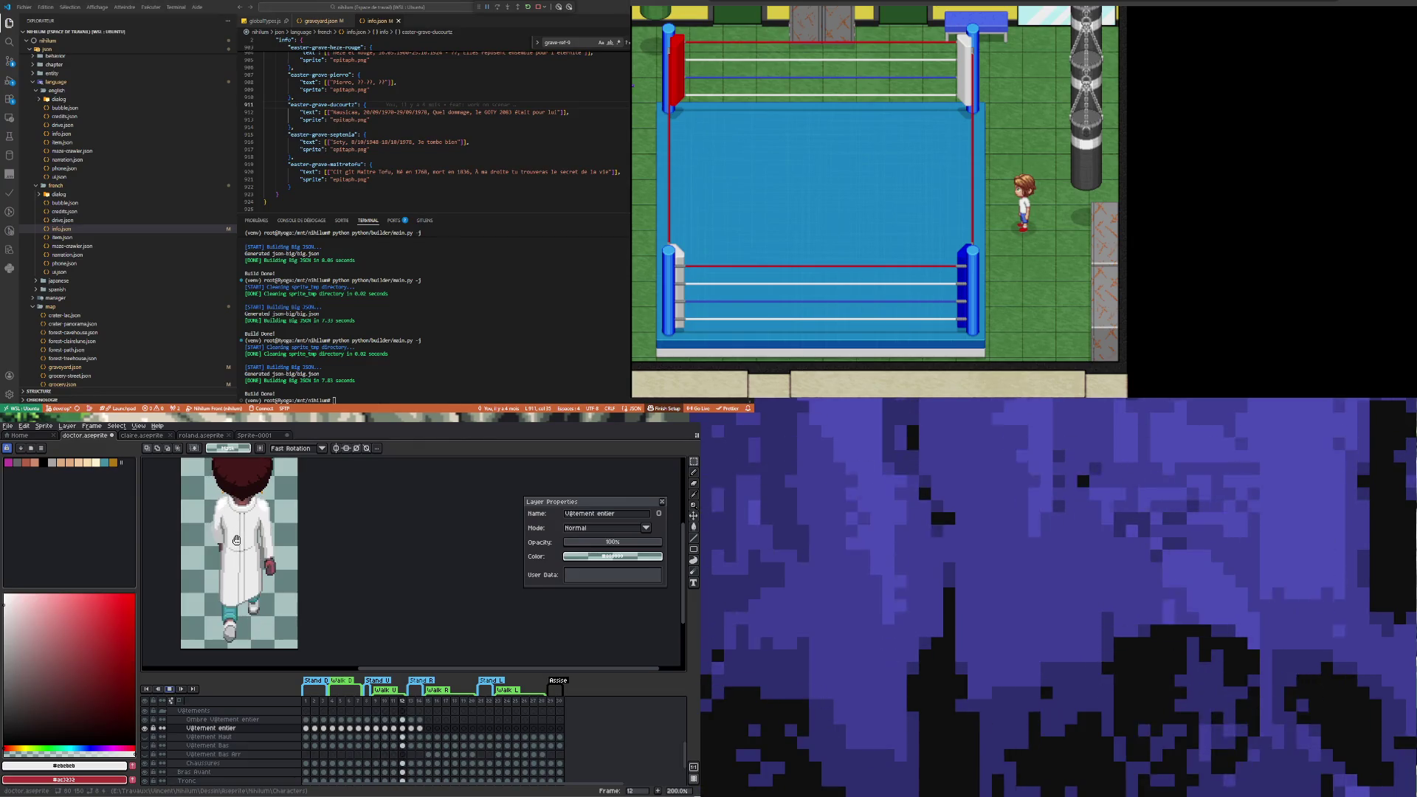
{"action": "scroll", "coordinate": [236, 539], "scroll_direction": "down", "scroll_amount": 1}
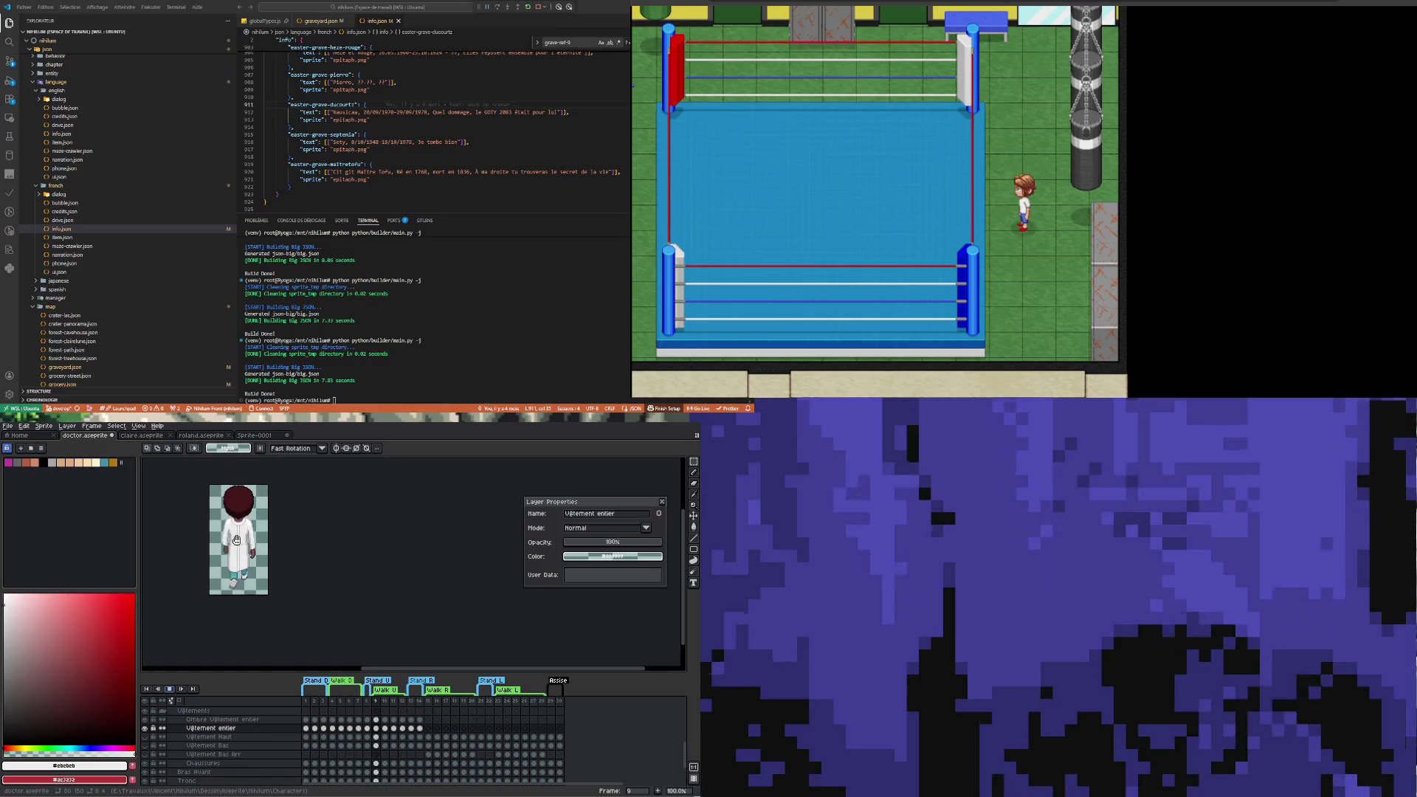
{"action": "scroll", "coordinate": [237, 539], "scroll_direction": "up", "scroll_amount": 1}
{"action": "scroll", "coordinate": [237, 540], "scroll_direction": "down", "scroll_amount": 1}
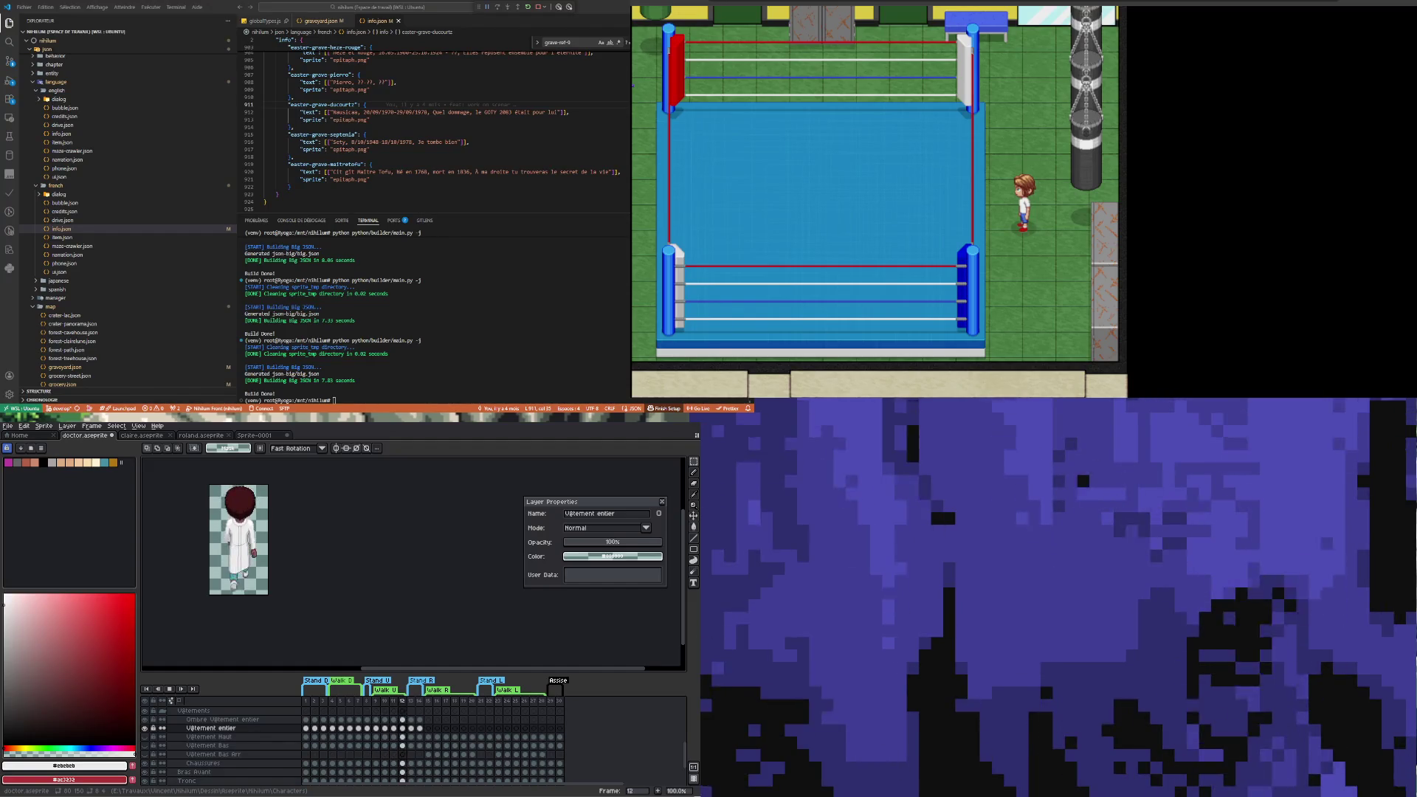
{"action": "key", "text": "Left"}
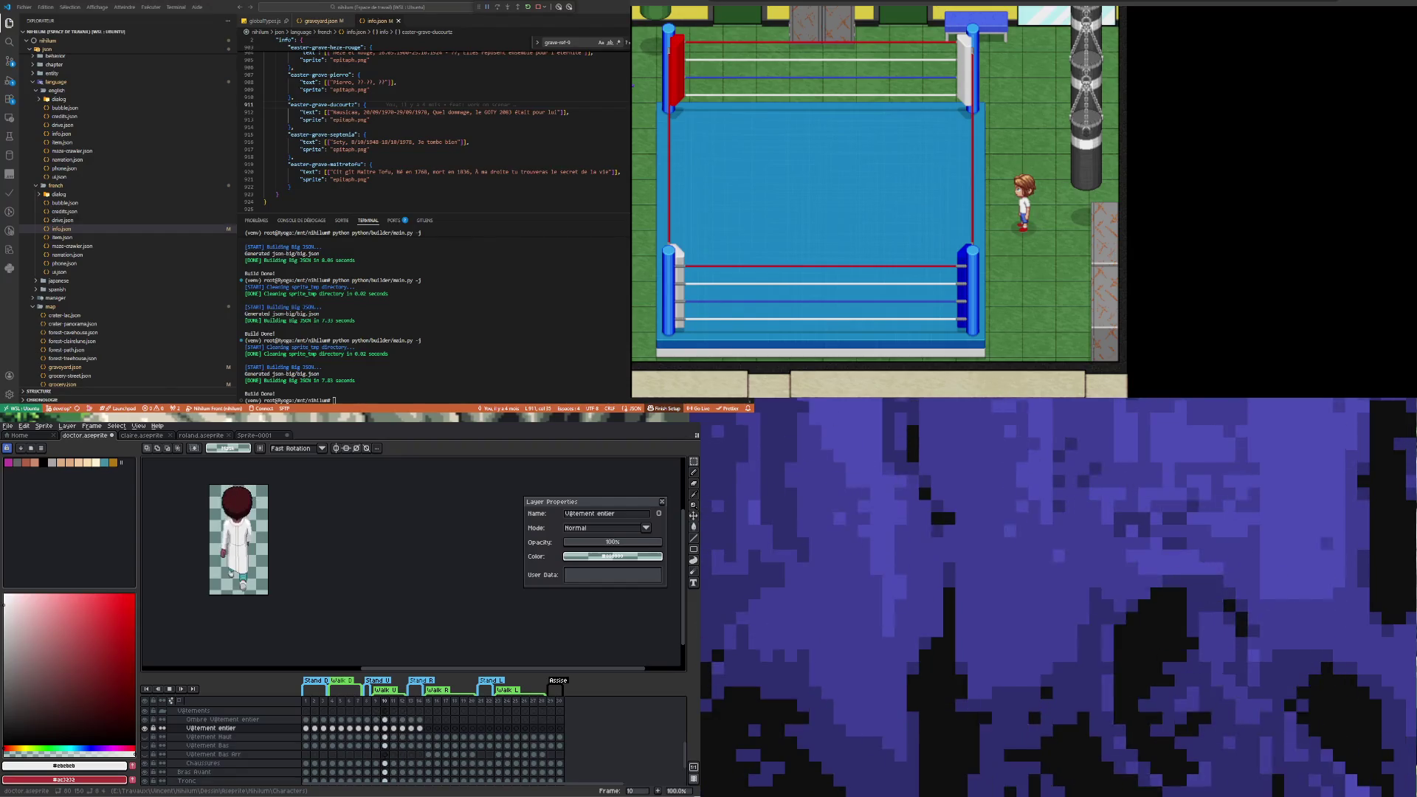
{"action": "key", "text": "Left"}
{"action": "key", "text": "Left"}
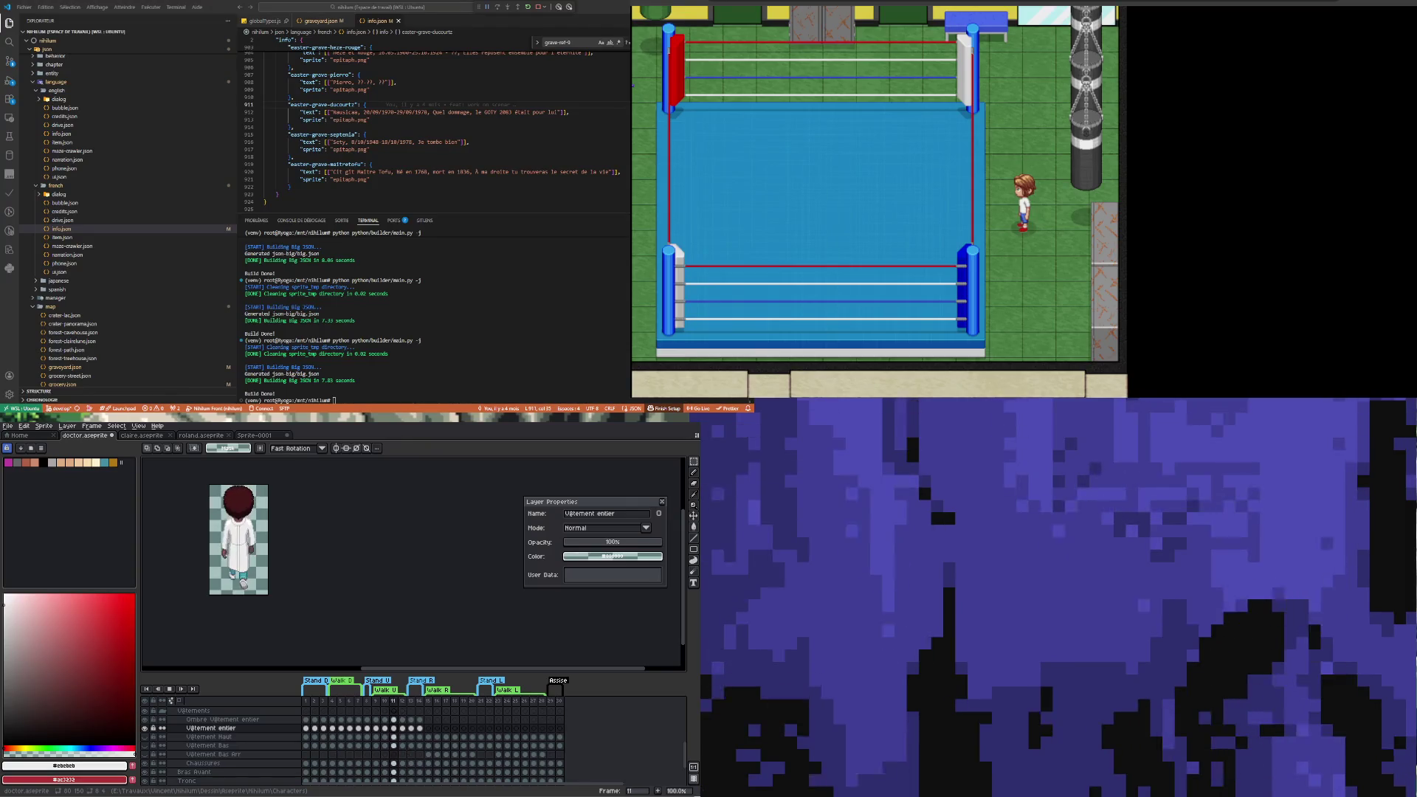
{"action": "key", "text": "Left"}
{"action": "key", "text": "Left"}
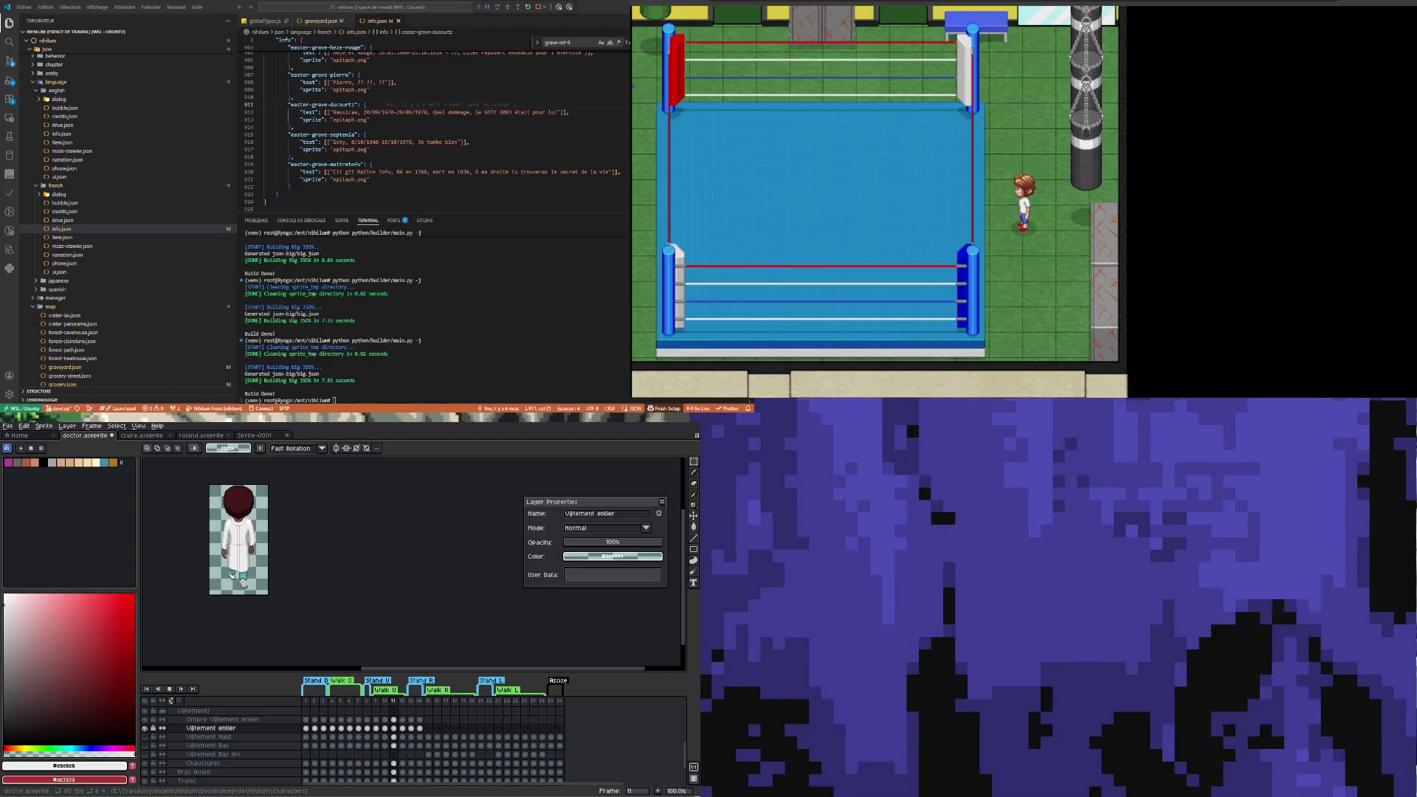
{"action": "key", "text": "Right"}
{"action": "key", "text": "Right"}
{"action": "key", "text": "Right"}
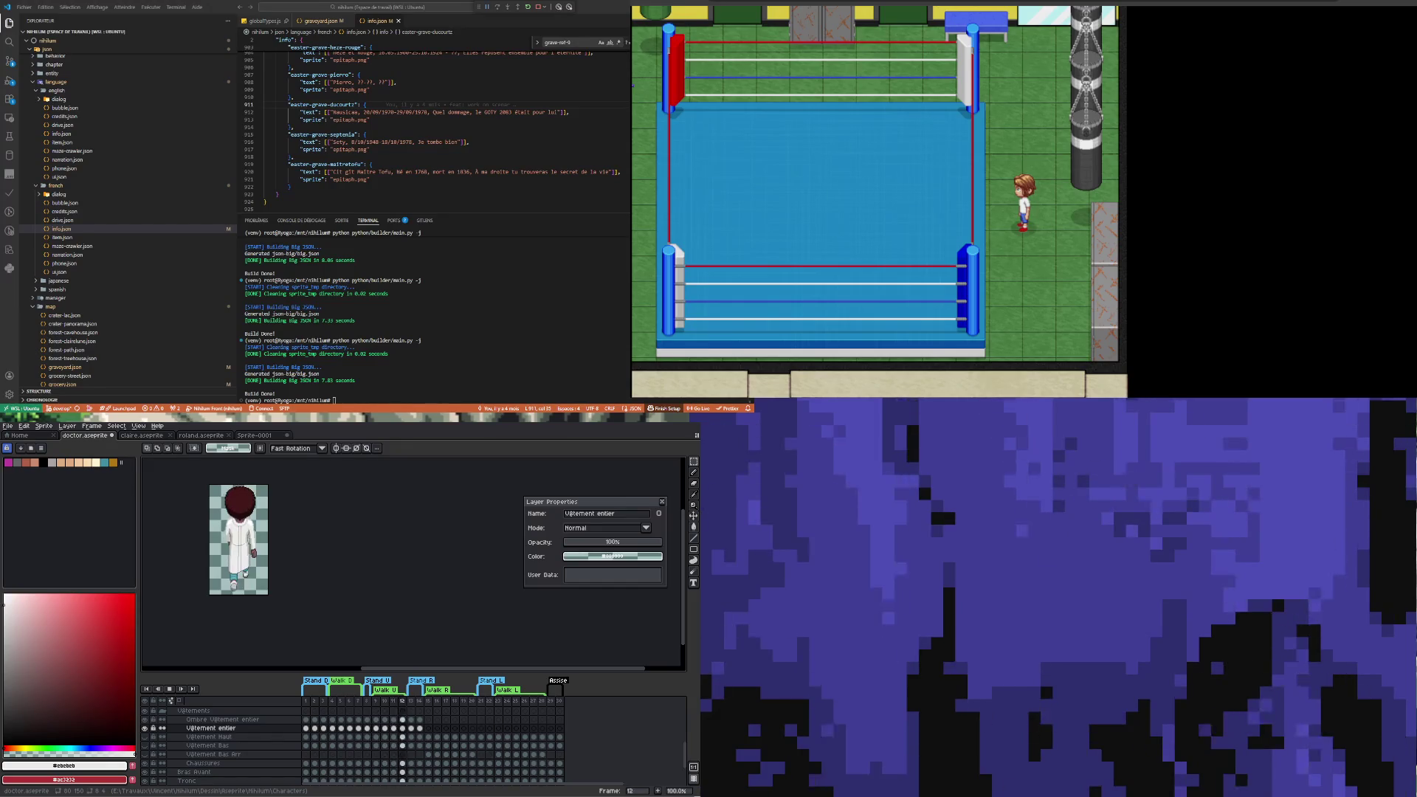
{"action": "key", "text": "Right"}
{"action": "key", "text": "Right"}
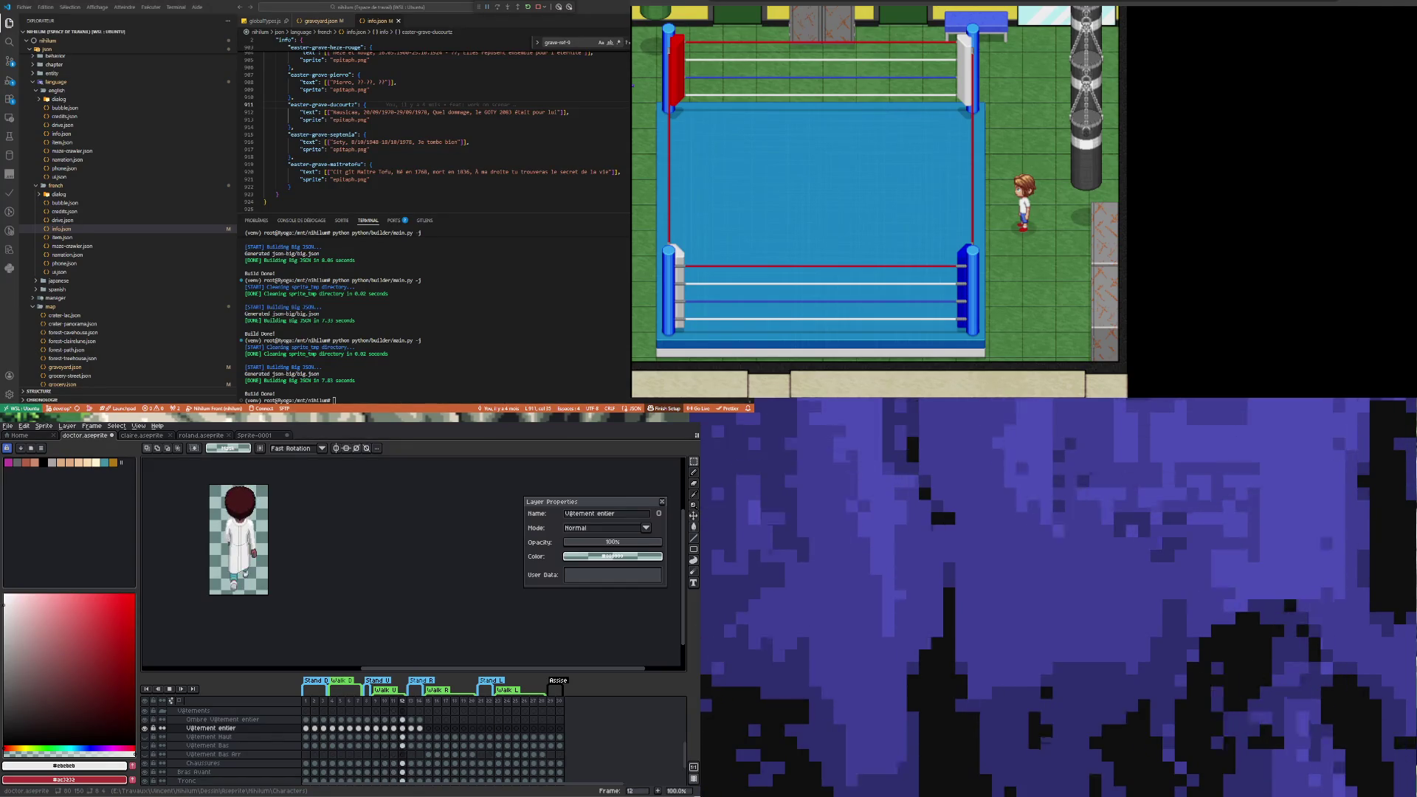
{"action": "key", "text": "Left"}
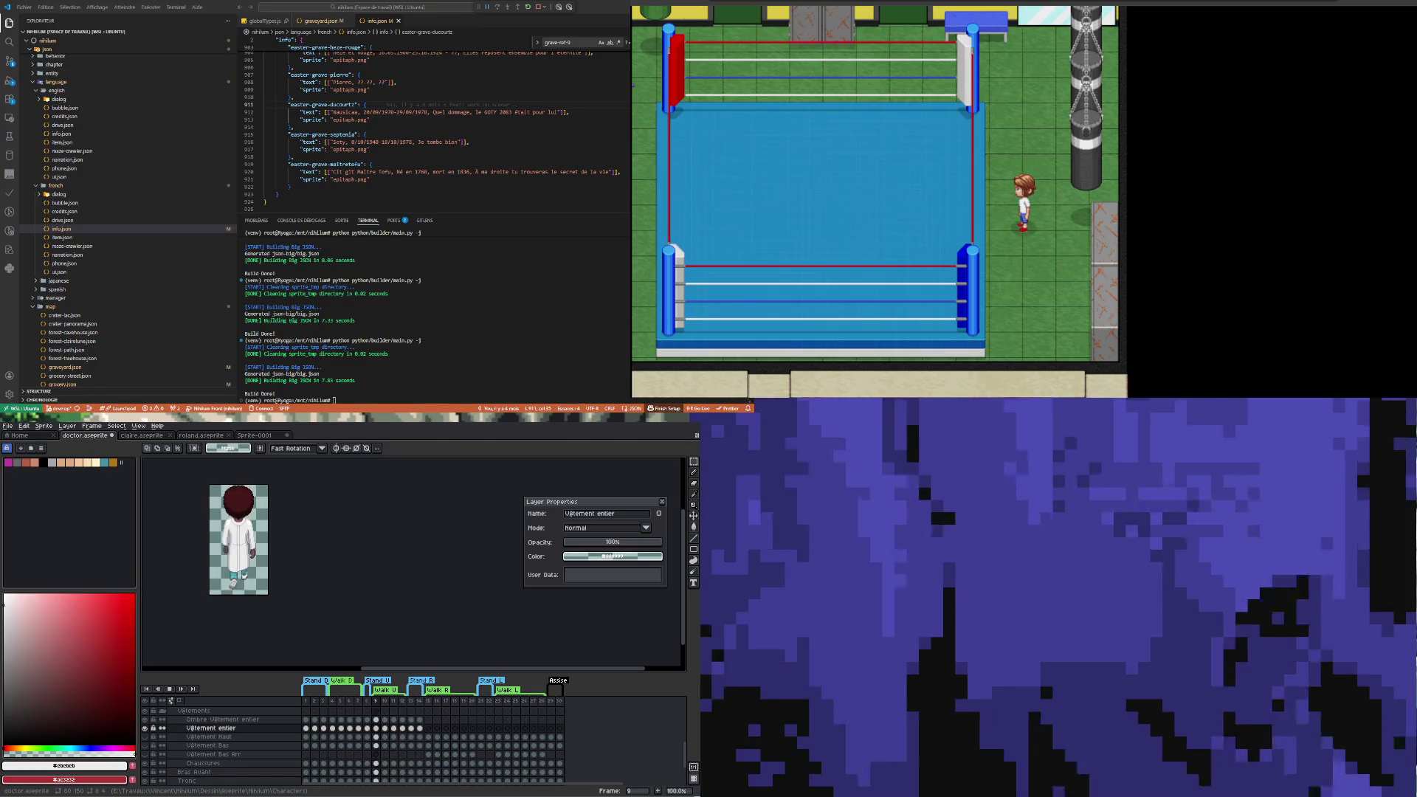
{"action": "key", "text": "Right"}
{"action": "key", "text": "Right"}
{"action": "key", "text": "Right"}
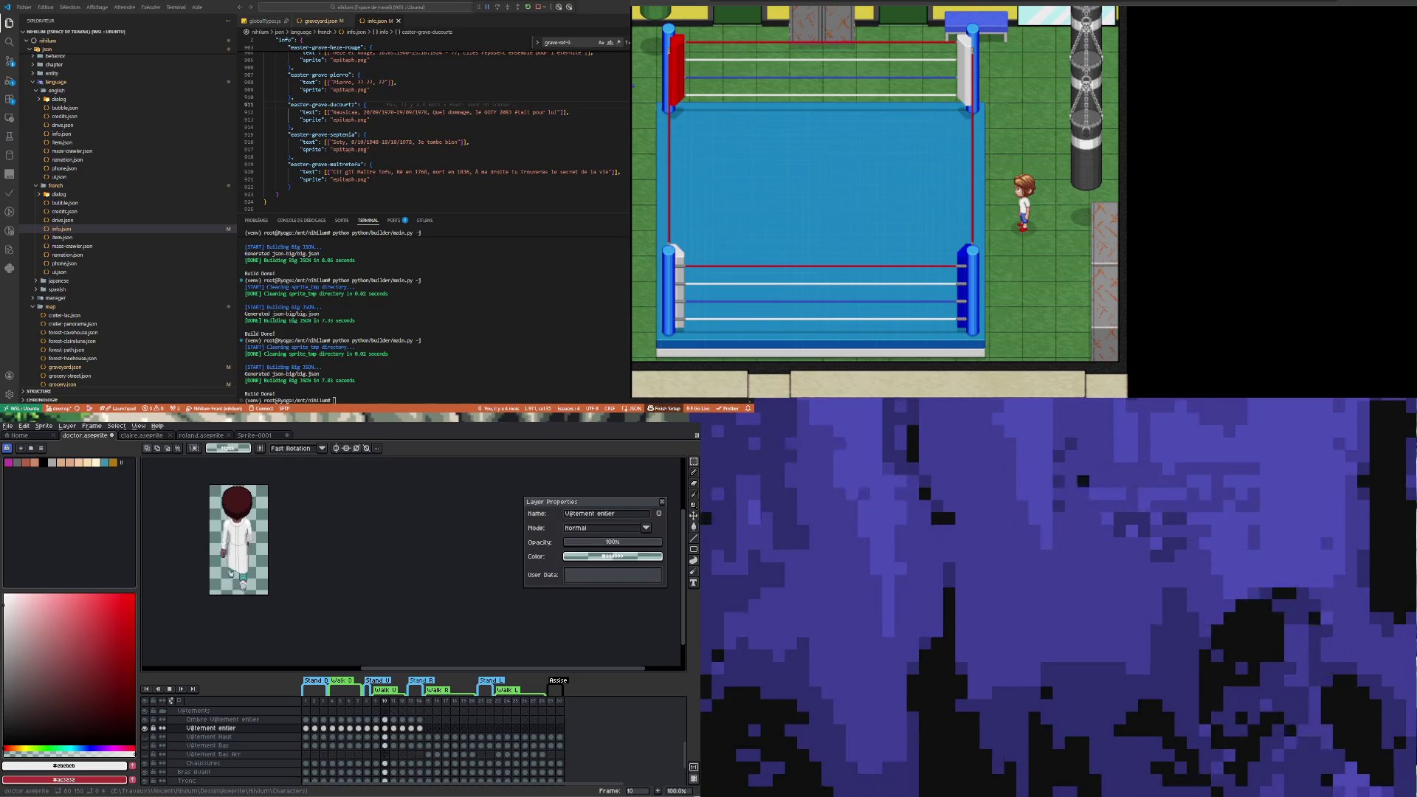
{"action": "key", "text": "Right"}
{"action": "key", "text": "Right"}
{"action": "key", "text": "Right"}
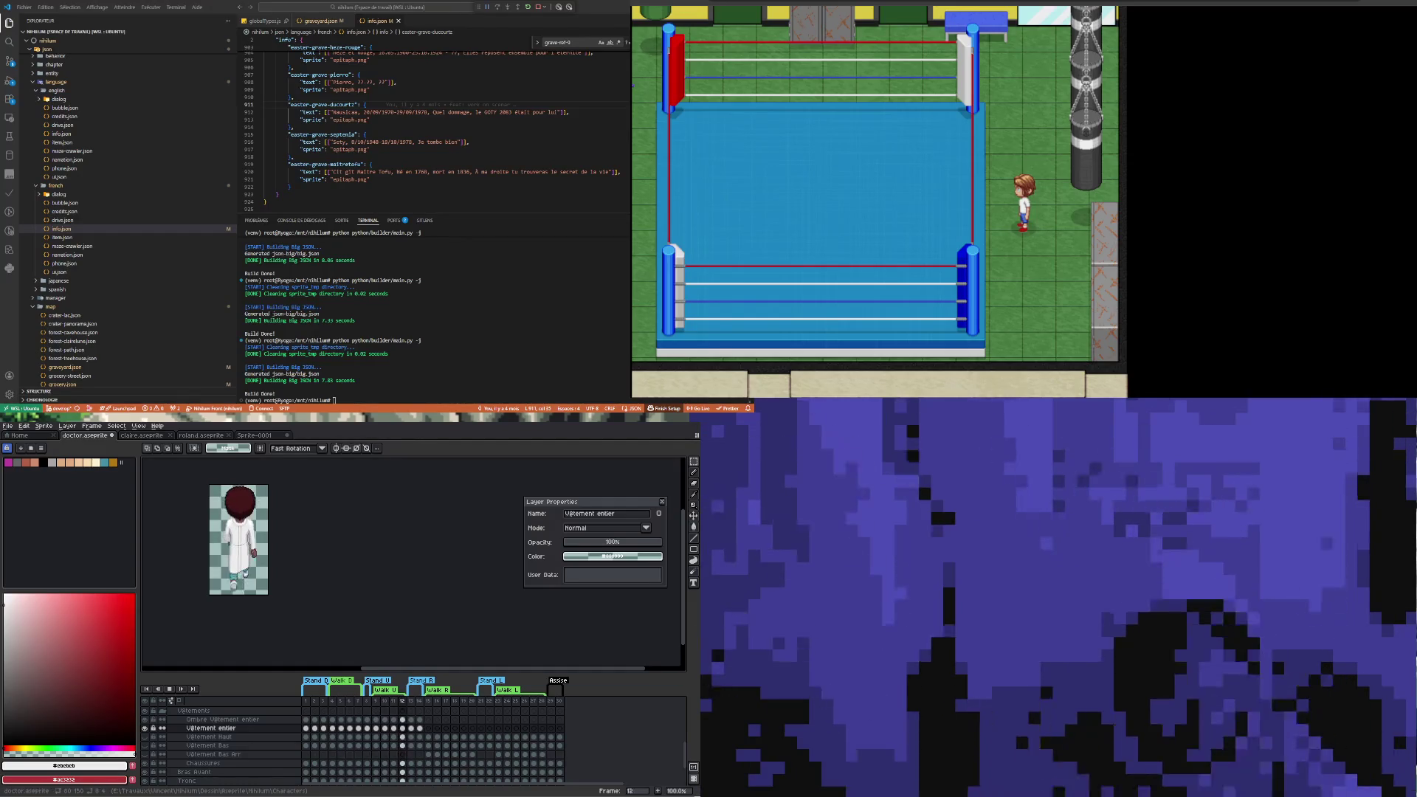
Zoom in on the collar across frames 9–12 and sample white #ffffff from the coat
{"action": "key", "text": "2"}
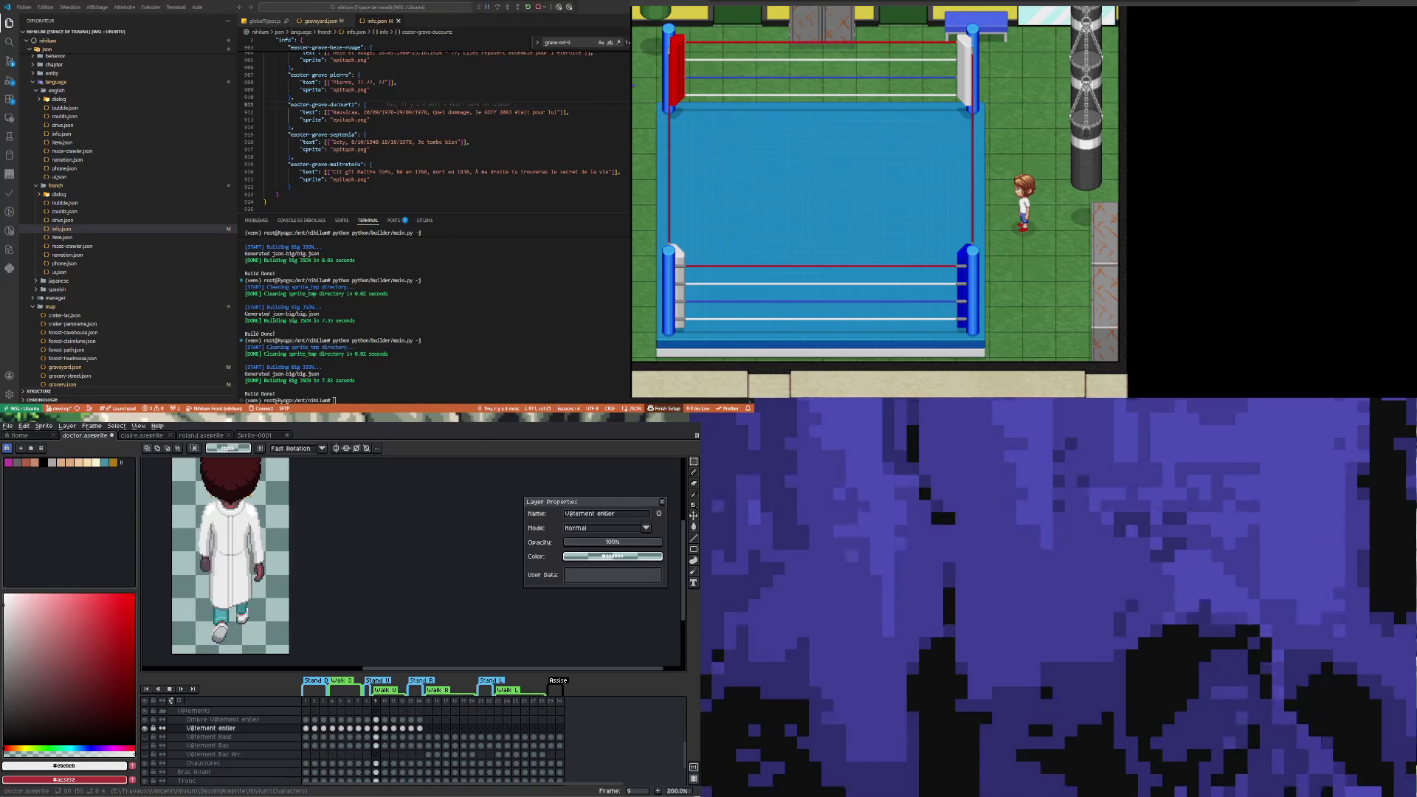
{"action": "left_click", "coordinate": [377, 729]}
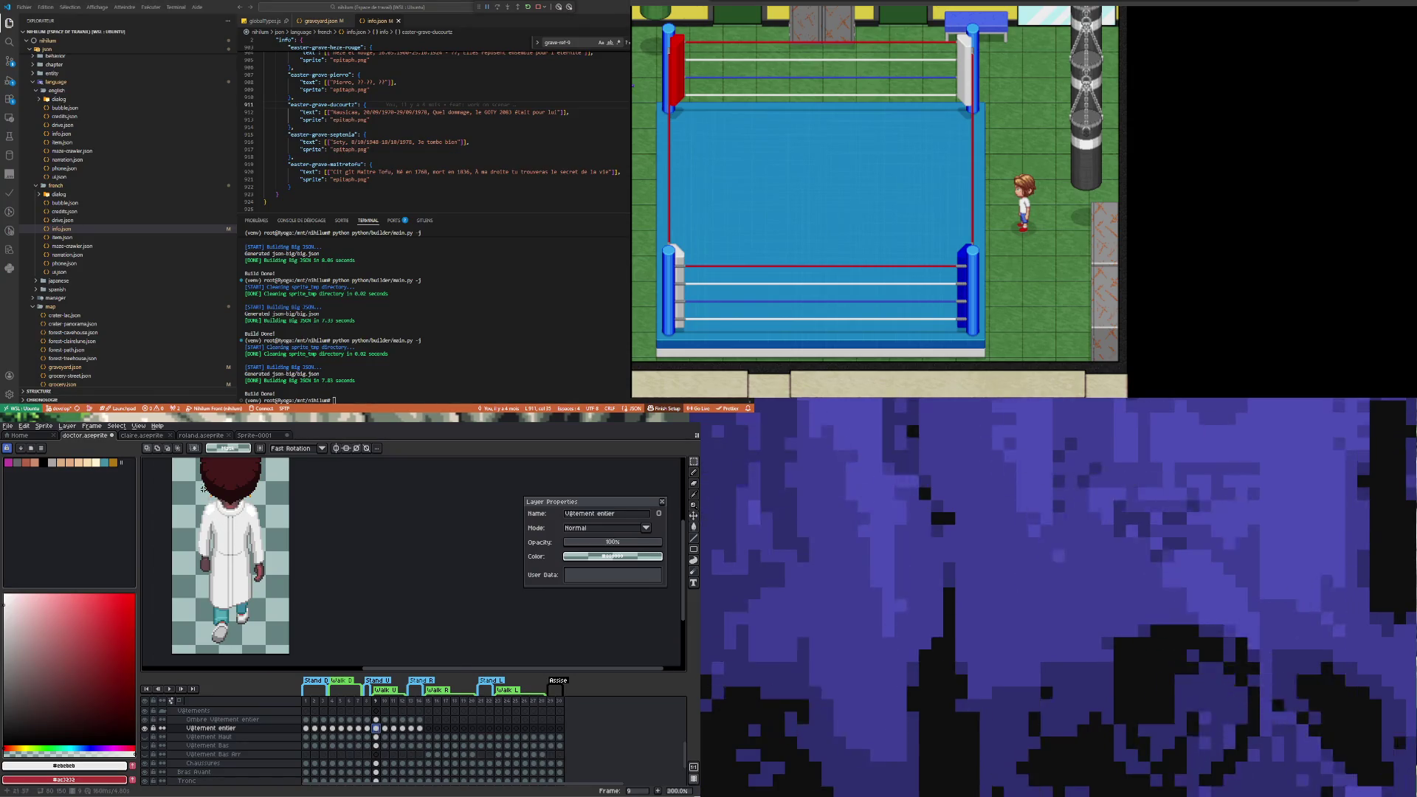
{"action": "key", "text": "6"}
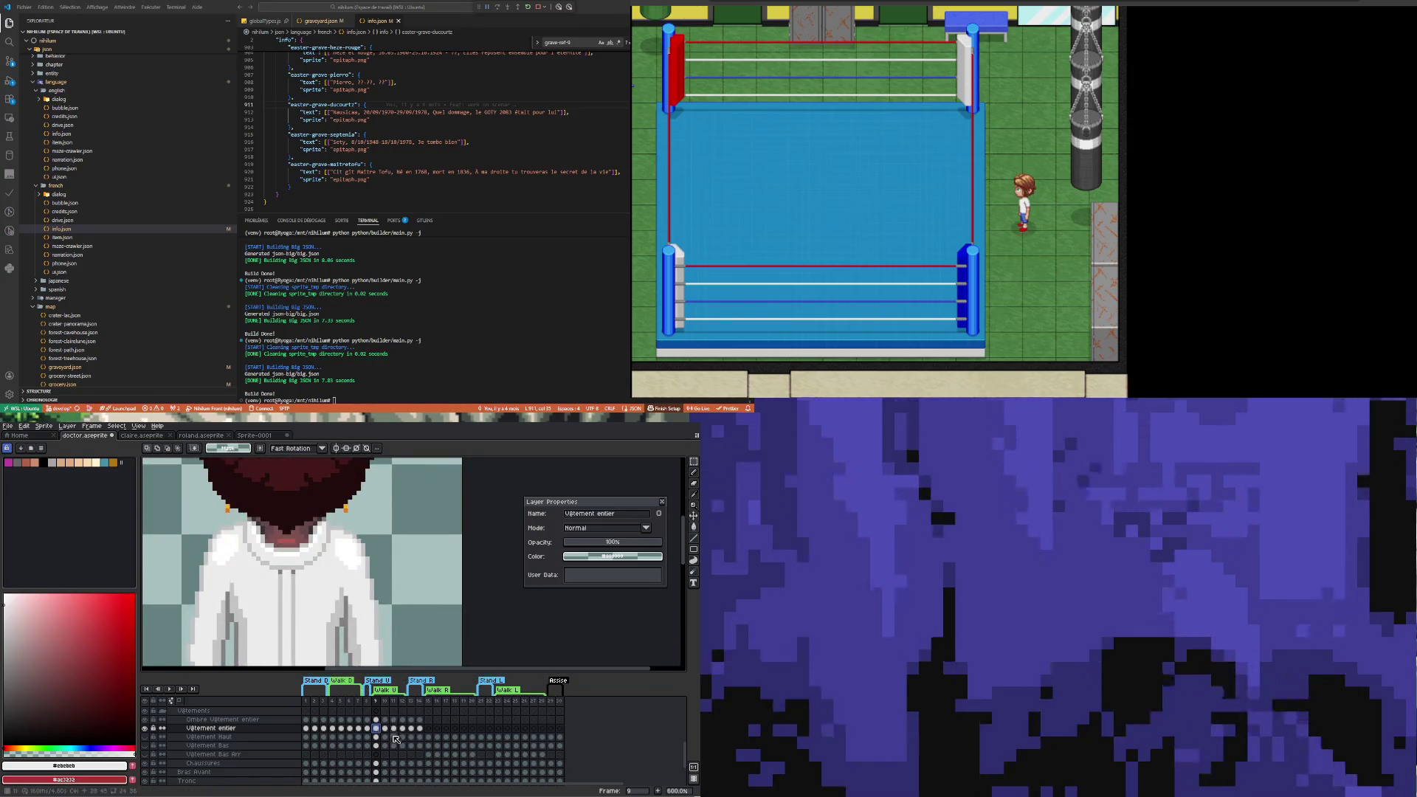
{"action": "left_click", "coordinate": [386, 729]}
{"action": "left_click", "coordinate": [394, 729]}
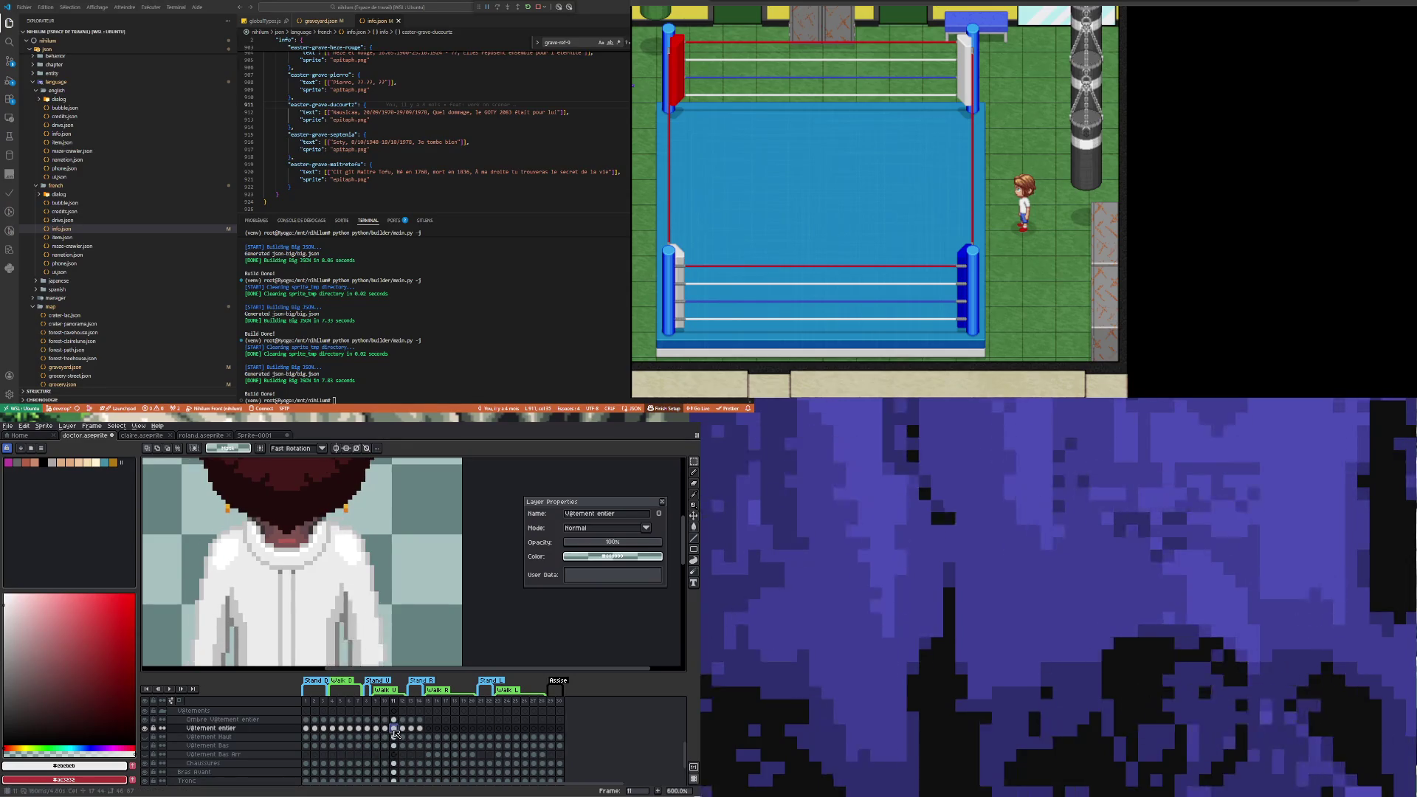
{"action": "left_click", "coordinate": [404, 729]}
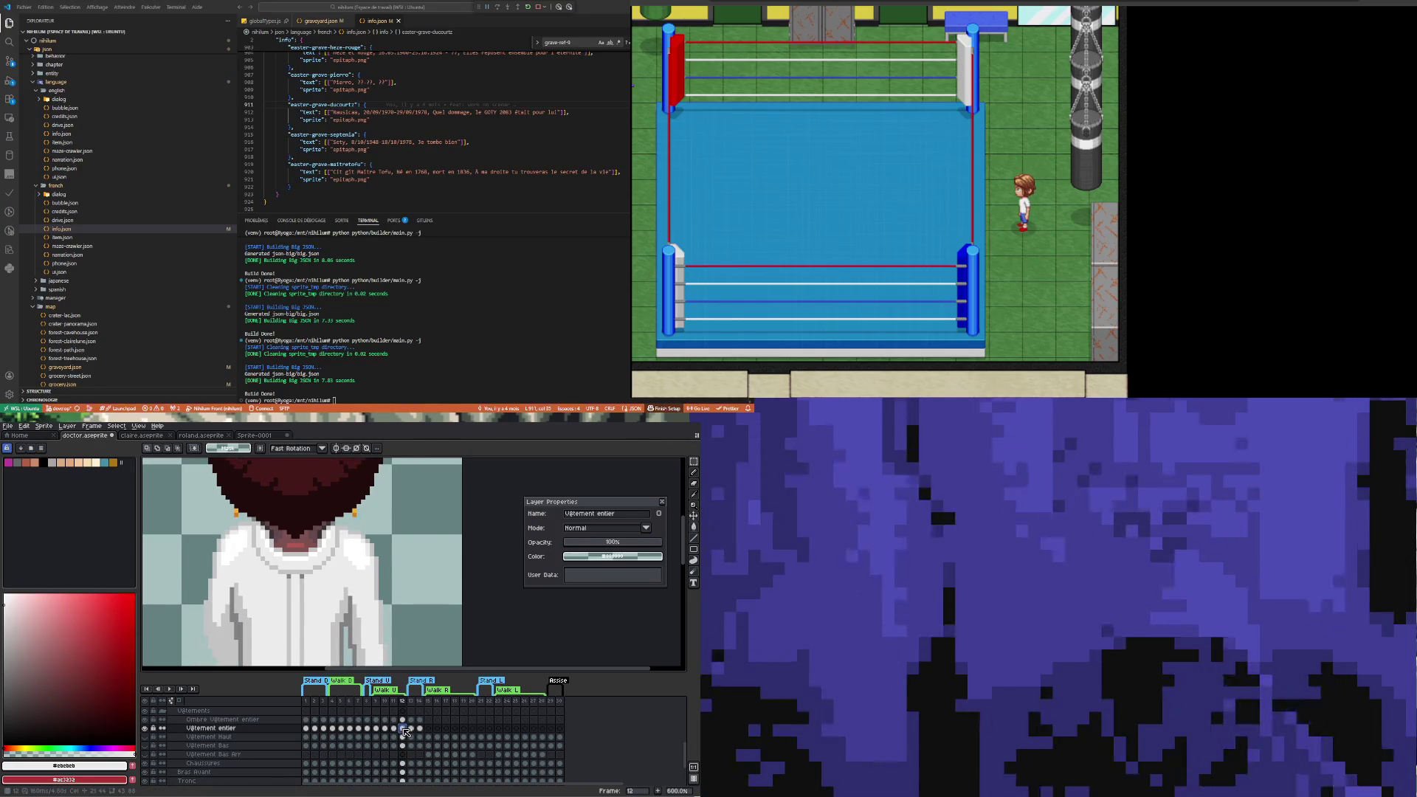
{"action": "left_click", "coordinate": [394, 728]}
{"action": "scroll", "coordinate": [243, 531], "scroll_direction": "up", "scroll_amount": 3}
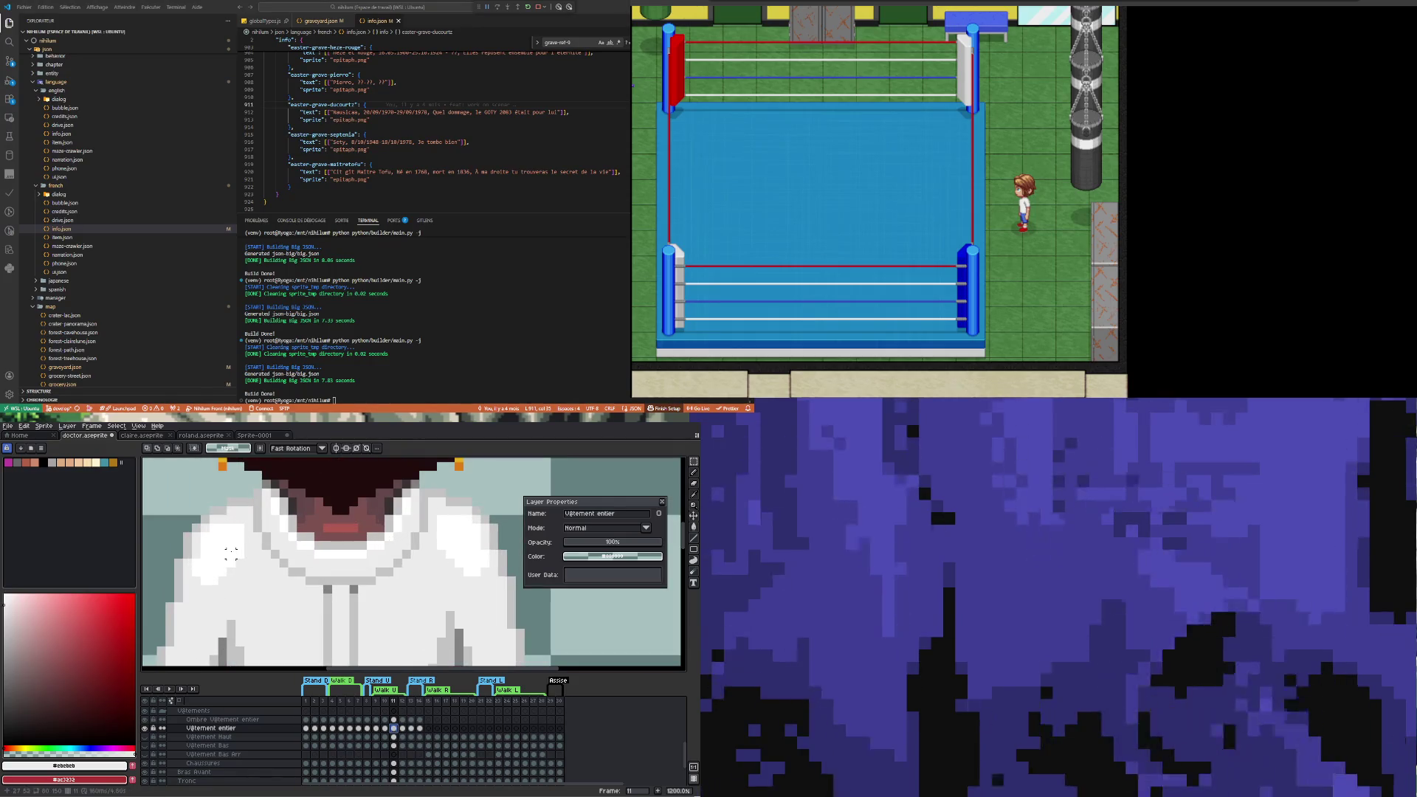
{"action": "left_click", "coordinate": [239, 528], "text": "alt"}
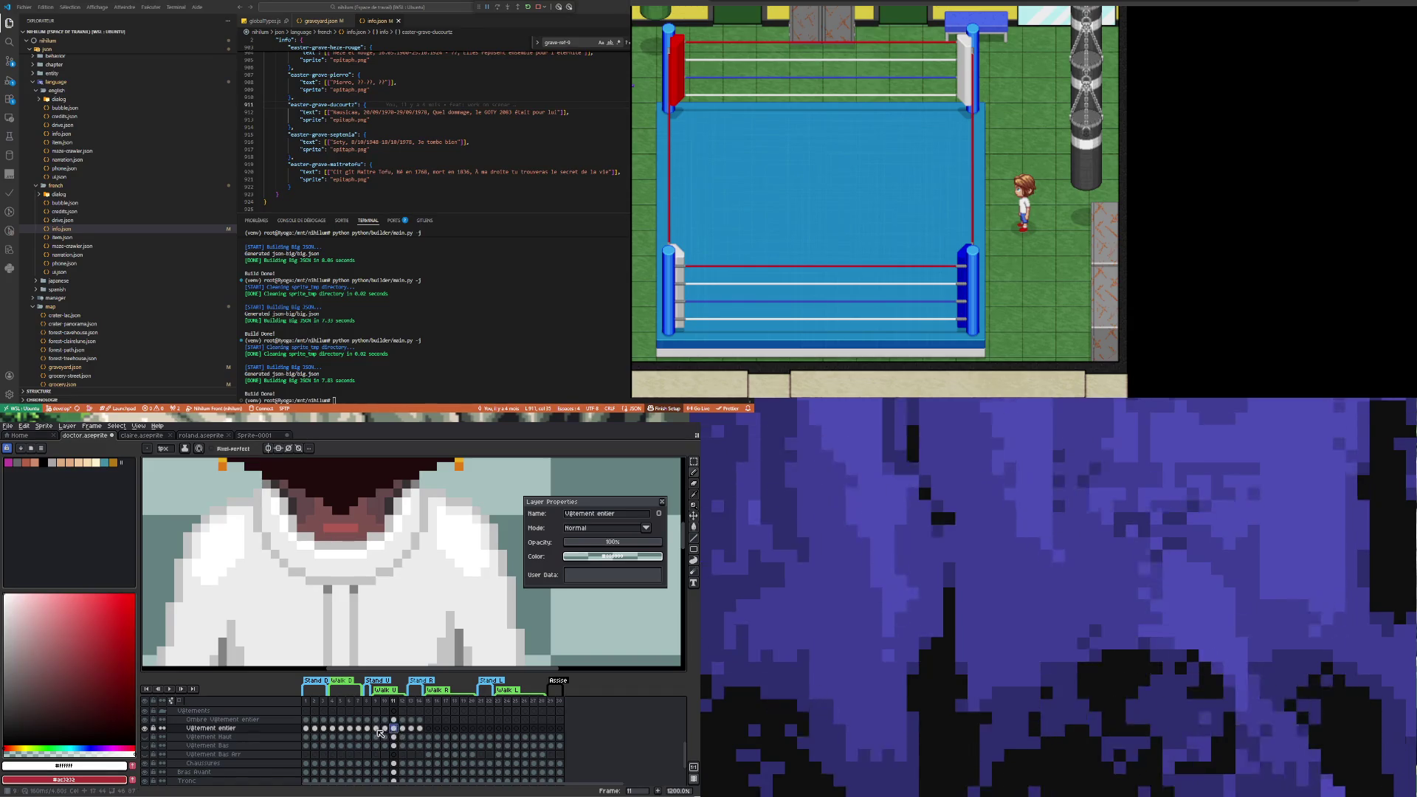
Recheck the collar on walk frames 9, 10 and 12
{"action": "left_click", "coordinate": [376, 728]}
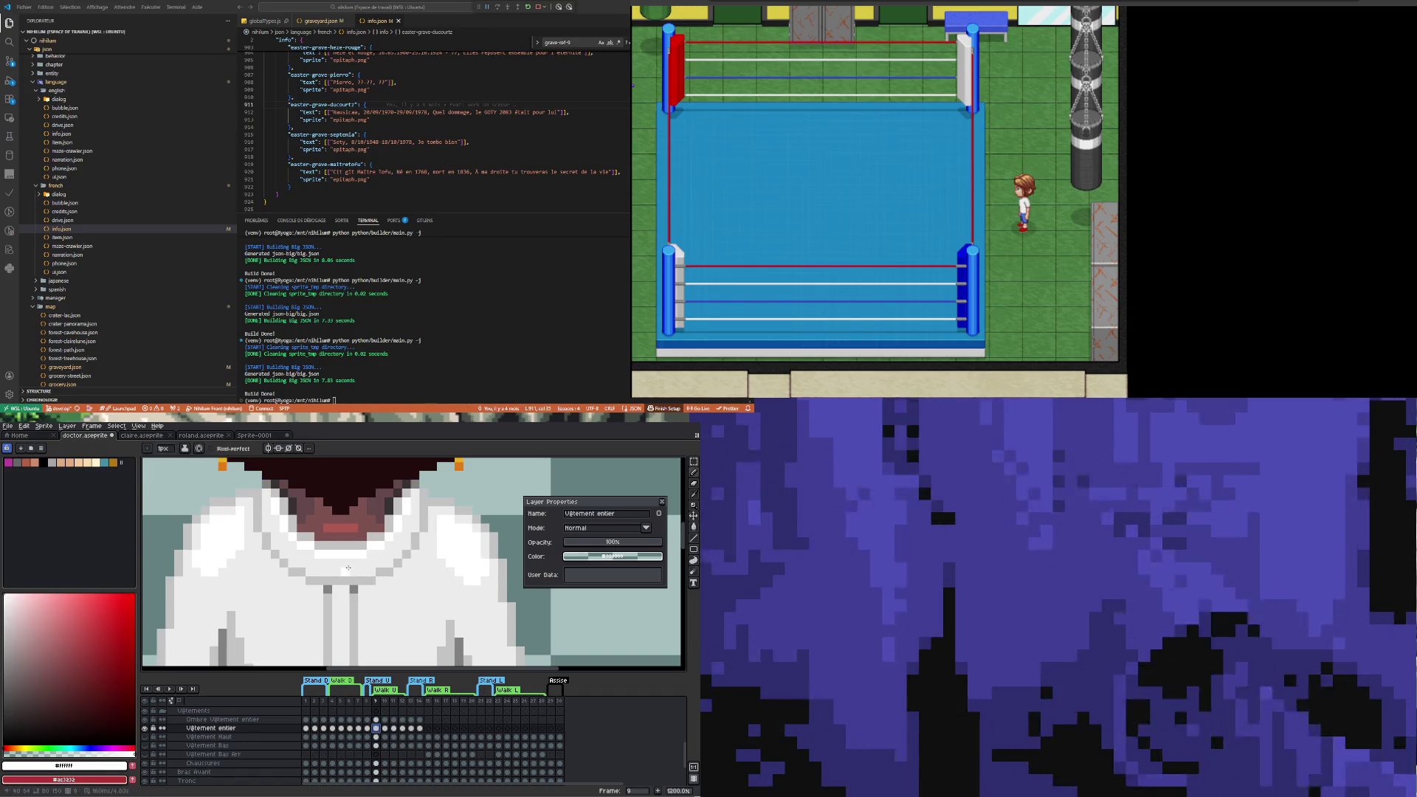
{"action": "left_click", "coordinate": [386, 729]}
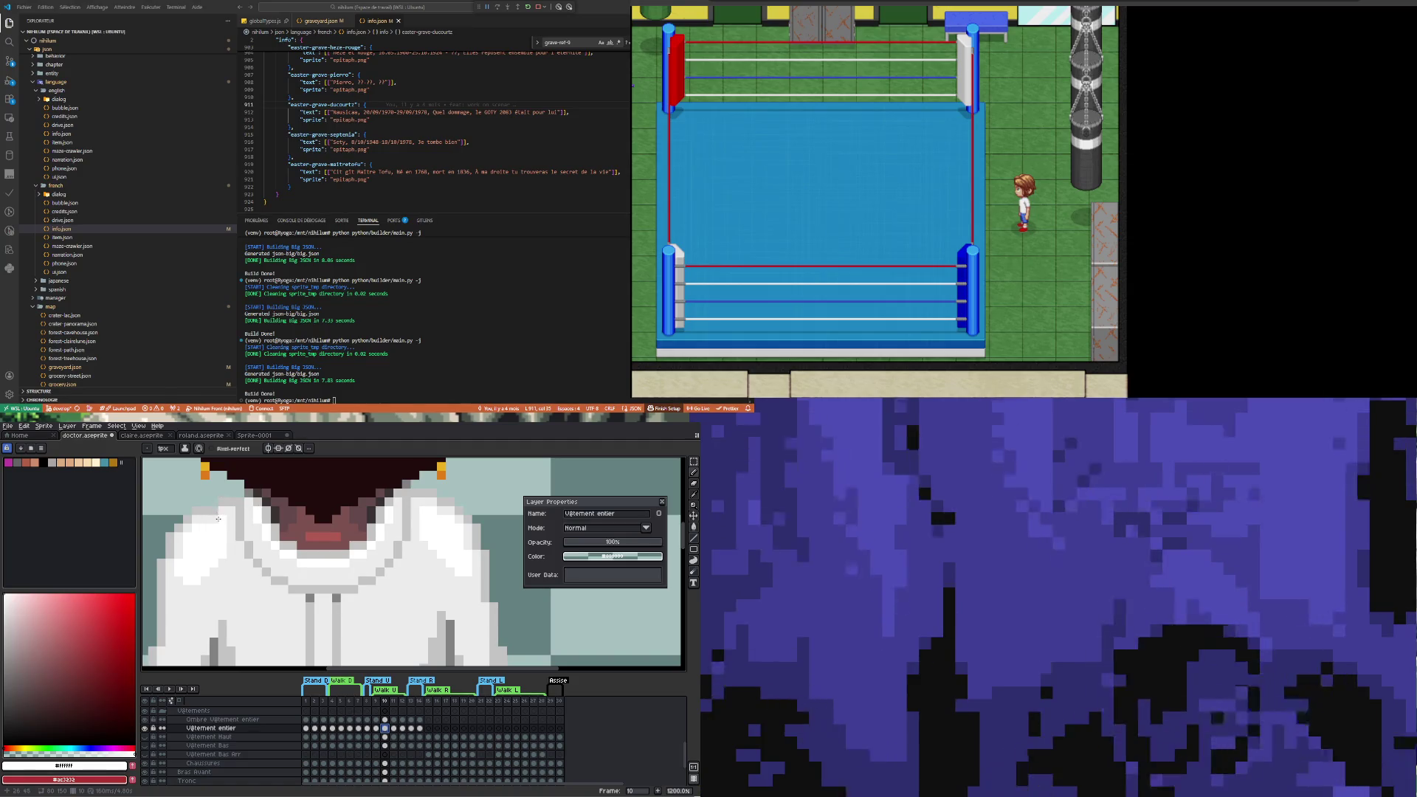
{"action": "scroll", "coordinate": [303, 529], "scroll_direction": "down", "scroll_amount": 3}
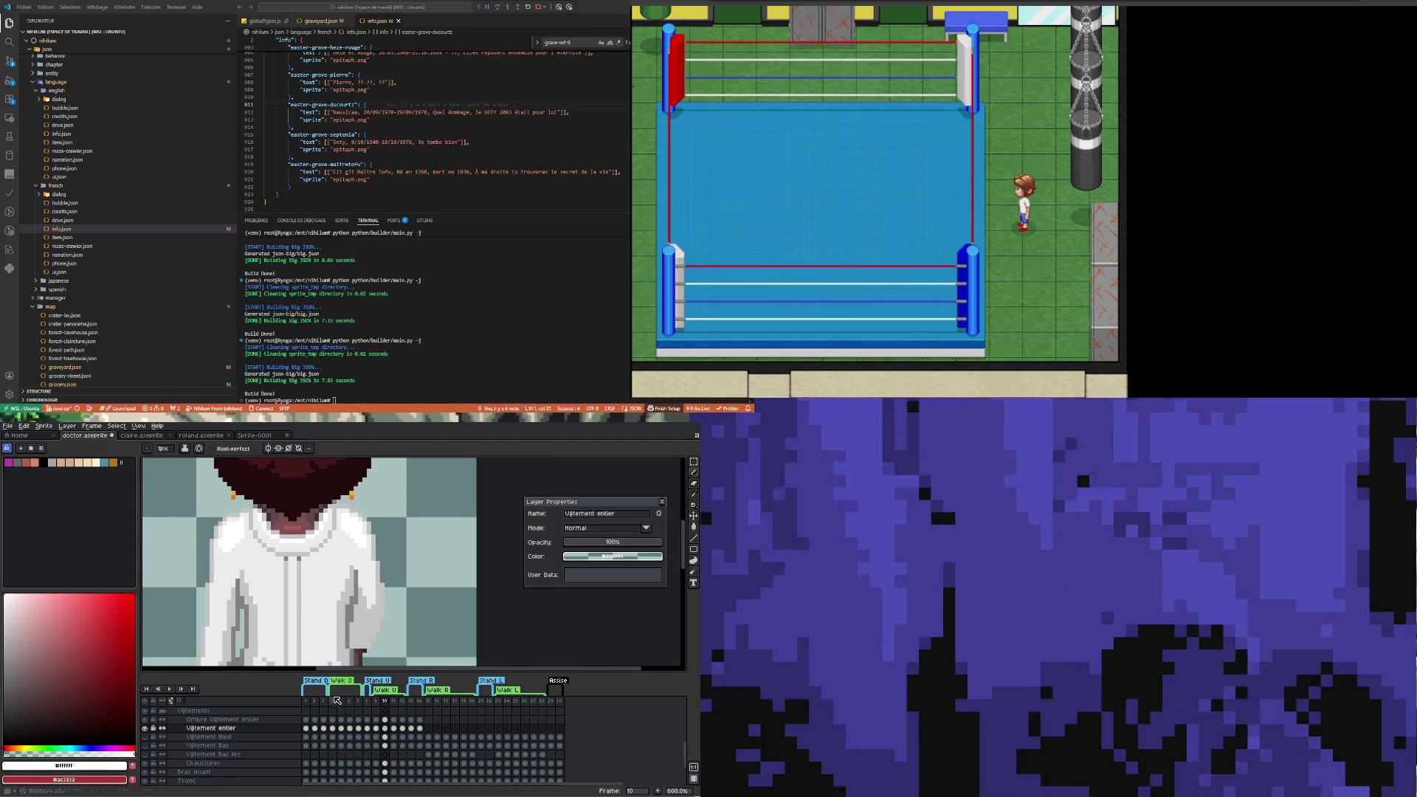
{"action": "left_click", "coordinate": [402, 728]}
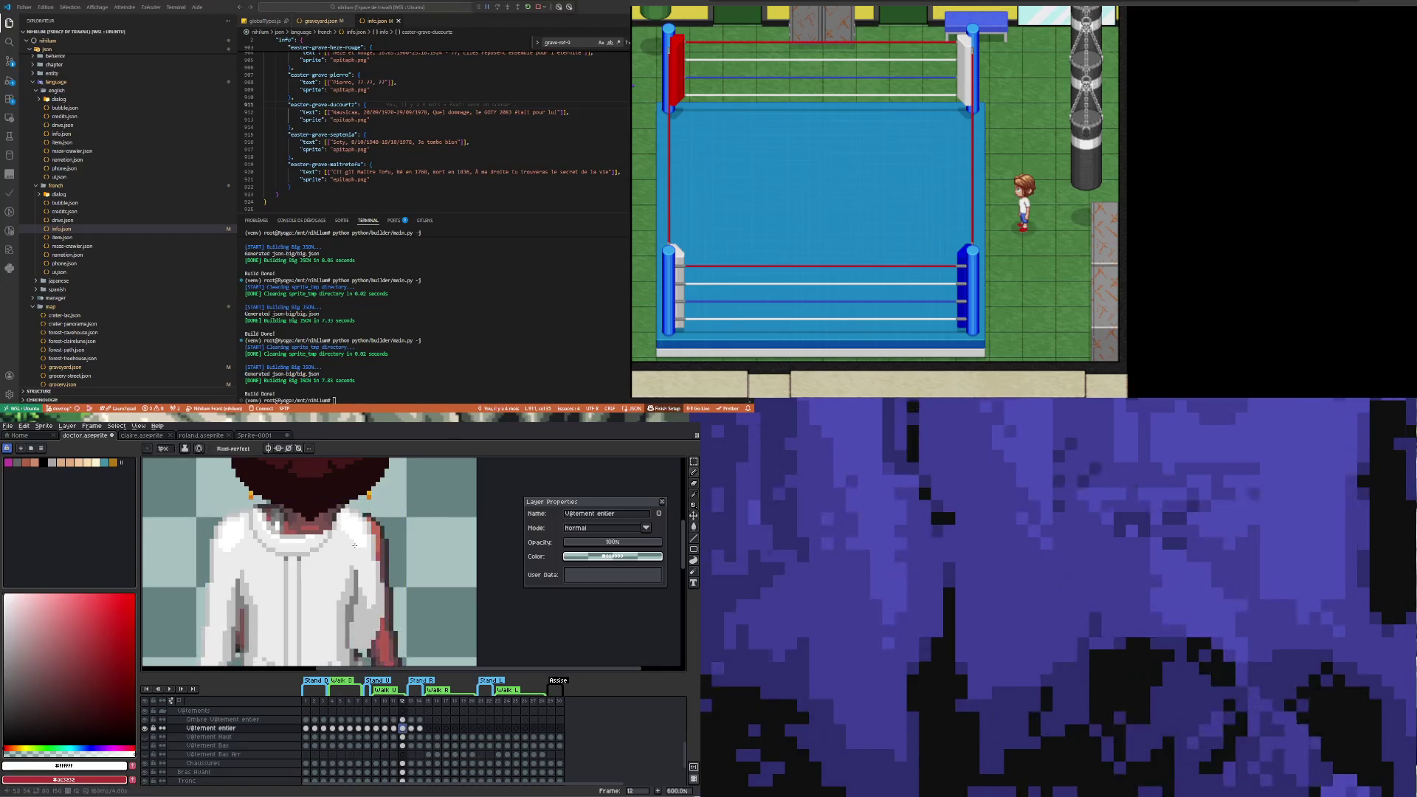
{"action": "scroll", "coordinate": [302, 543], "scroll_direction": "down", "scroll_amount": 3}
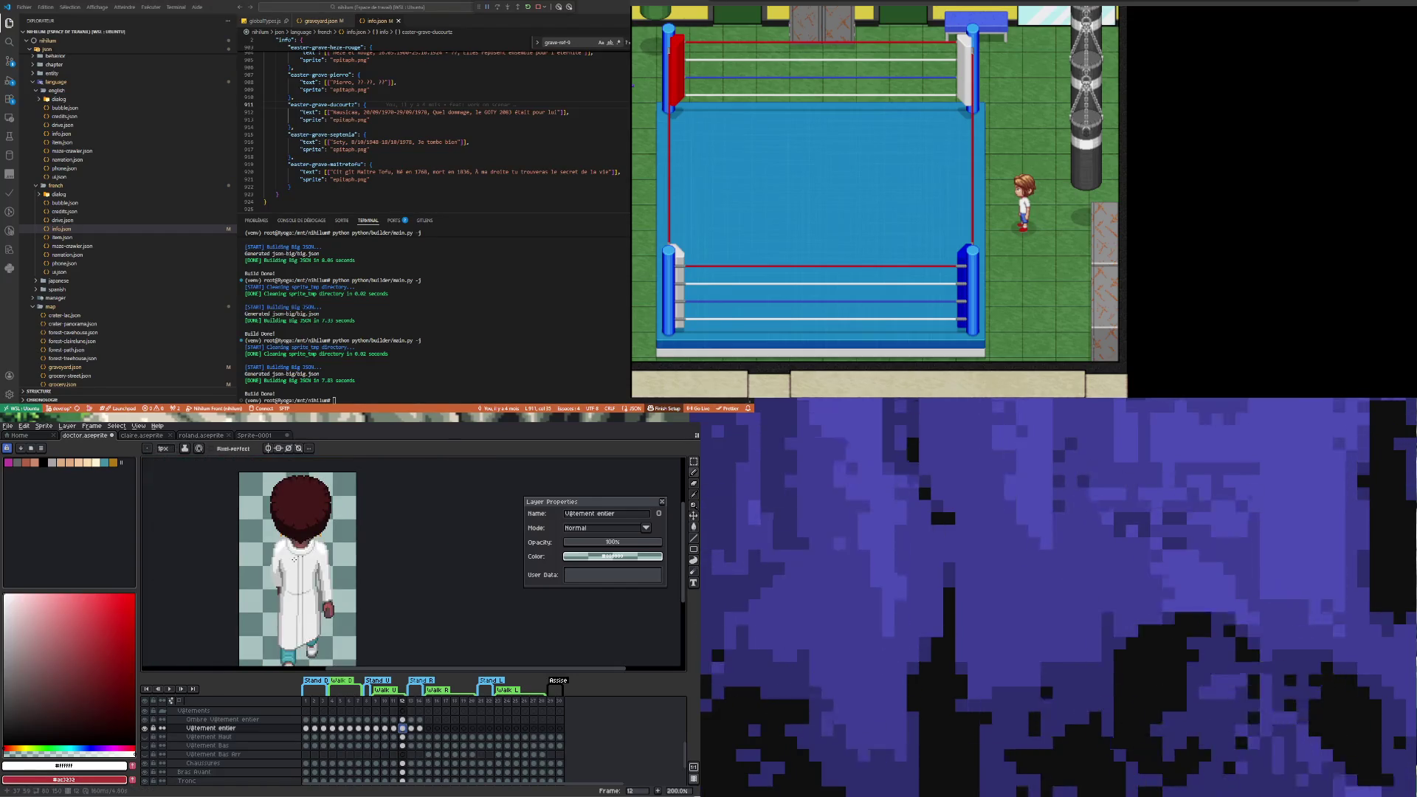
{"action": "scroll", "coordinate": [294, 558], "scroll_direction": "up", "scroll_amount": 1}
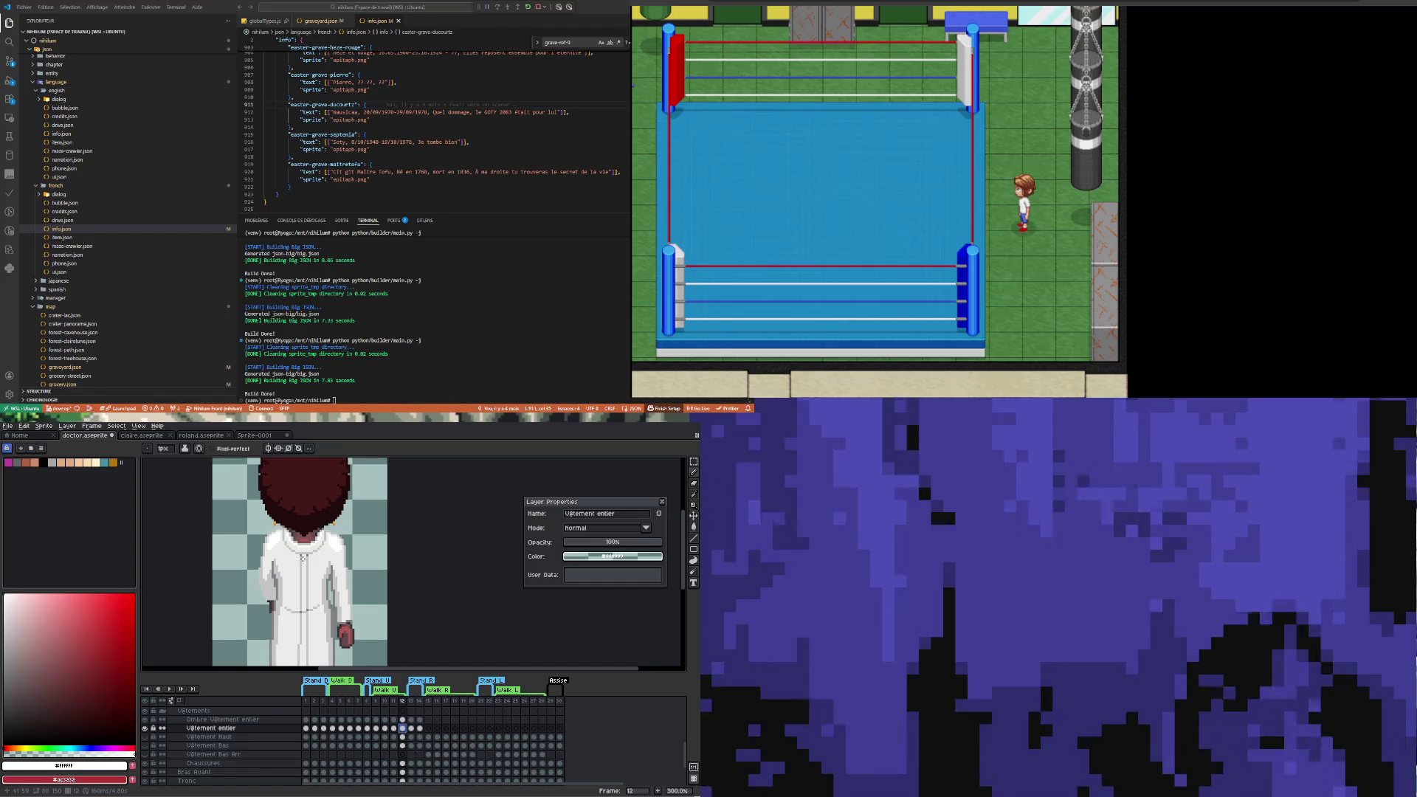
{"action": "left_click", "coordinate": [171, 691]}
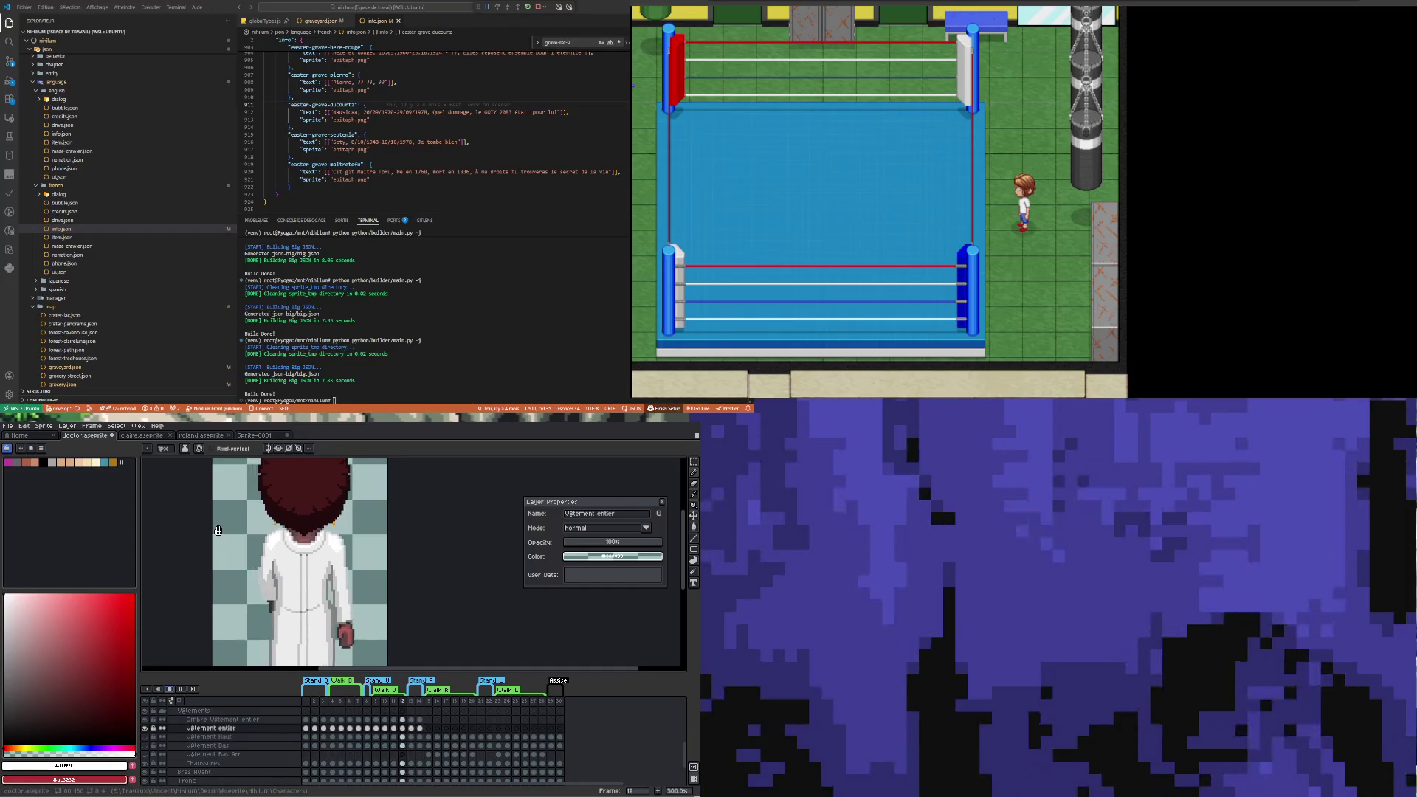
{"action": "scroll", "coordinate": [218, 530], "scroll_direction": "down", "scroll_amount": 1}
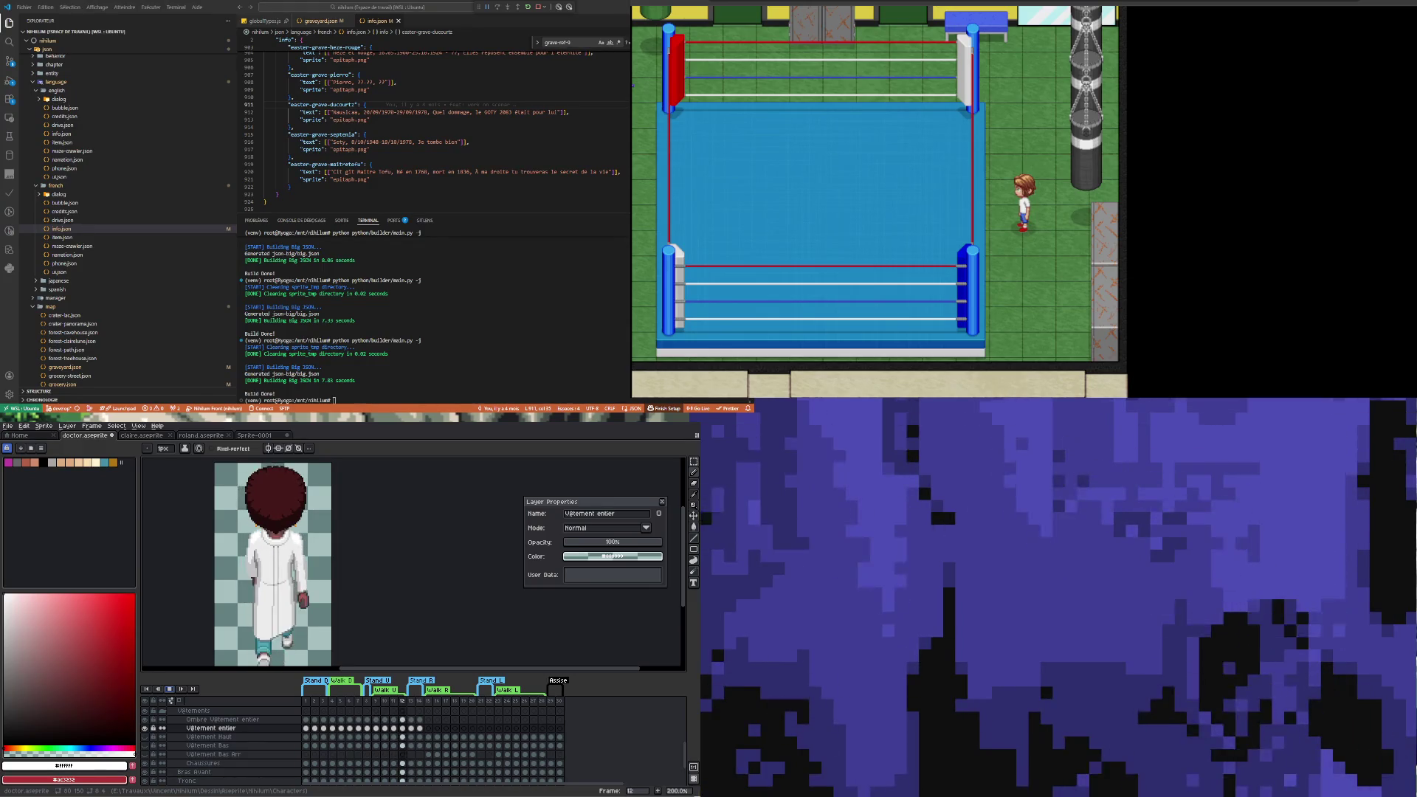
{"action": "key", "text": "Right"}
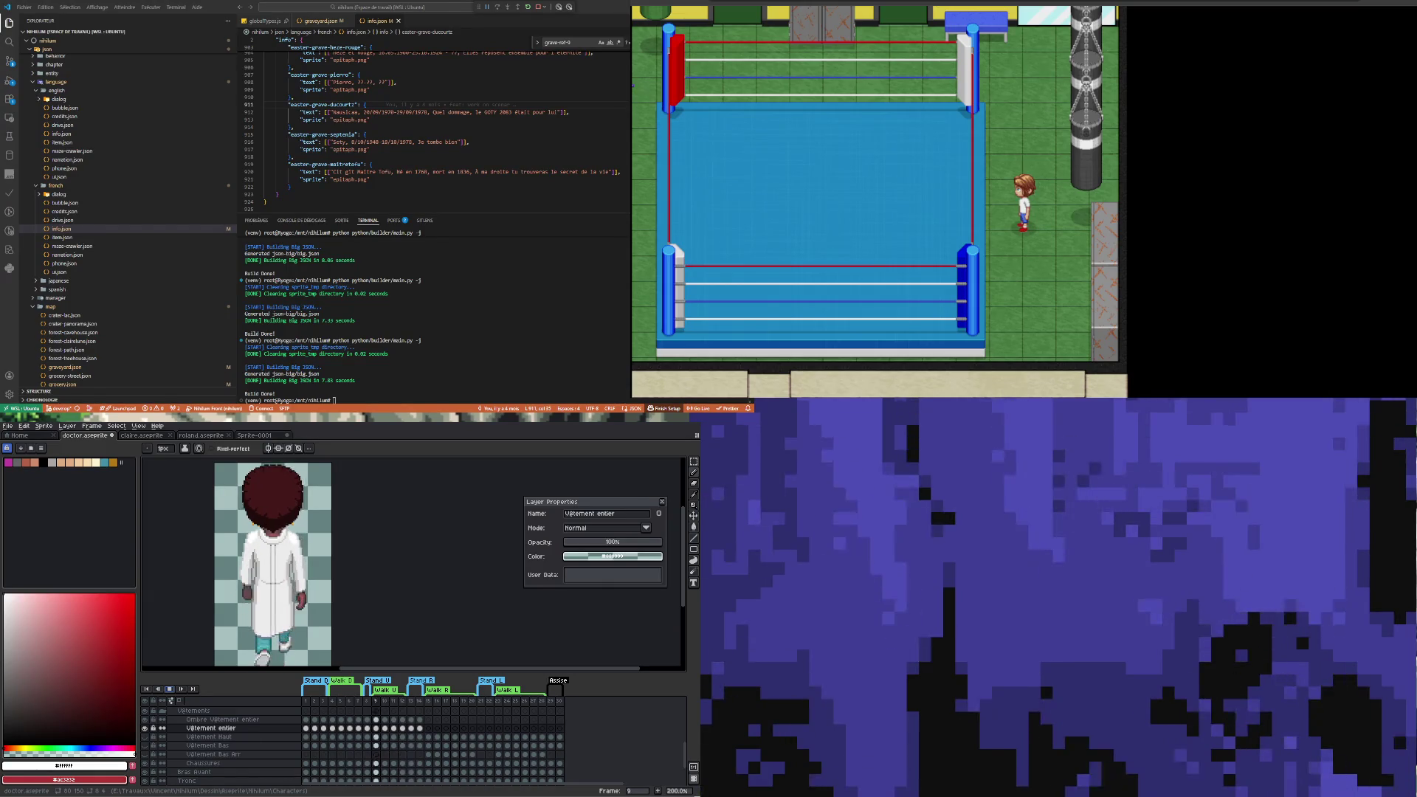
{"action": "key", "text": "Right"}
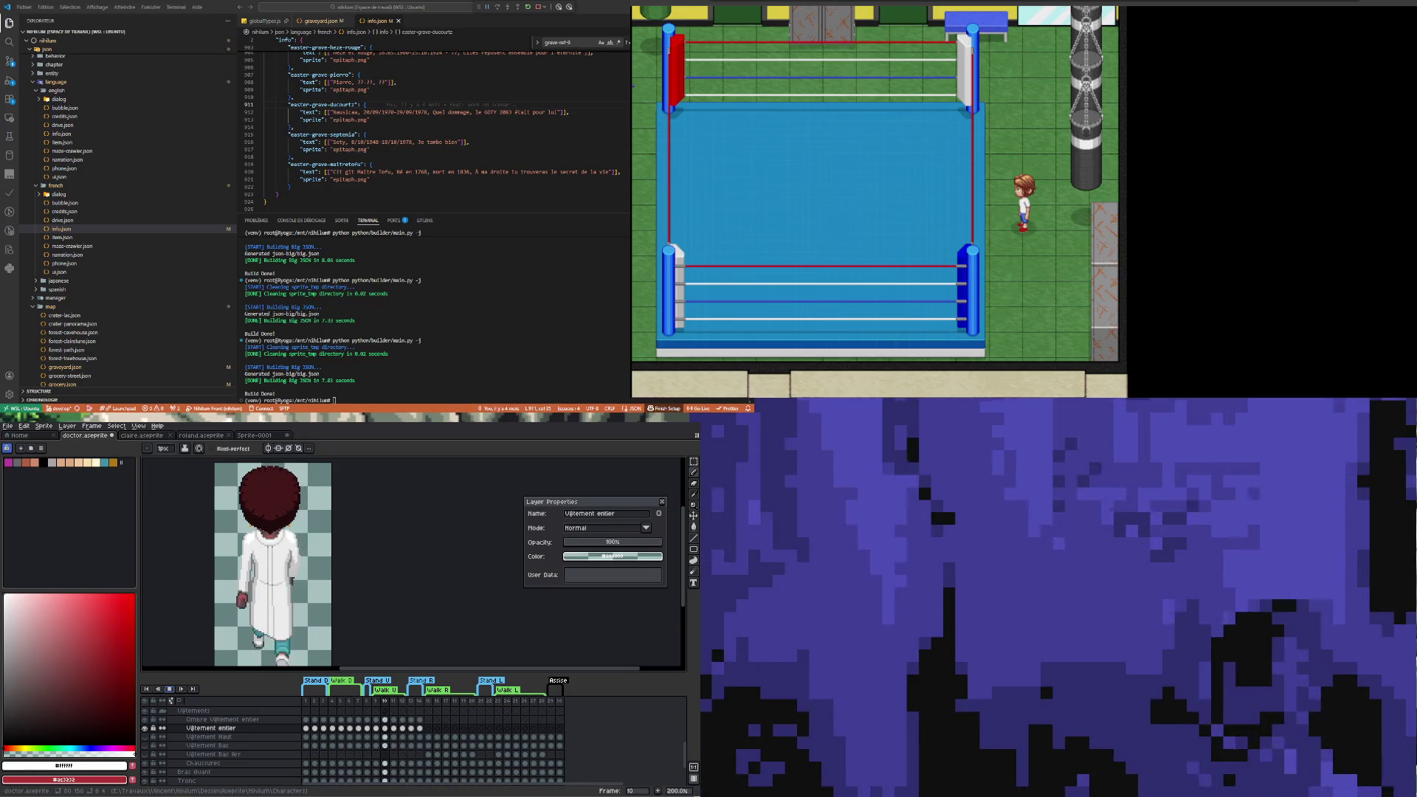
{"action": "key", "text": "Right"}
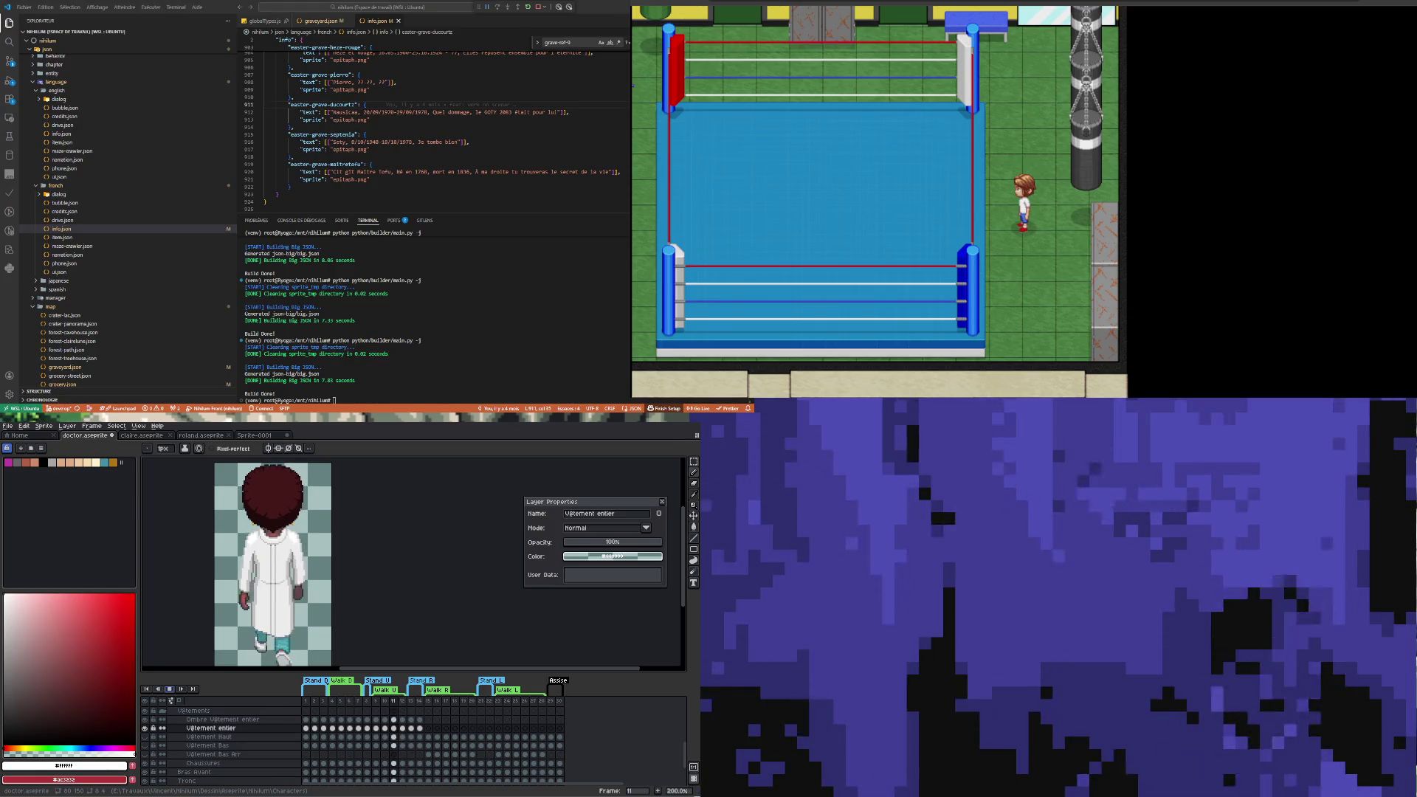
{"action": "left_click", "coordinate": [375, 728]}
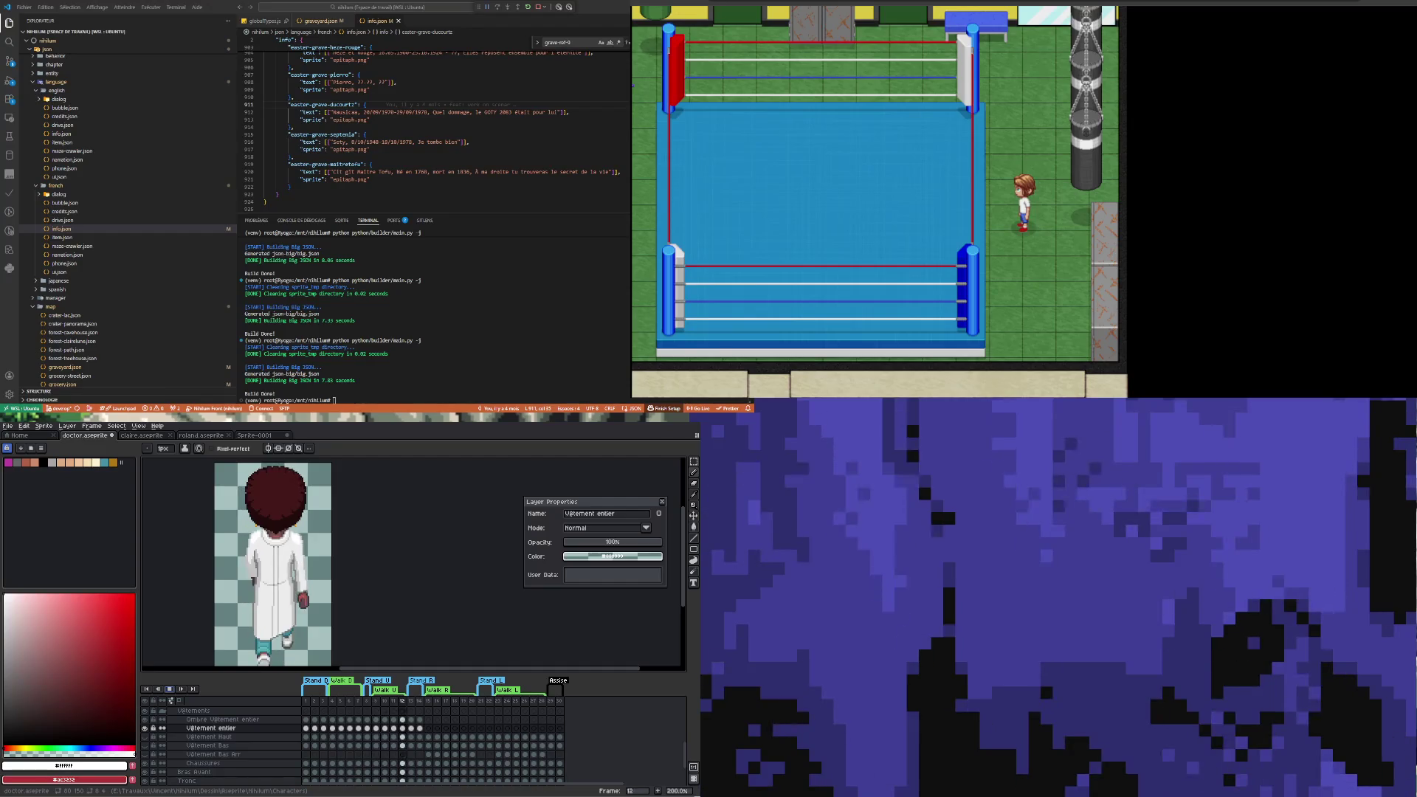
{"action": "left_click", "coordinate": [385, 728]}
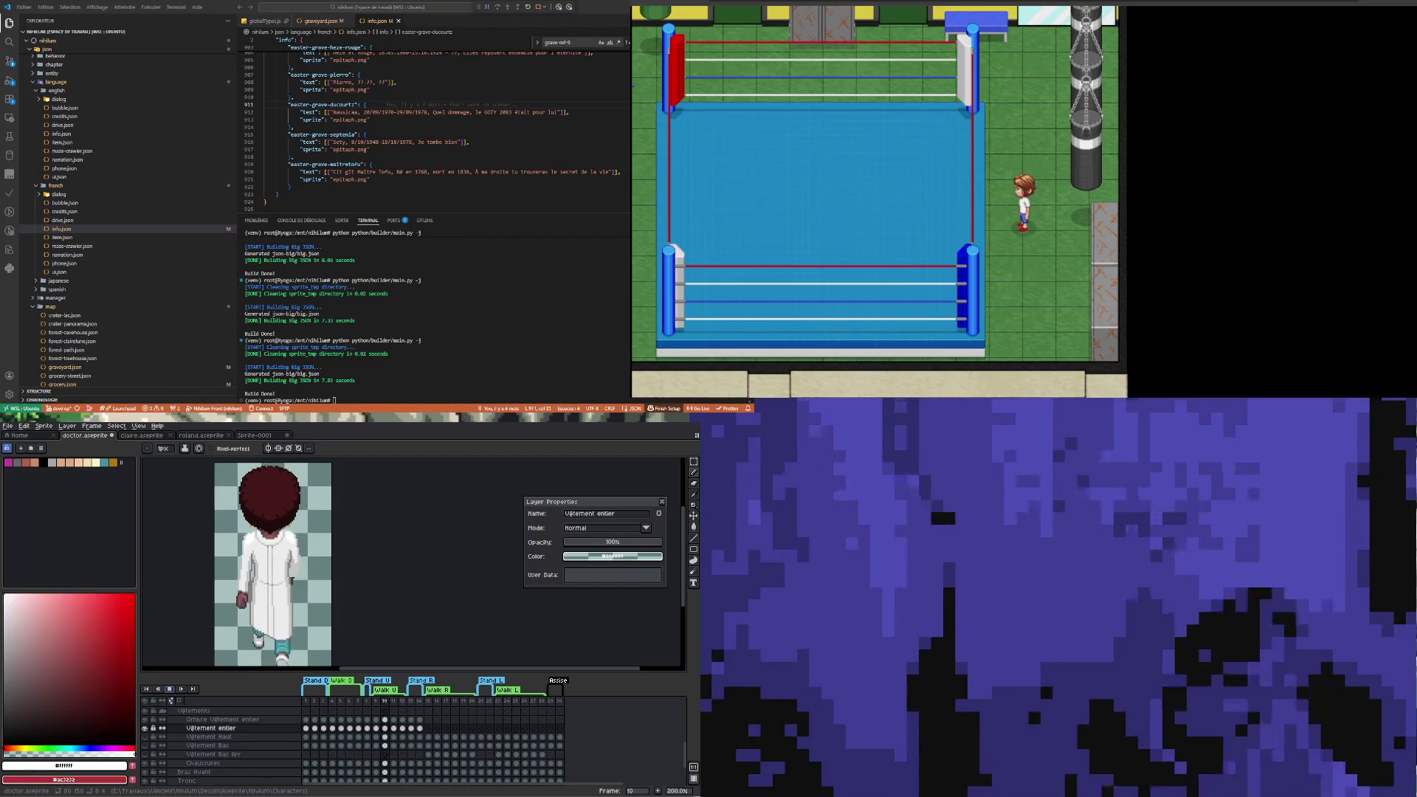
{"action": "left_click", "coordinate": [393, 728]}
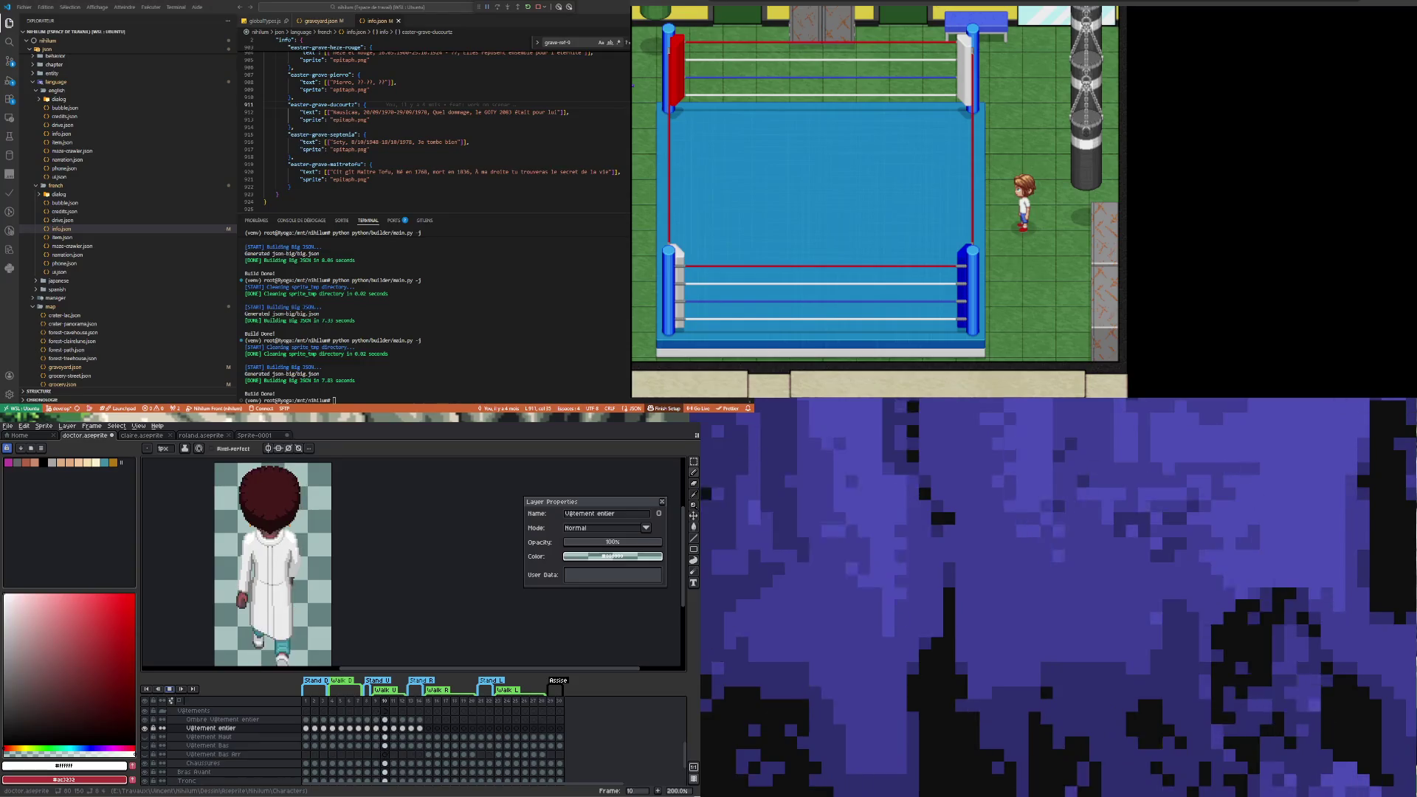
{"action": "left_click", "coordinate": [402, 728]}
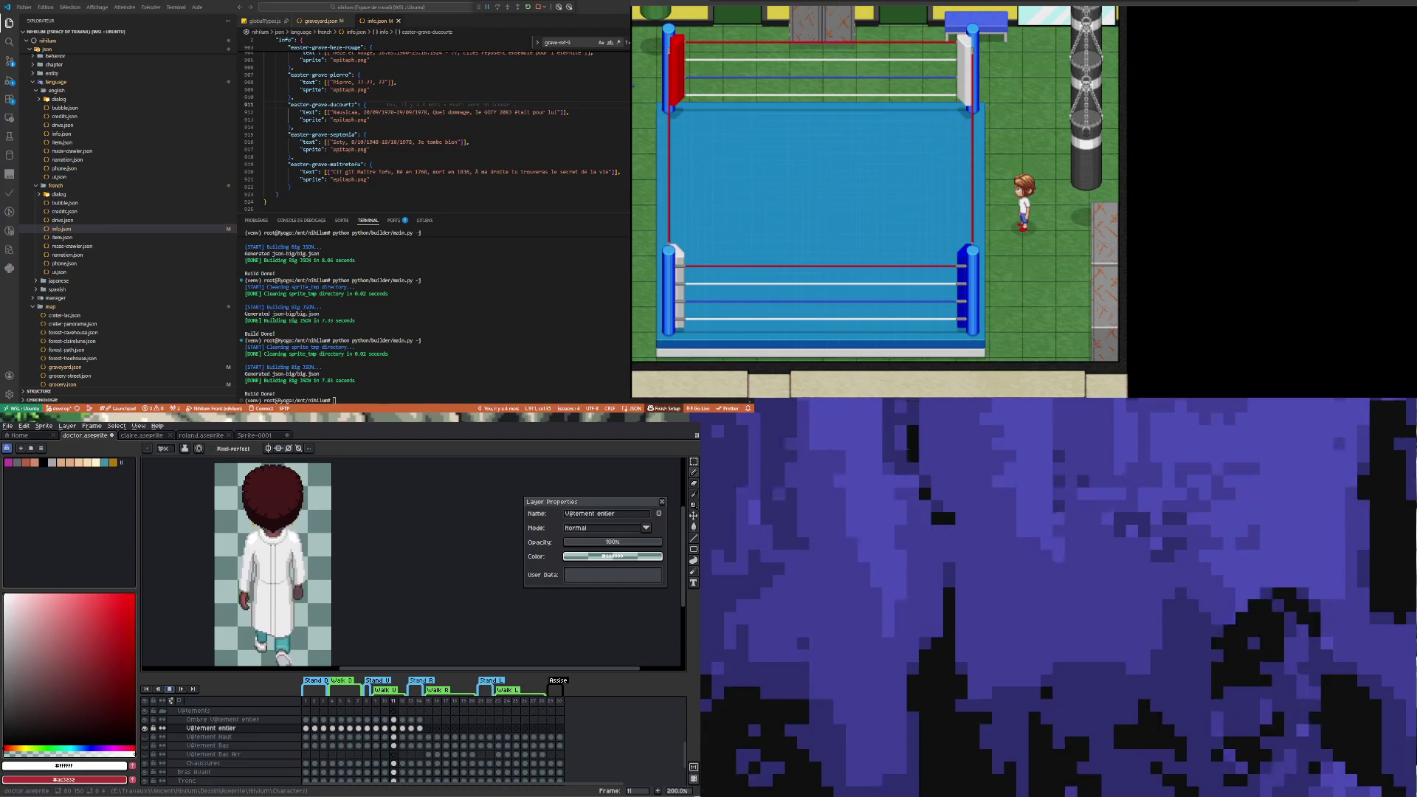
{"action": "left_click", "coordinate": [376, 727]}
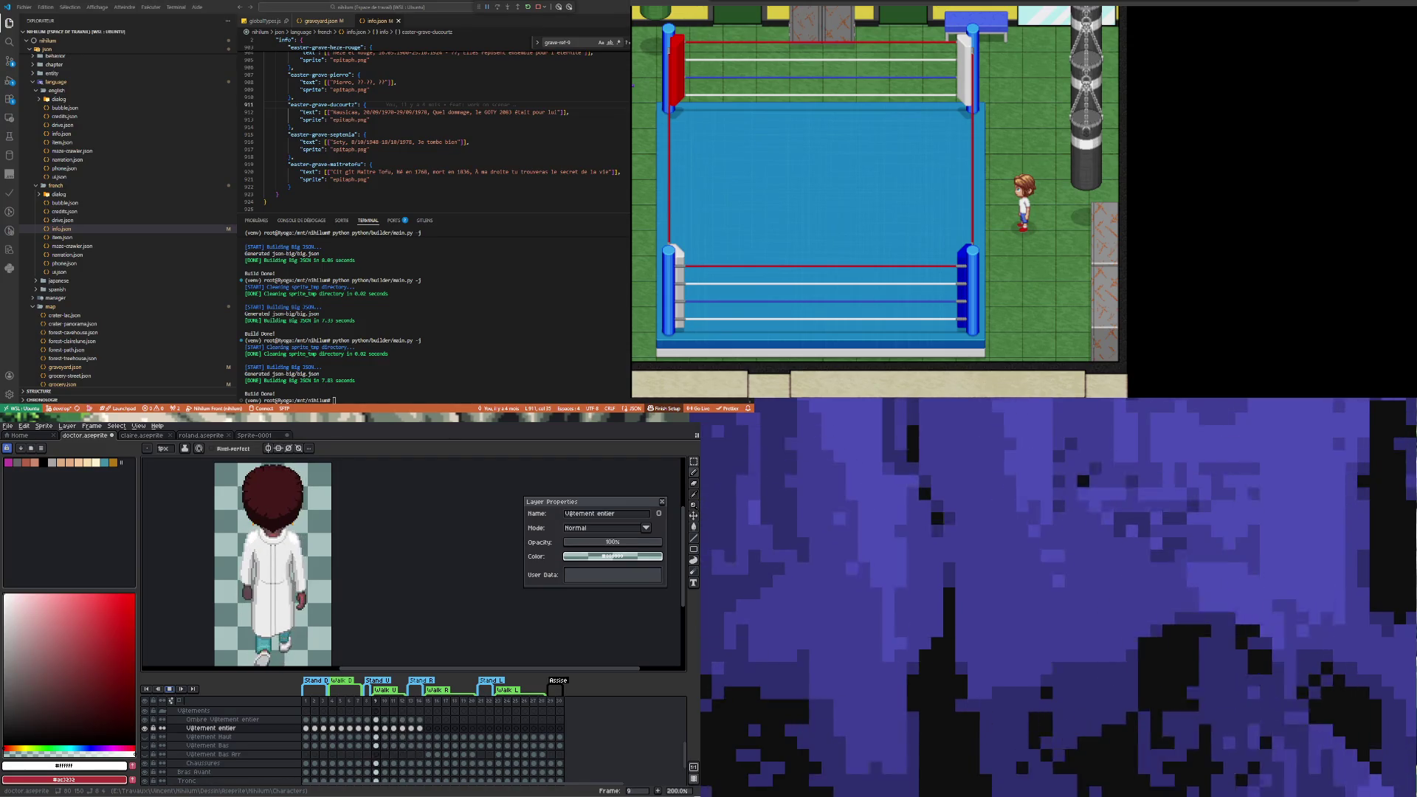
{"action": "left_click", "coordinate": [385, 728]}
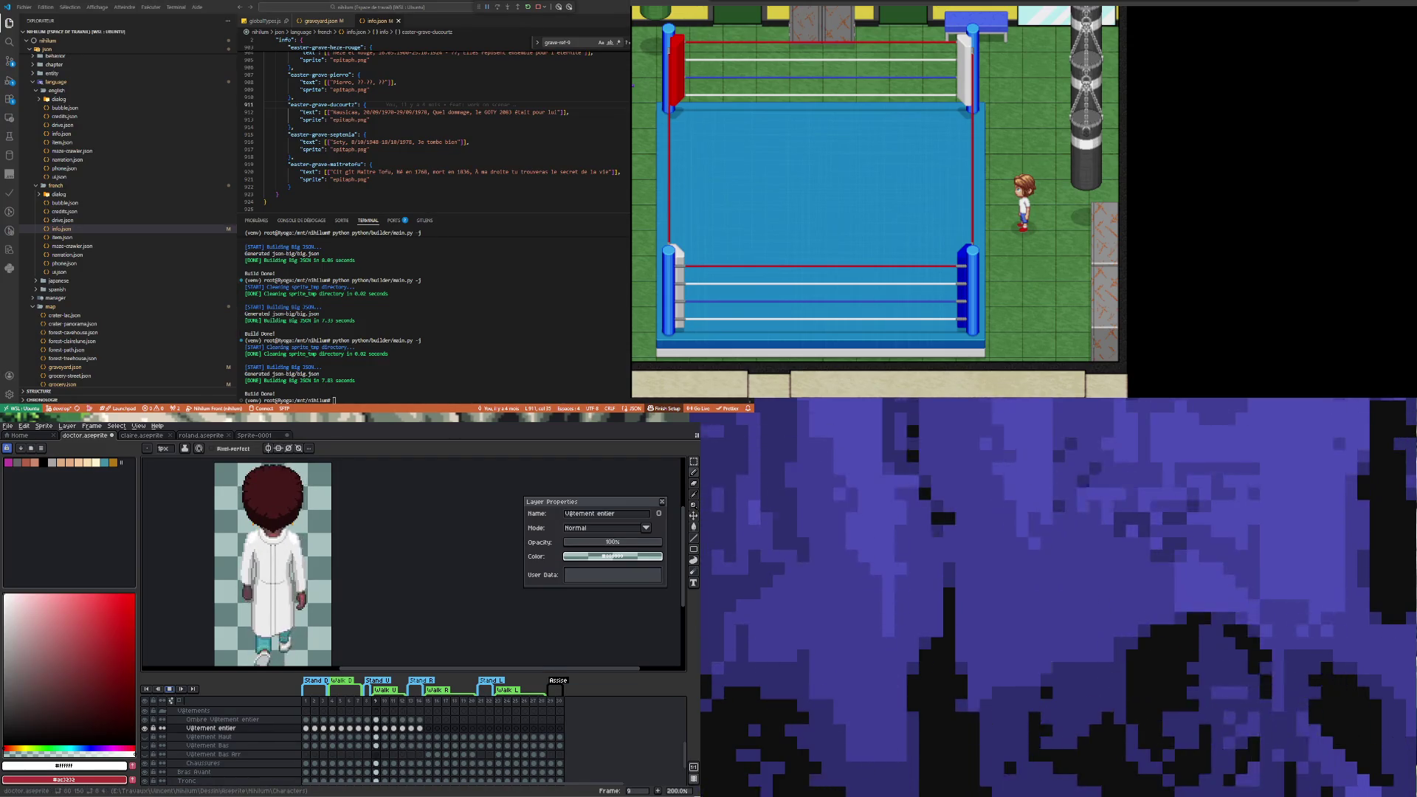
{"action": "key", "text": "Left"}
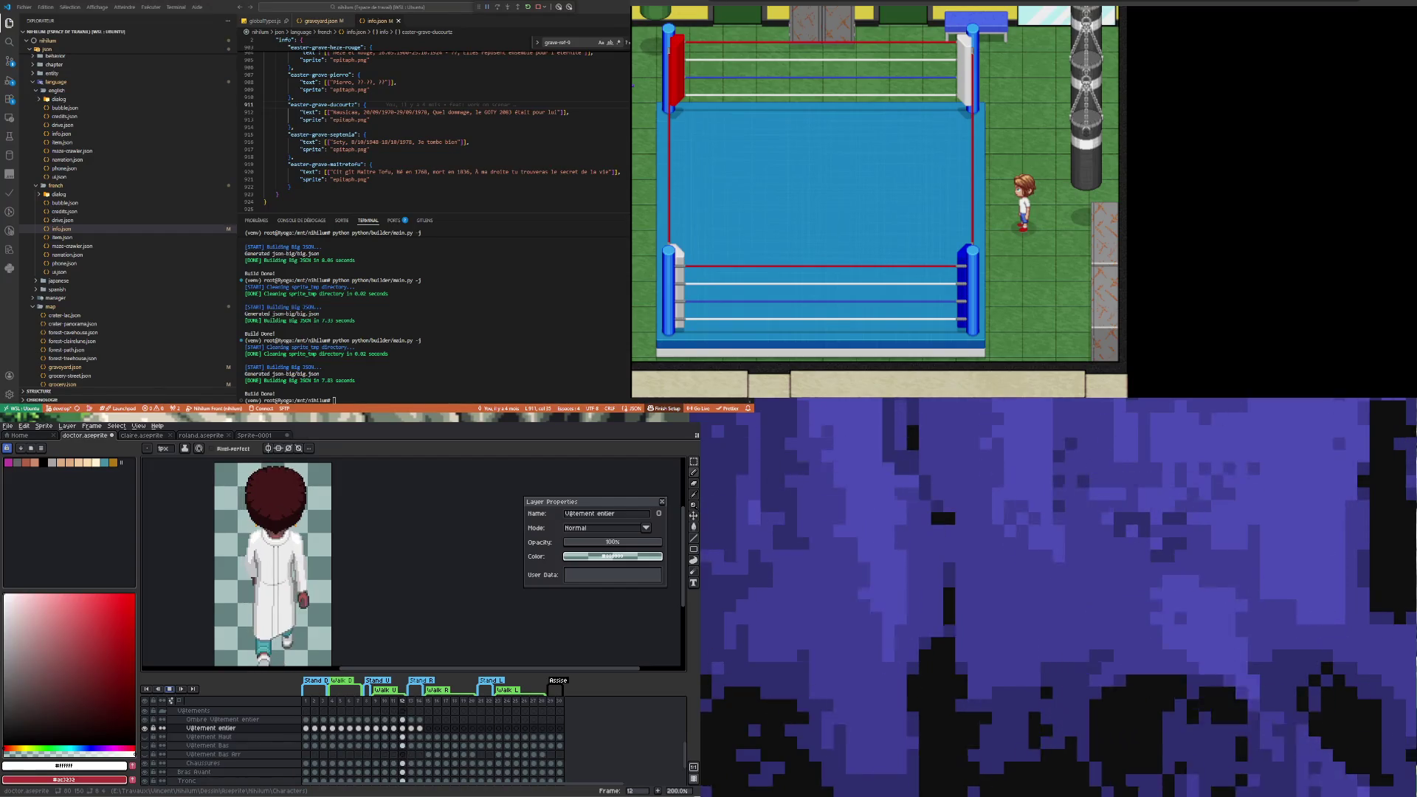
{"action": "scroll", "coordinate": [243, 620], "scroll_direction": "down", "scroll_amount": 1}
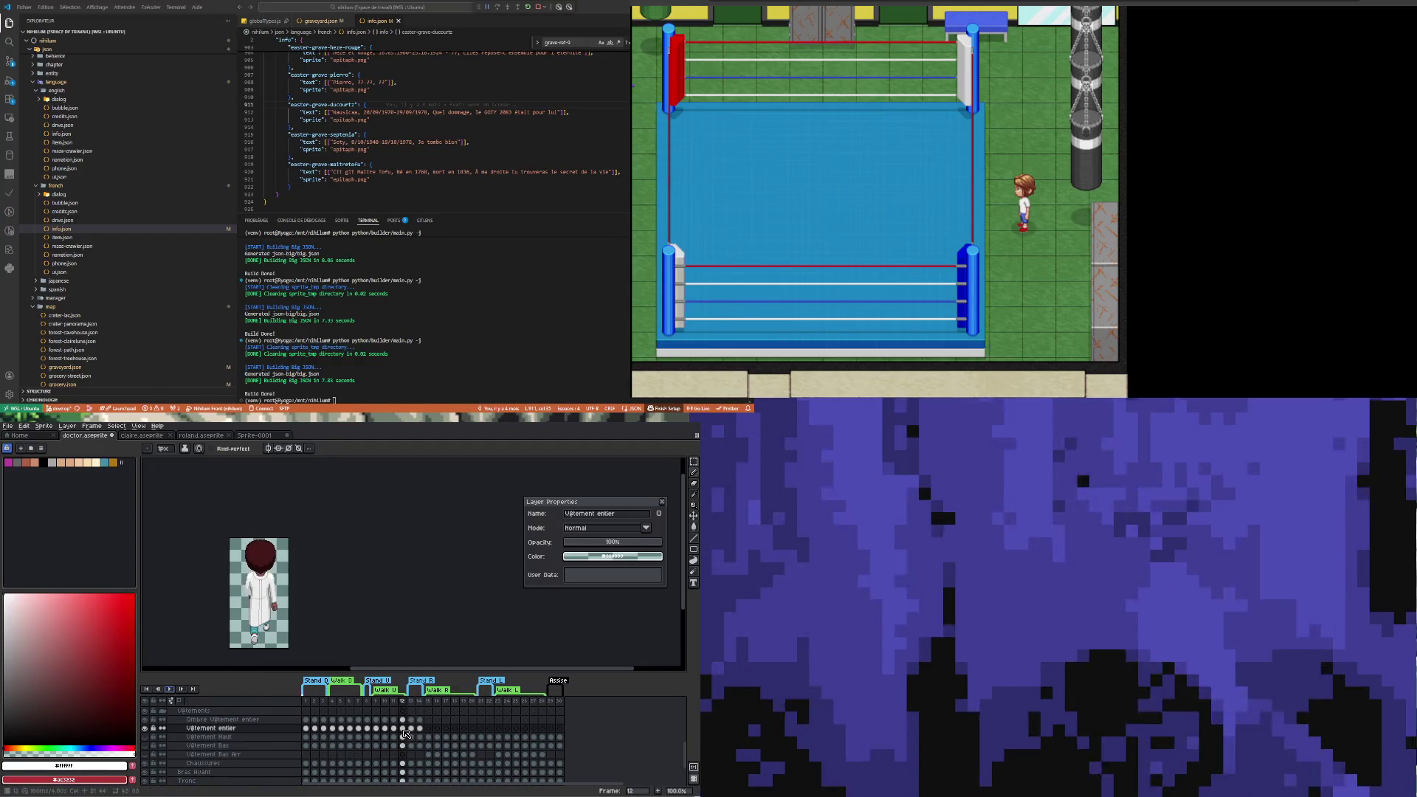
Stop playback and view the coat on frames 11 and 14, returning to frame 9
{"action": "left_click", "coordinate": [376, 728]}
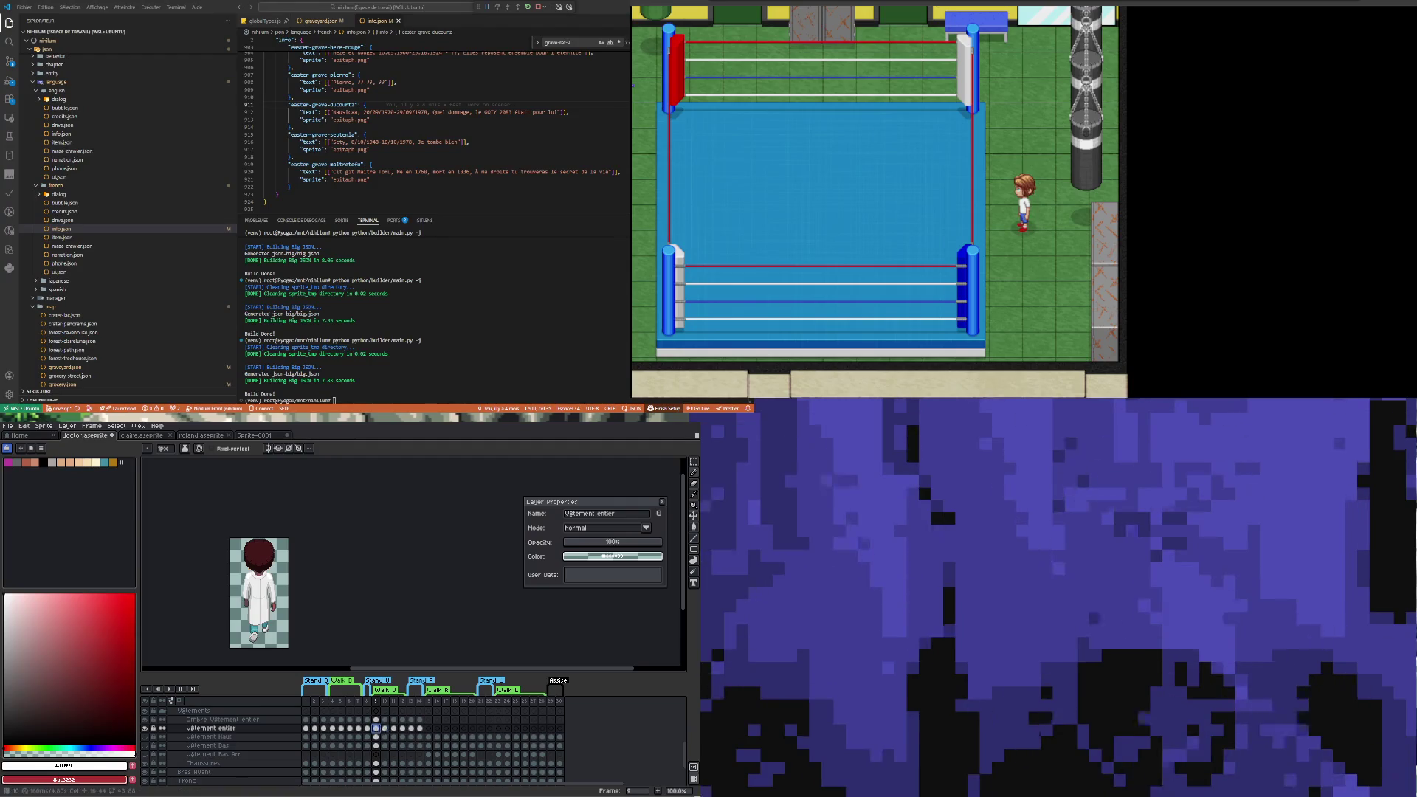
{"action": "left_click", "coordinate": [394, 729]}
{"action": "left_click", "coordinate": [402, 729]}
{"action": "left_click", "coordinate": [420, 729]}
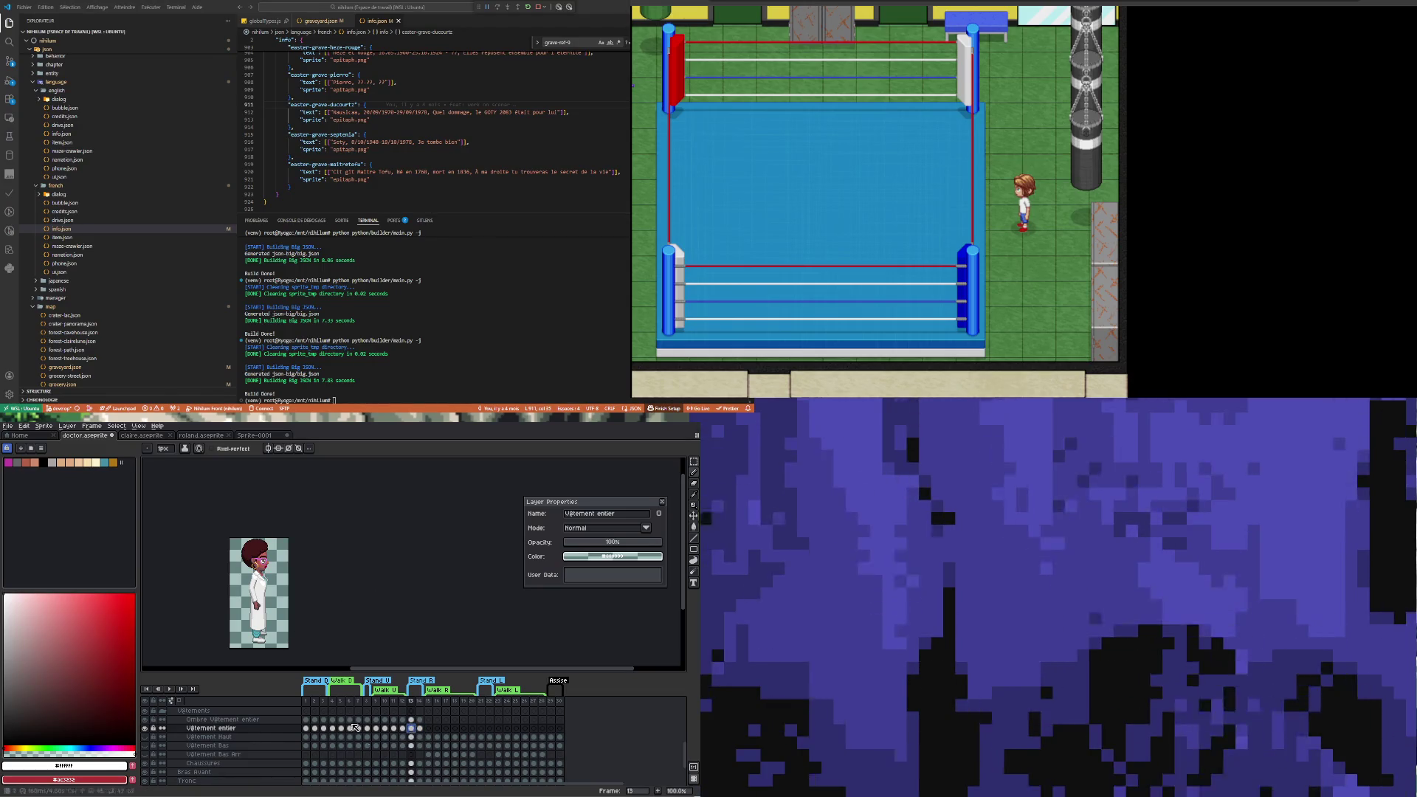
{"action": "left_click", "coordinate": [376, 728]}
{"action": "scroll", "coordinate": [259, 620], "scroll_direction": "up", "scroll_amount": 4}
{"action": "scroll", "coordinate": [260, 635], "scroll_direction": "down", "scroll_amount": 3}
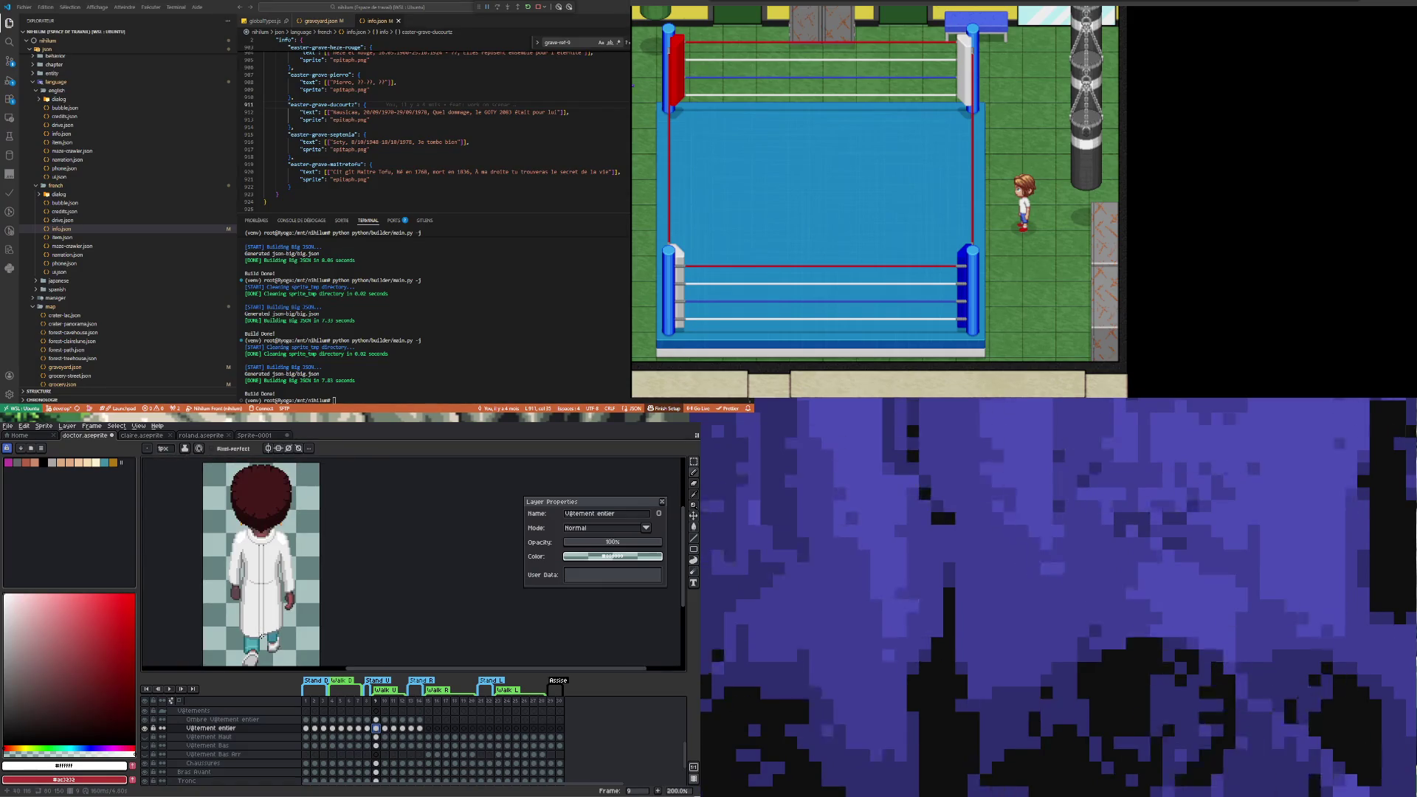
Review the coat on frames 10–12, then select the Ombre Vêtement entier layer at frame 9
{"action": "left_click", "coordinate": [385, 729]}
{"action": "left_click", "coordinate": [393, 729]}
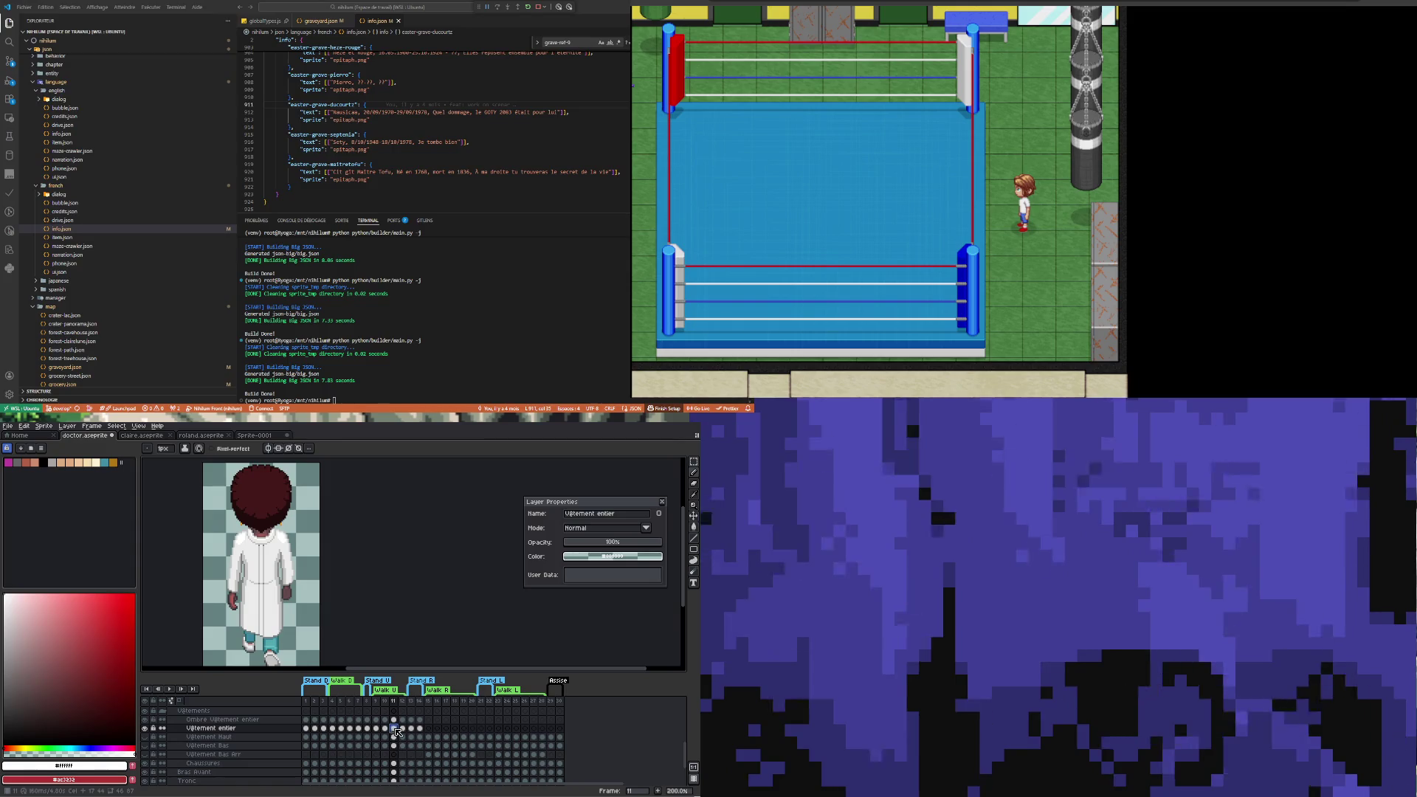
{"action": "left_click", "coordinate": [403, 730]}
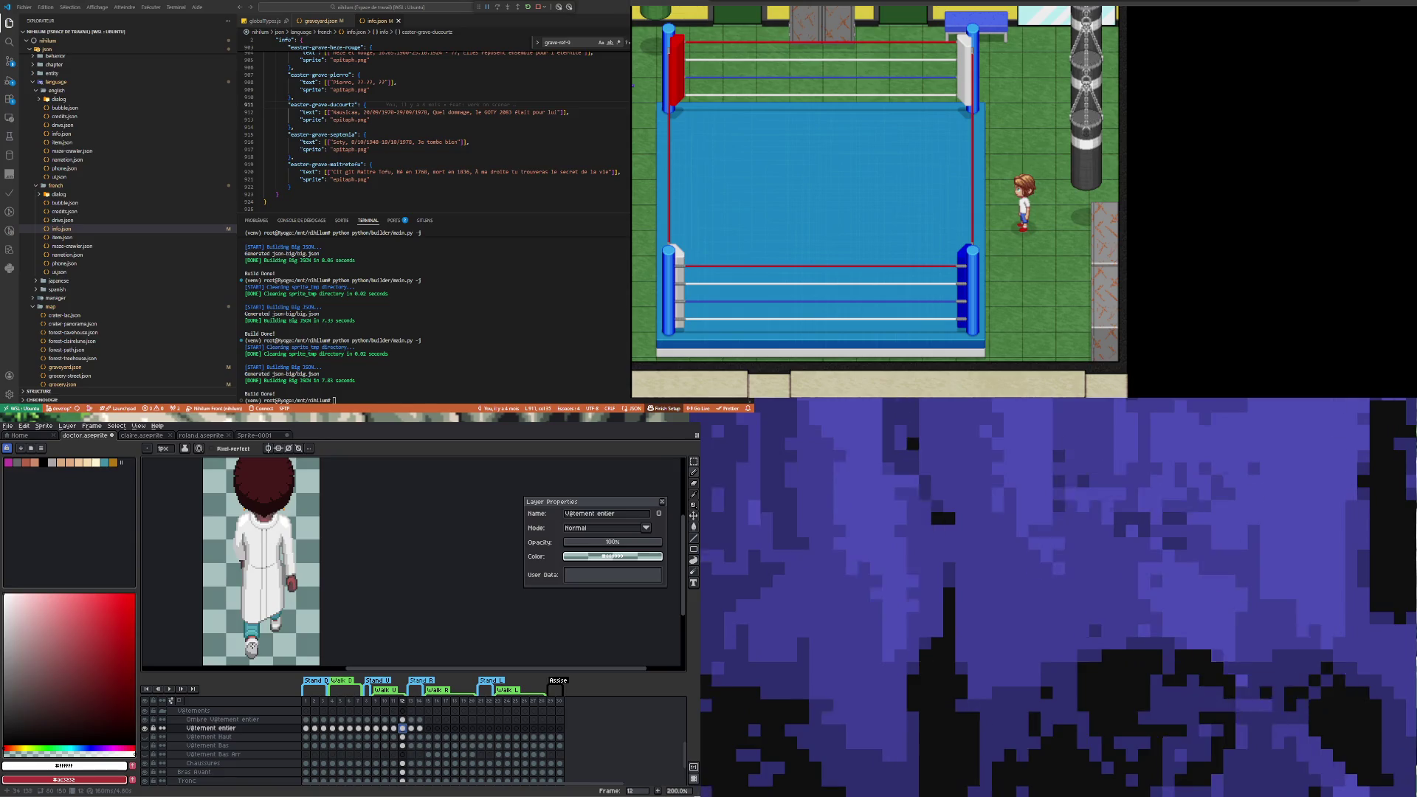
{"action": "scroll", "coordinate": [252, 650], "scroll_direction": "up", "scroll_amount": 1}
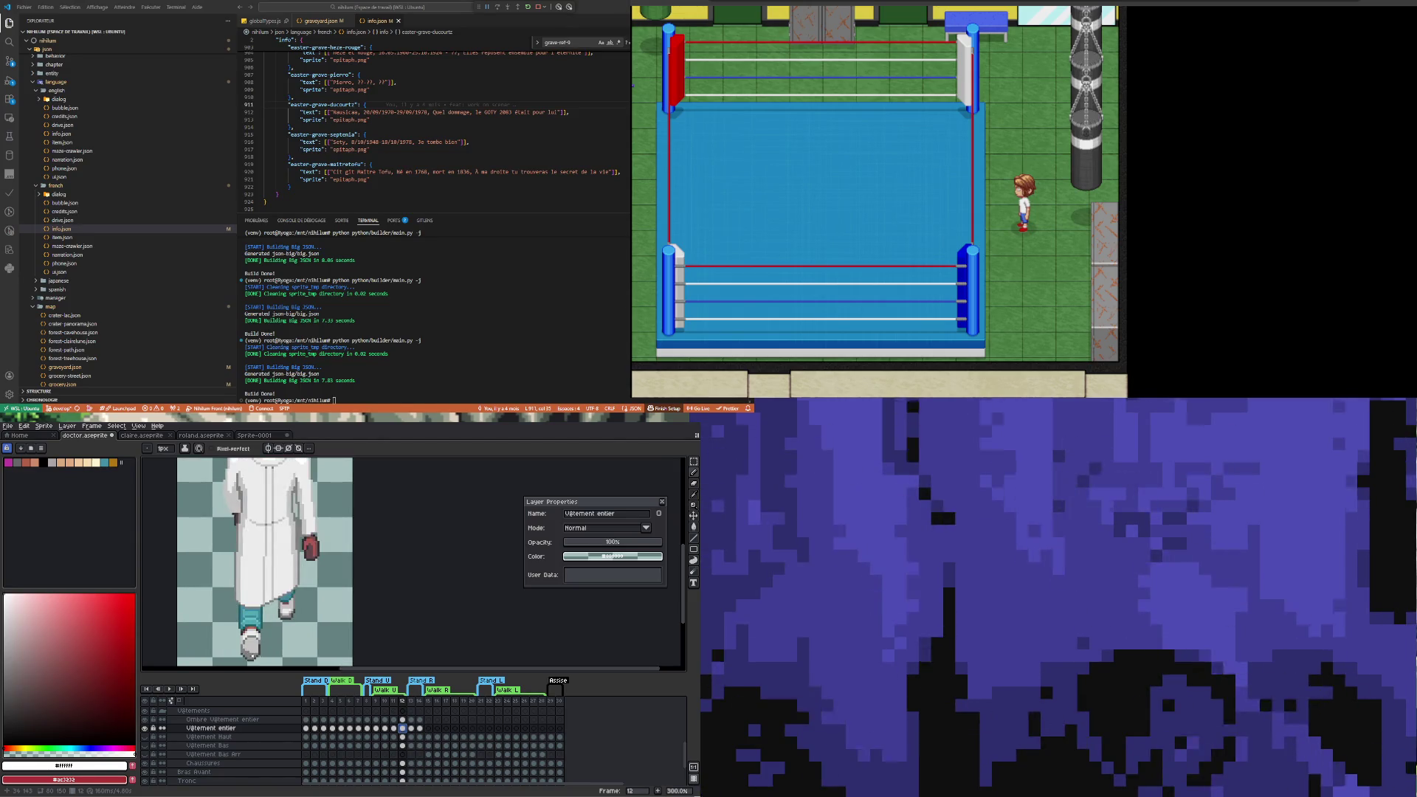
{"action": "left_click", "coordinate": [377, 729]}
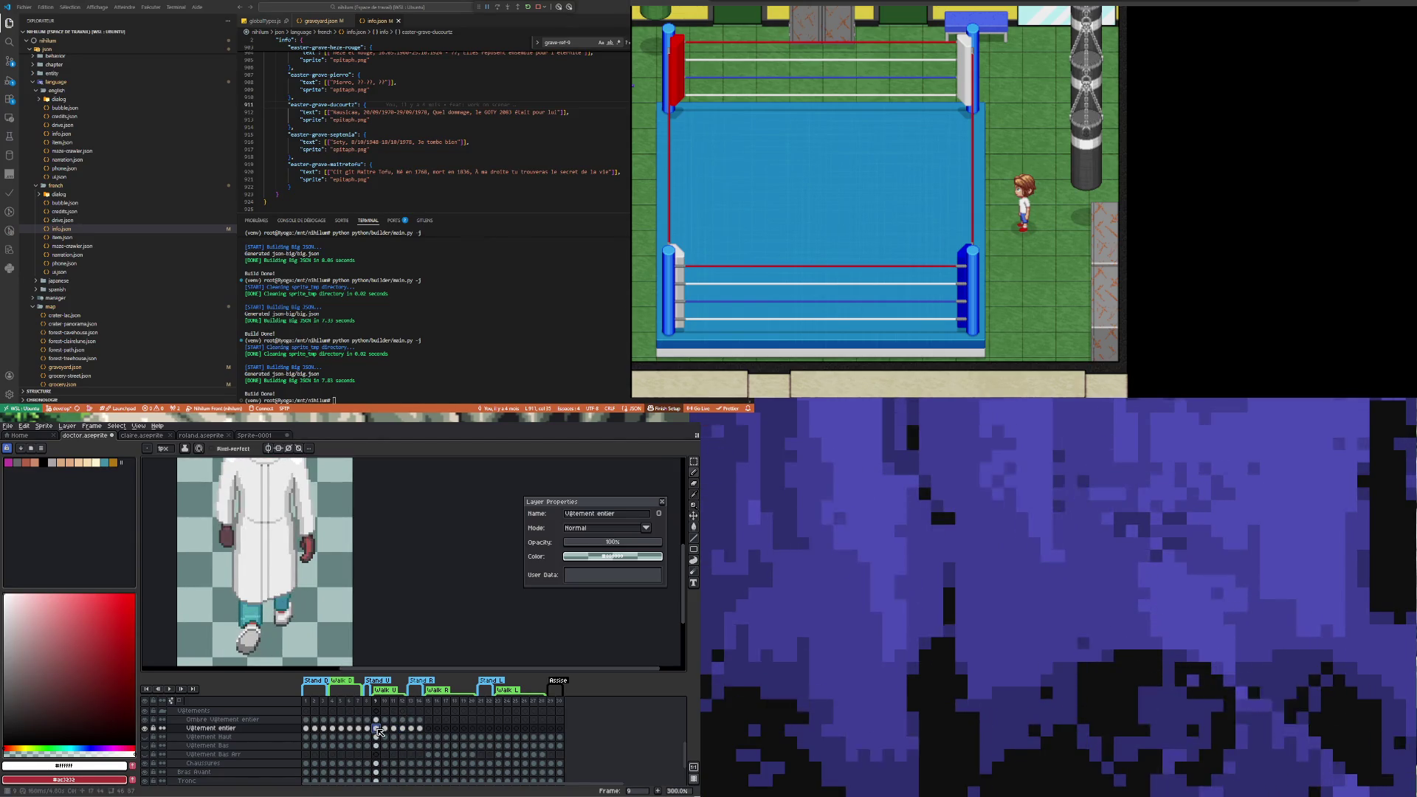
{"action": "left_click", "coordinate": [376, 720]}
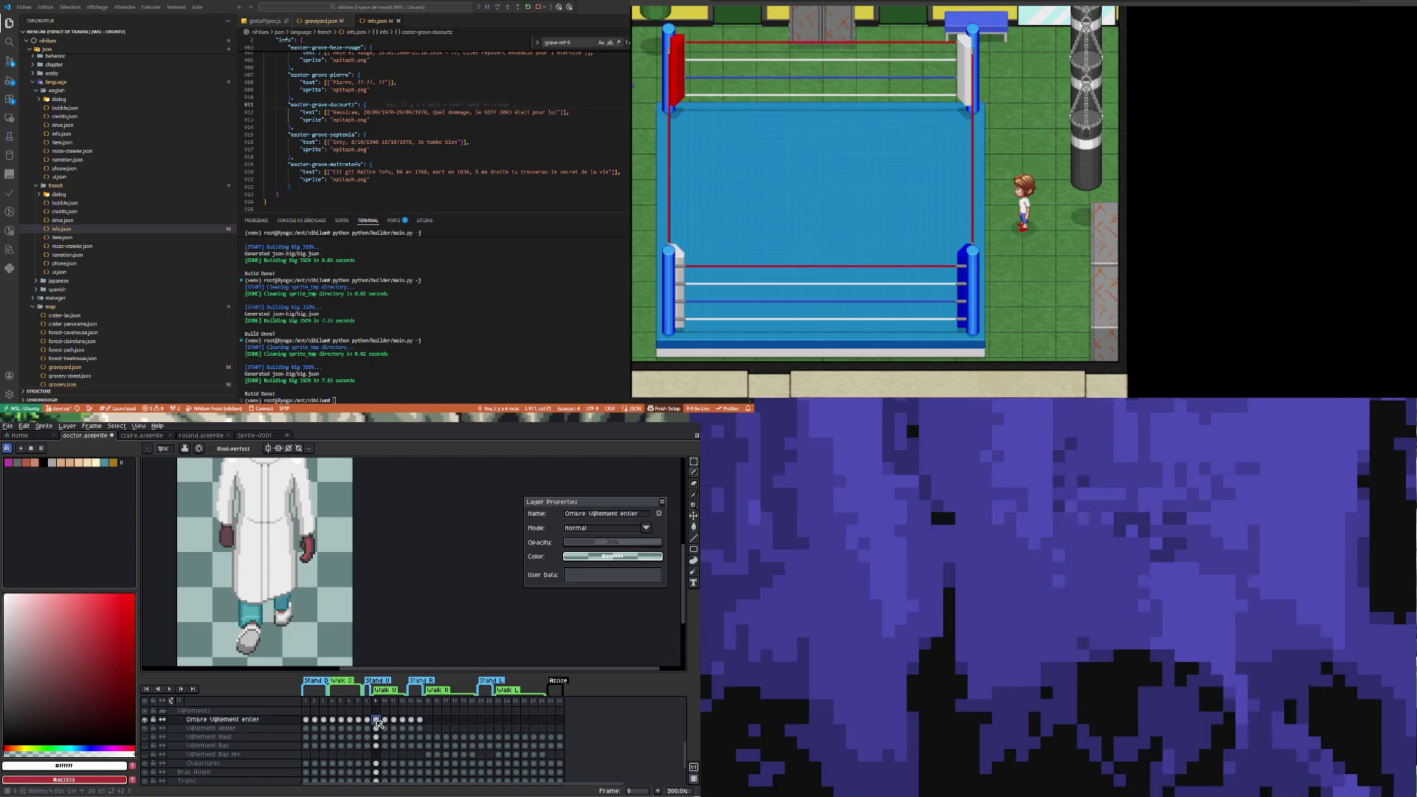
Pick black as the drawing colour, hide the Ombre Vêtement entier layer, and briefly toggle the Chaussures layer
{"action": "scroll", "coordinate": [264, 642], "scroll_direction": "up", "scroll_amount": 2}
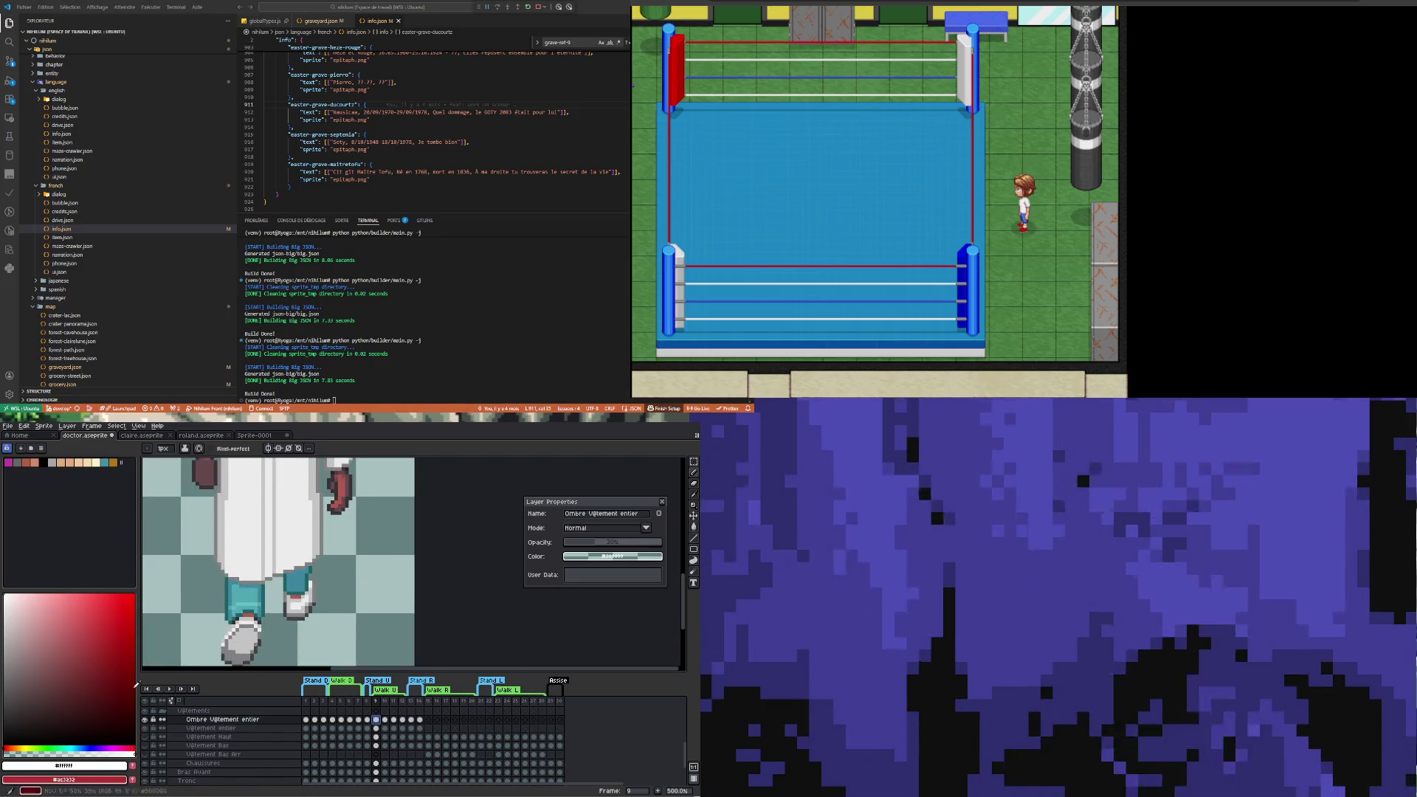
{"action": "left_click", "coordinate": [43, 463]}
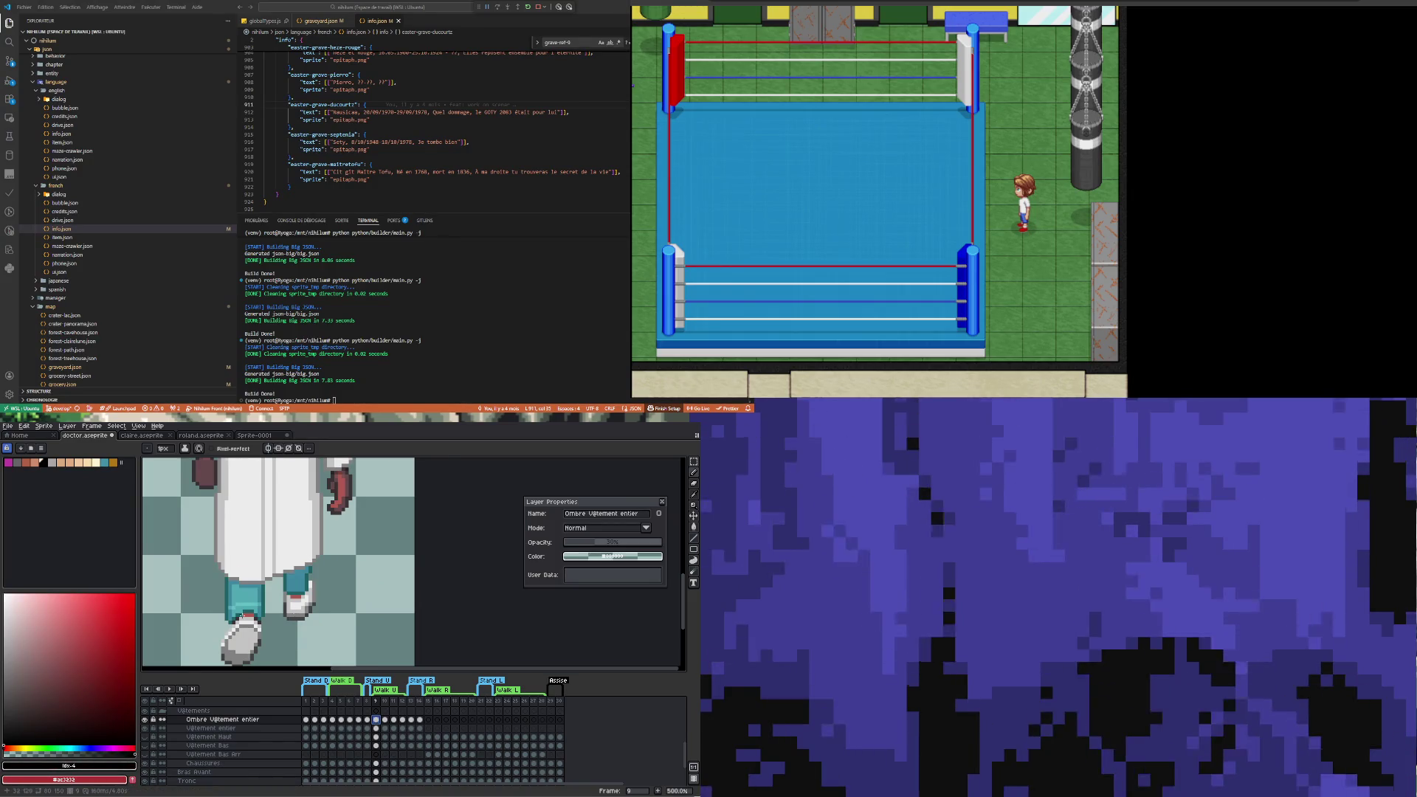
{"action": "scroll", "coordinate": [240, 624], "scroll_direction": "up", "scroll_amount": 4}
{"action": "scroll", "coordinate": [236, 649], "scroll_direction": "down", "scroll_amount": 4}
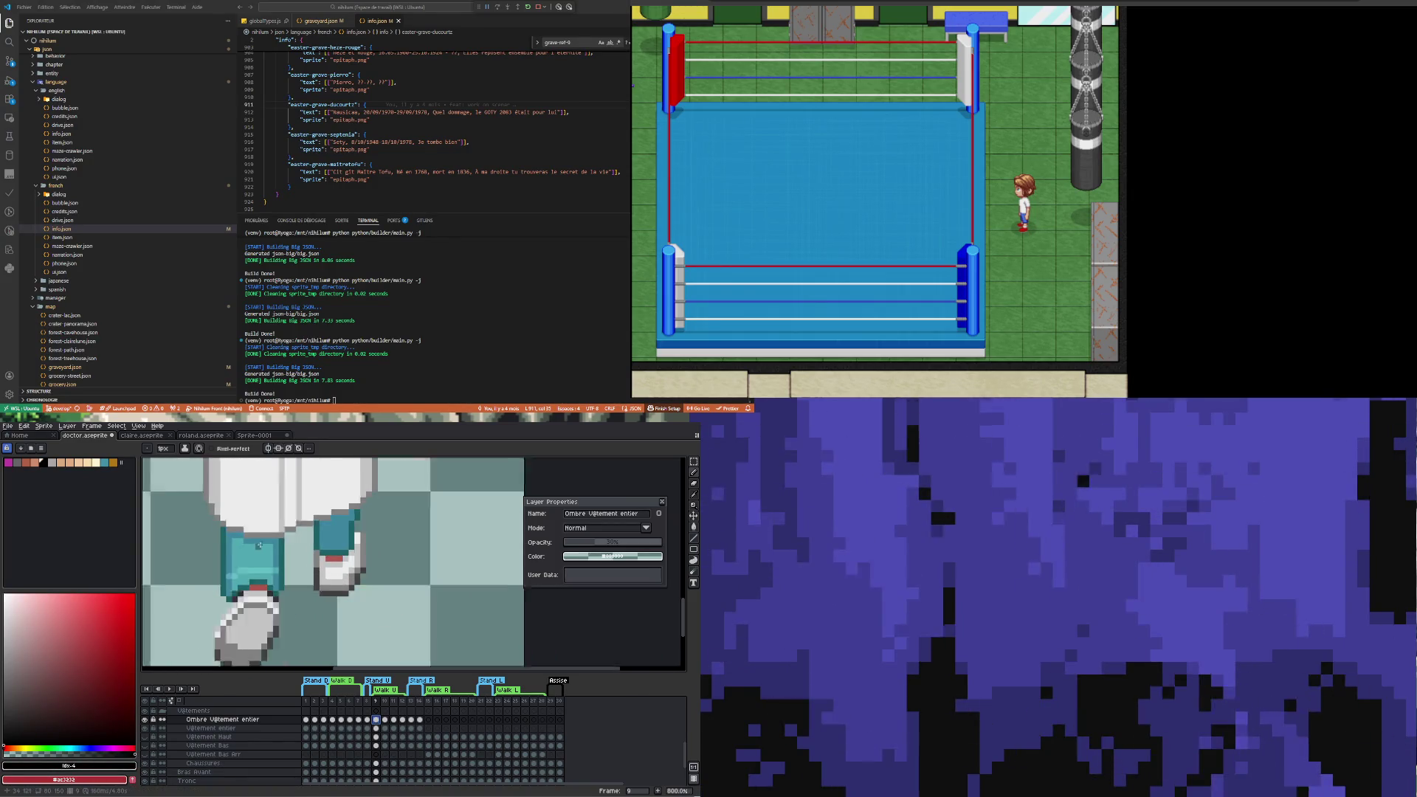
{"action": "left_click", "coordinate": [146, 720]}
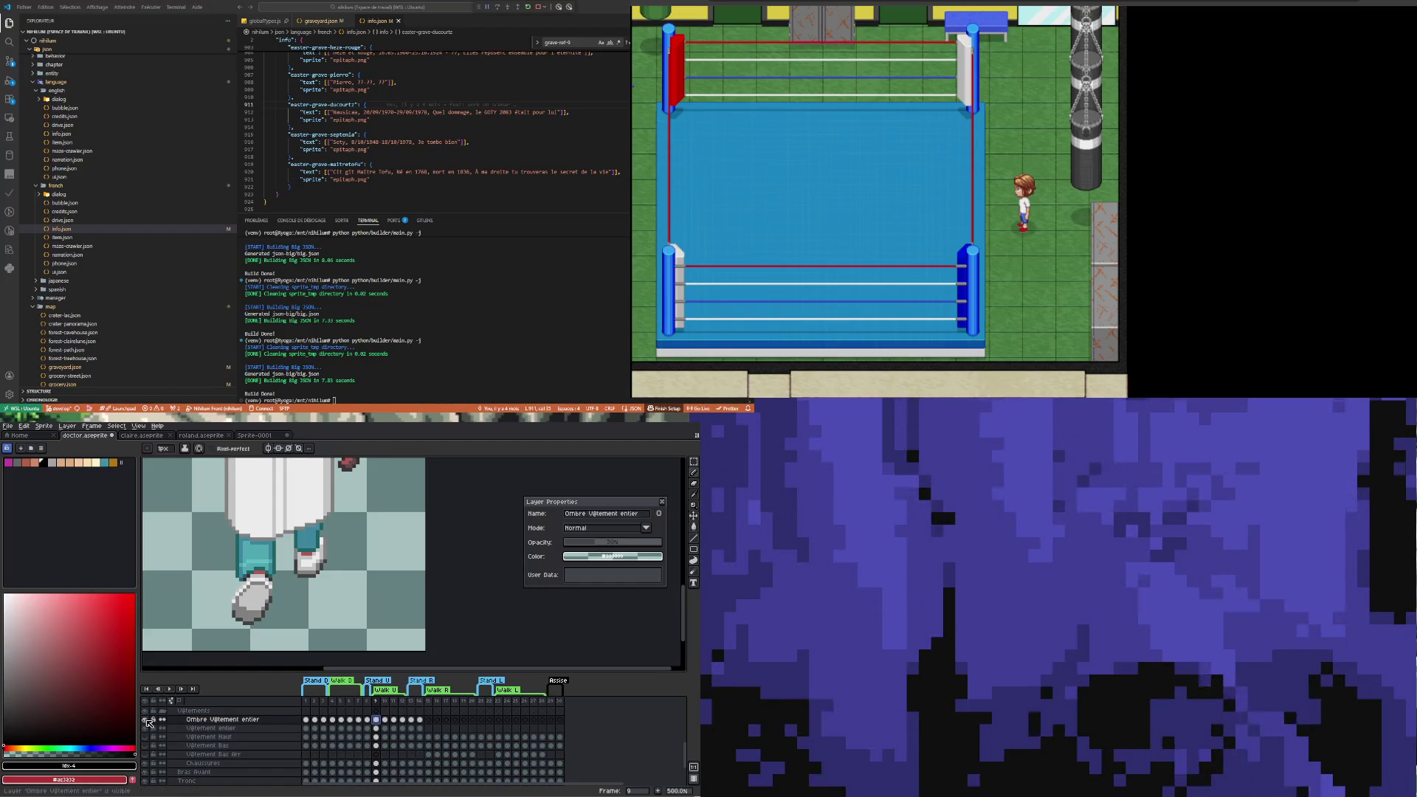
{"action": "left_click", "coordinate": [148, 765]}
{"action": "left_click", "coordinate": [148, 765]}
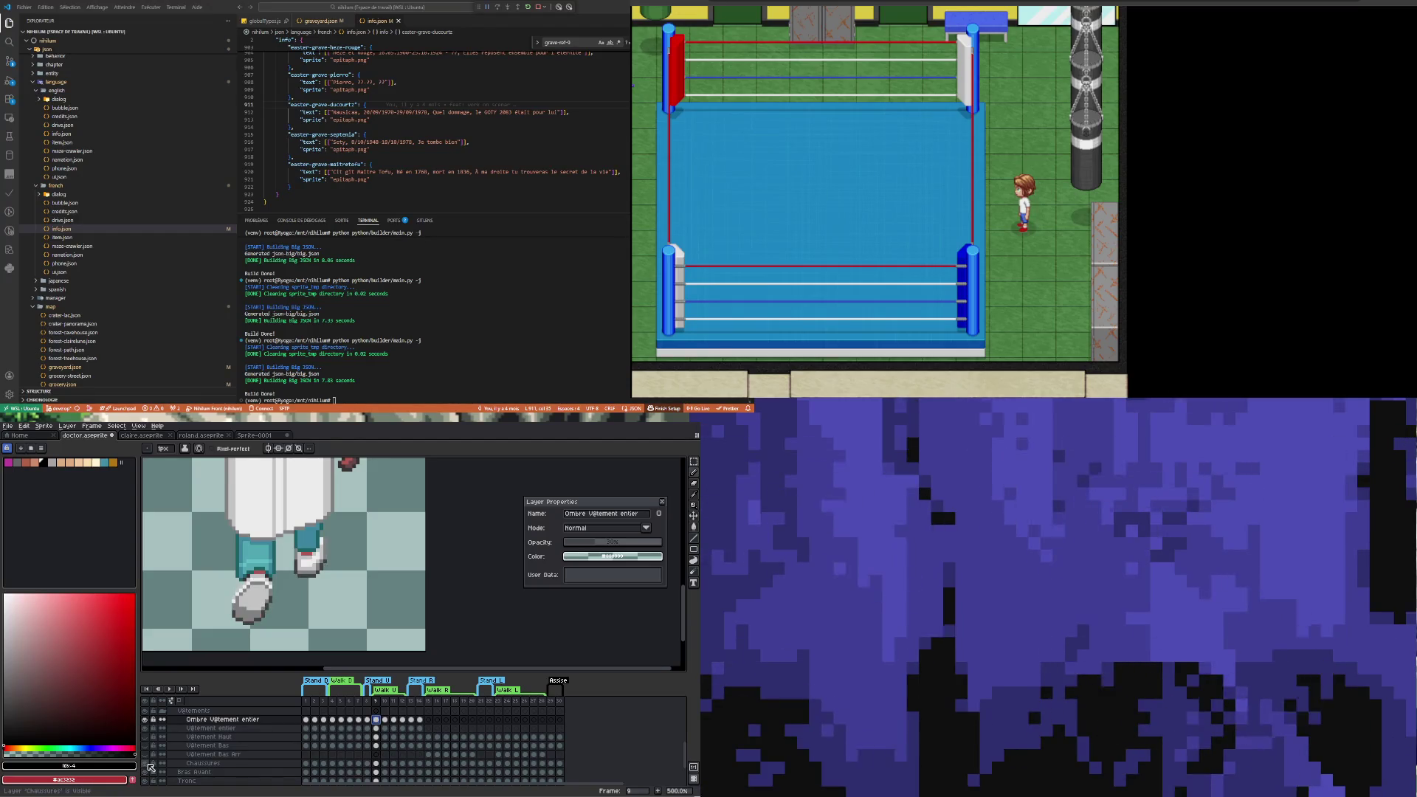
Paint the red shading row above the shoe darker on the Ombre Vêtement entier layer
{"action": "scroll", "coordinate": [255, 596], "scroll_direction": "up", "scroll_amount": 4}
{"action": "scroll", "coordinate": [254, 595], "scroll_direction": "down", "scroll_amount": 2}
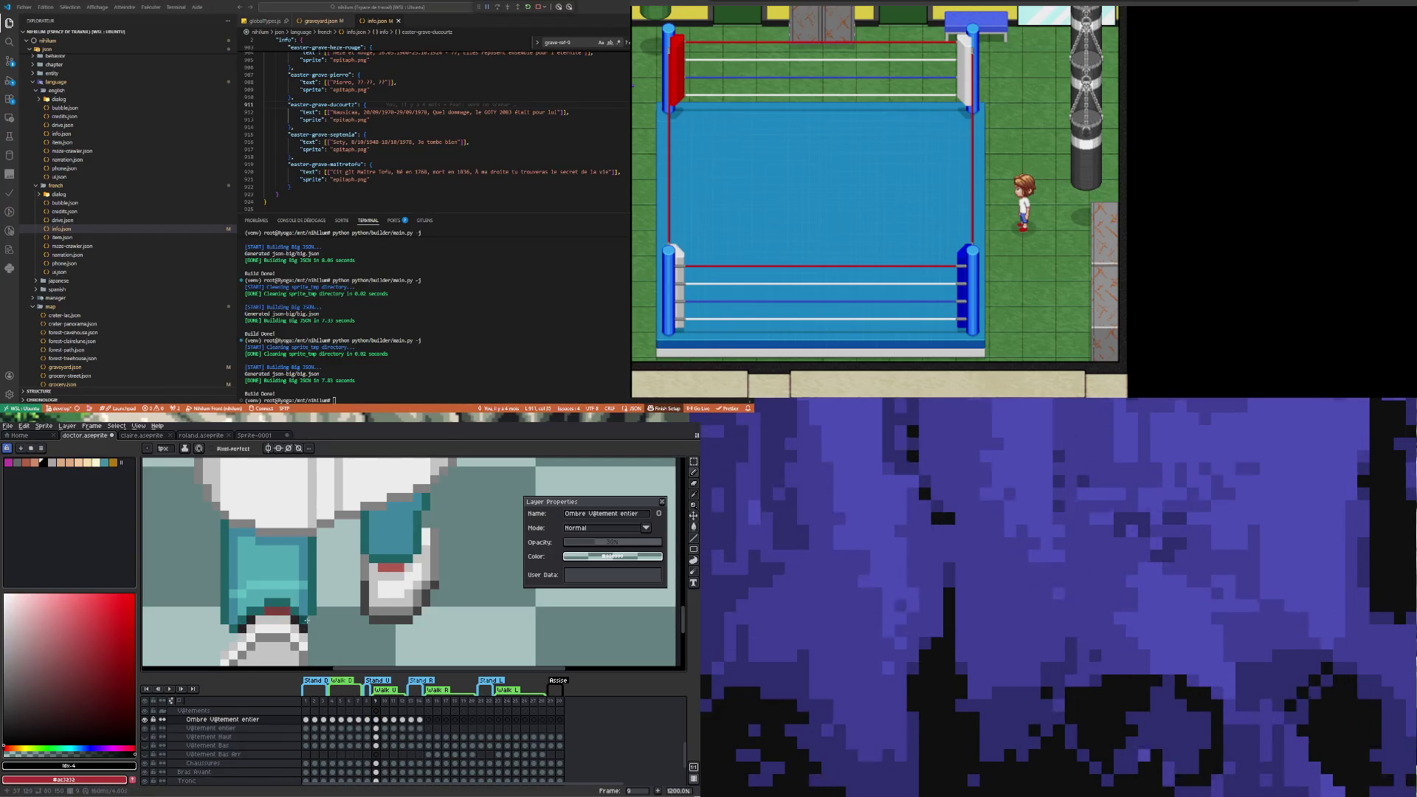
{"action": "scroll", "coordinate": [321, 574], "scroll_direction": "up", "scroll_amount": 2}
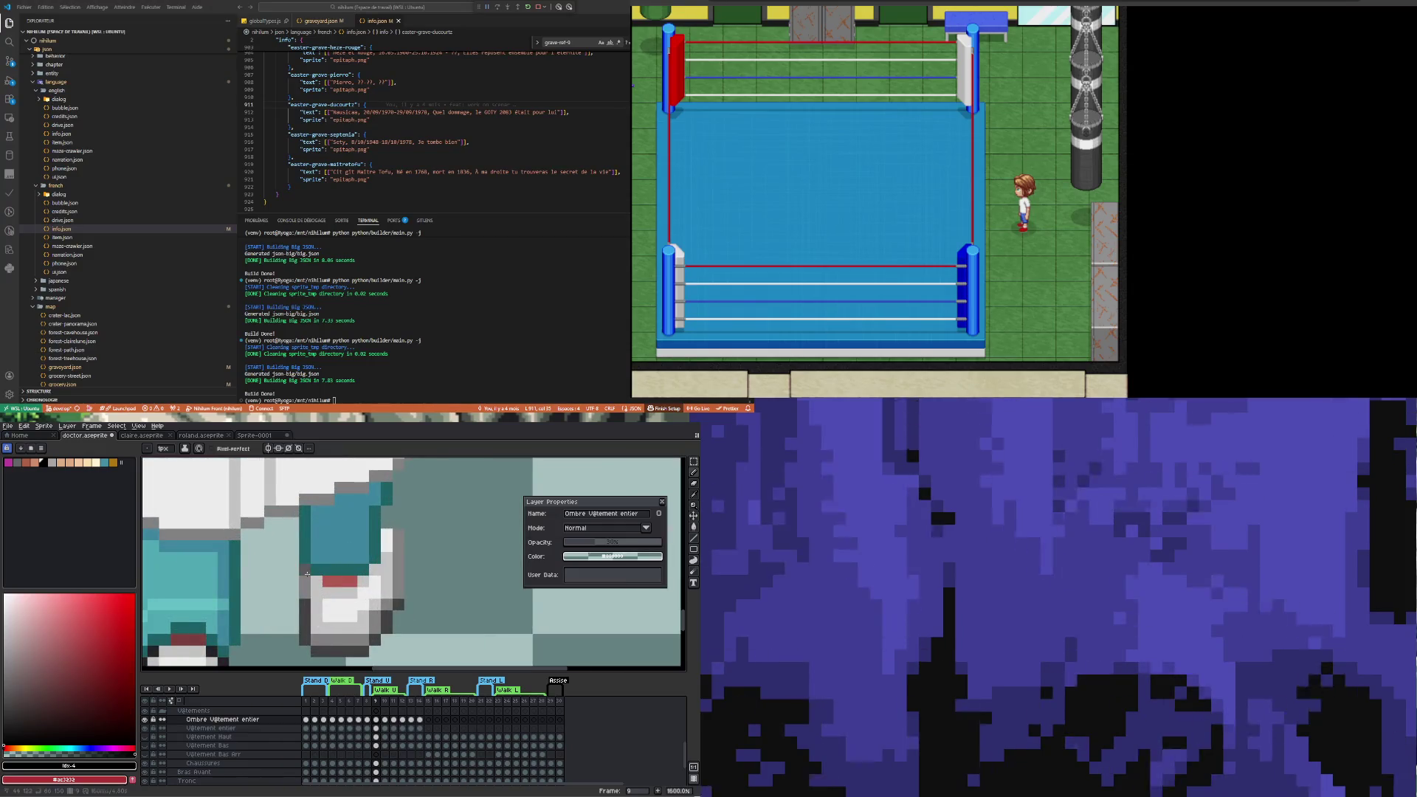
{"action": "left_click_drag", "start_coordinate": [325, 581], "coordinate": [359, 581]}
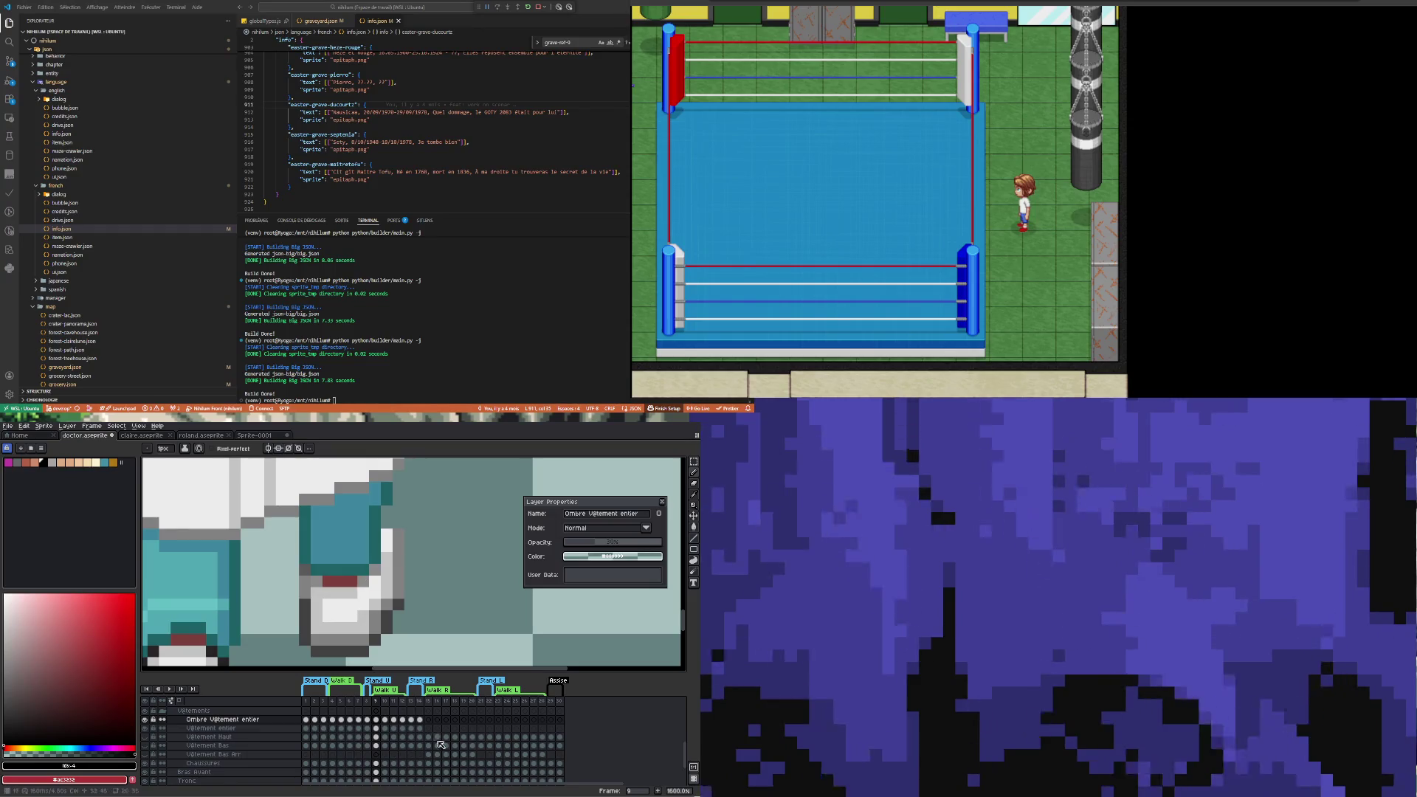
Check walk frames 11 and 10, then move to frame 12 to check its pose
{"action": "left_click", "coordinate": [394, 719]}
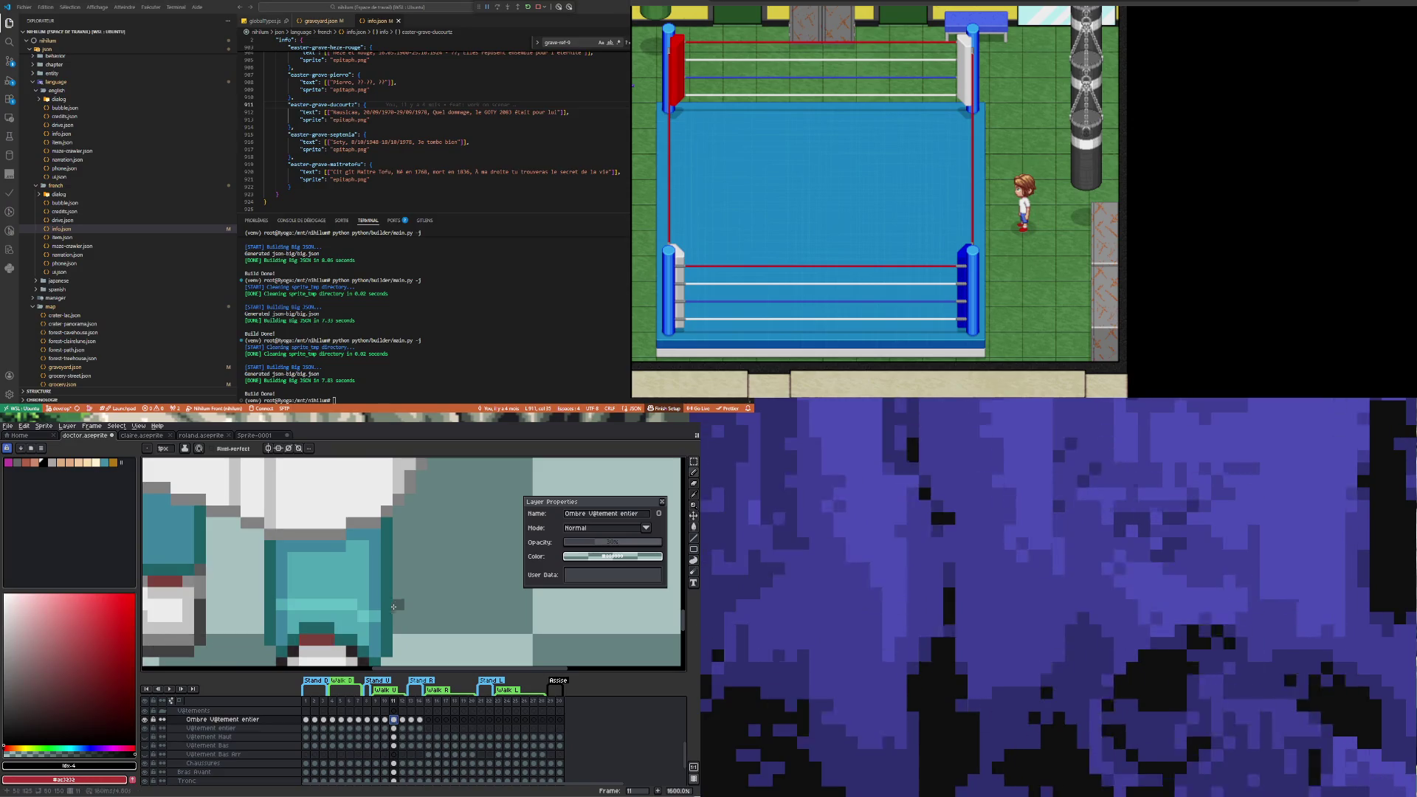
{"action": "left_click", "coordinate": [385, 719]}
{"action": "scroll", "coordinate": [317, 511], "scroll_direction": "down", "scroll_amount": 2}
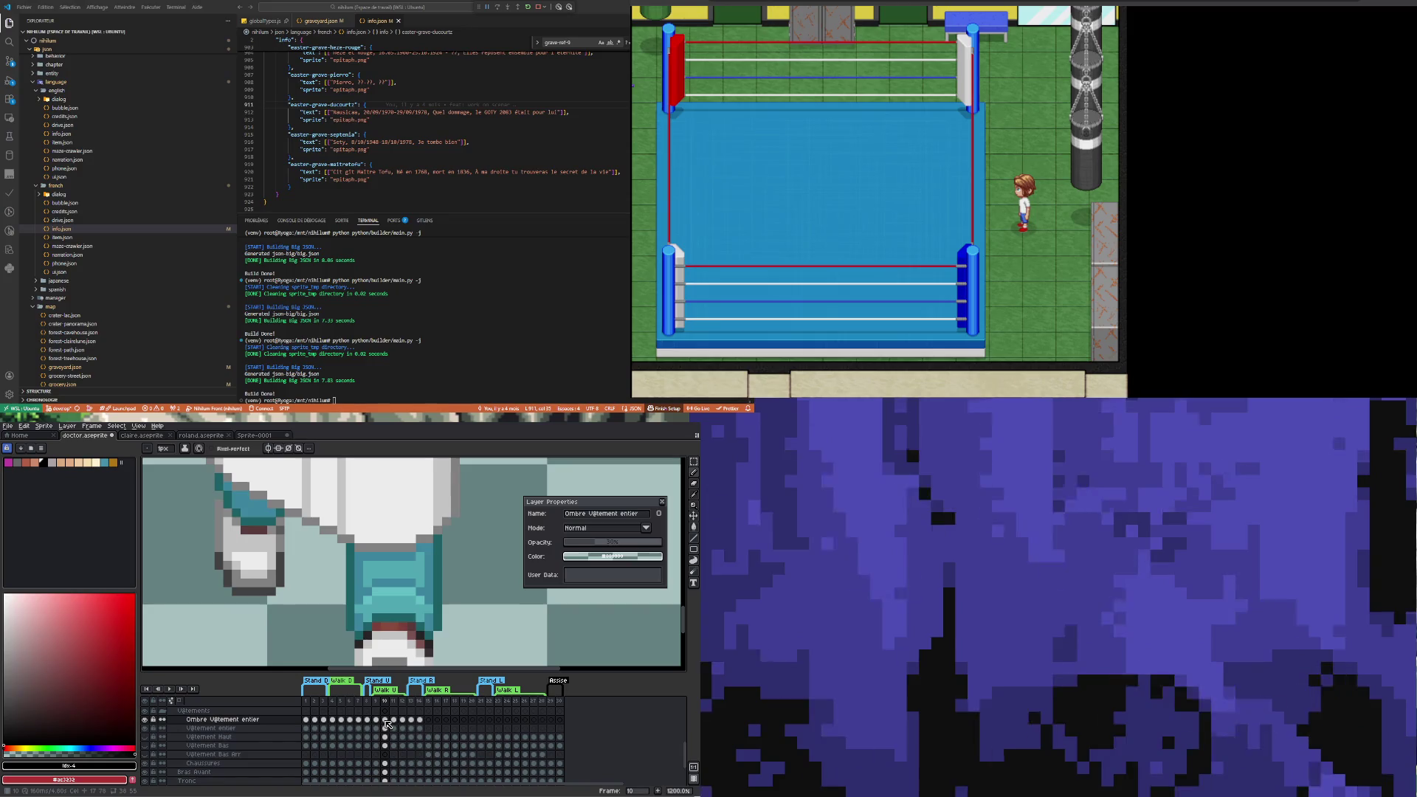
{"action": "left_click", "coordinate": [403, 720]}
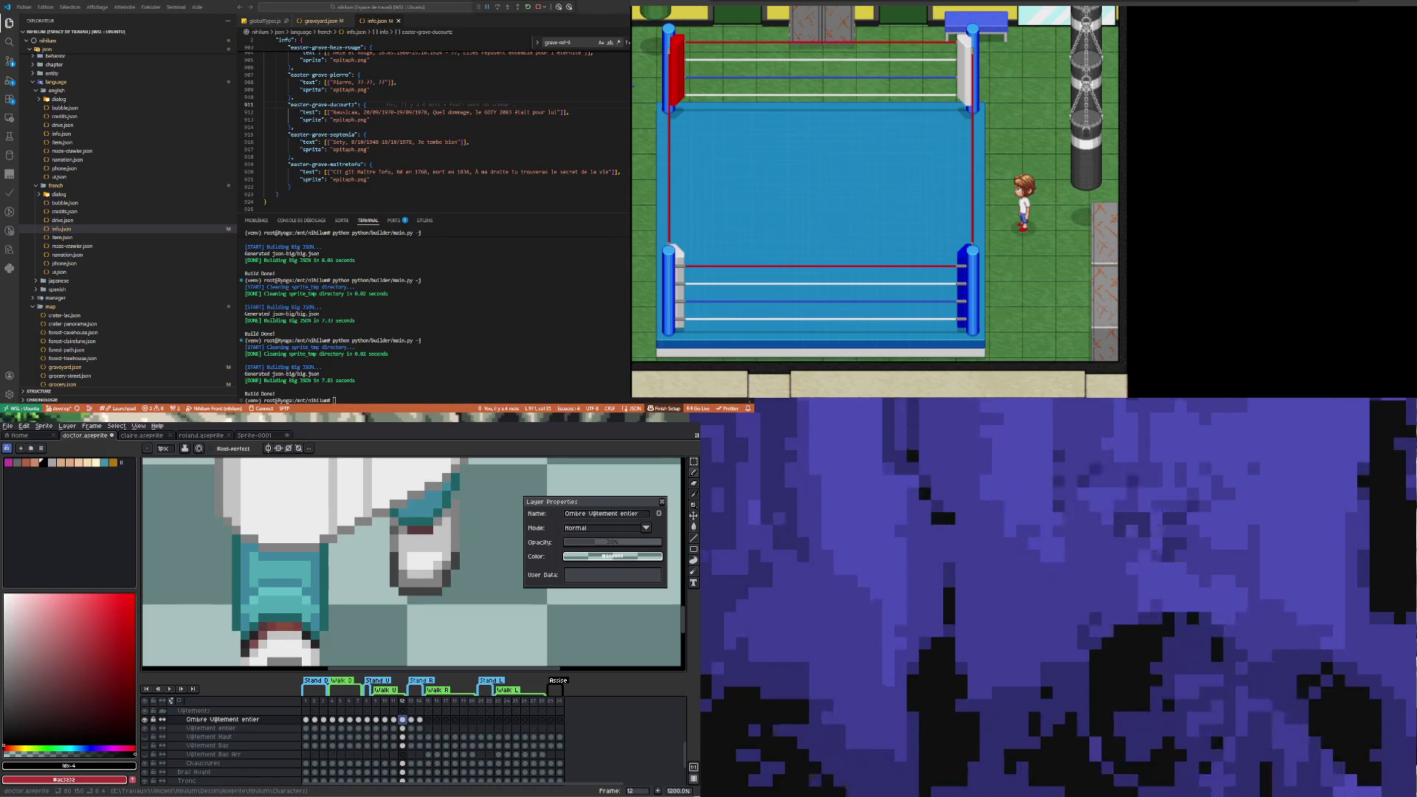
{"action": "scroll", "coordinate": [295, 613], "scroll_direction": "down", "scroll_amount": 3}
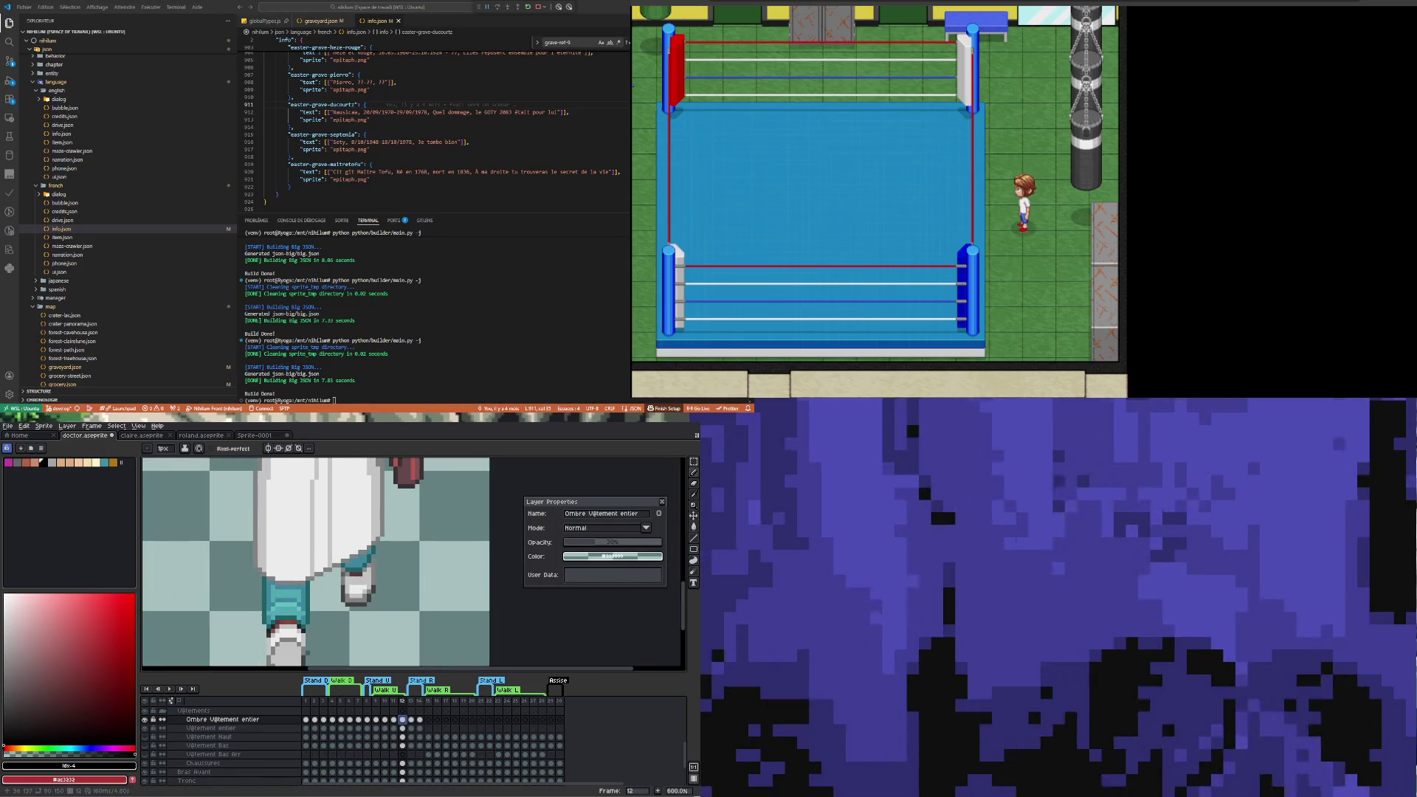
Step through walk frames 8, 9, 10, 11, 12 and 13 to check each pose
{"action": "scroll", "coordinate": [298, 626], "scroll_direction": "up", "scroll_amount": 4}
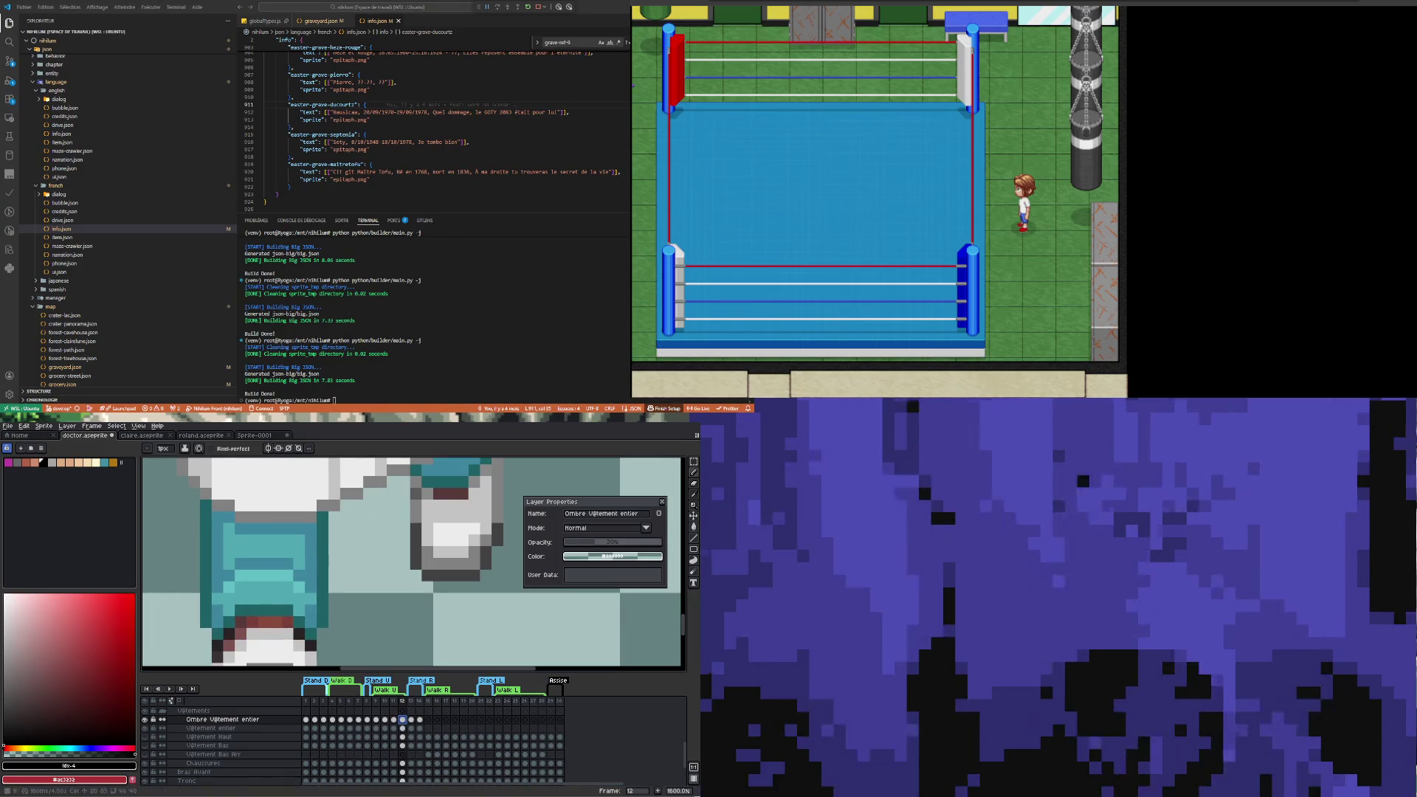
{"action": "left_click", "coordinate": [367, 719]}
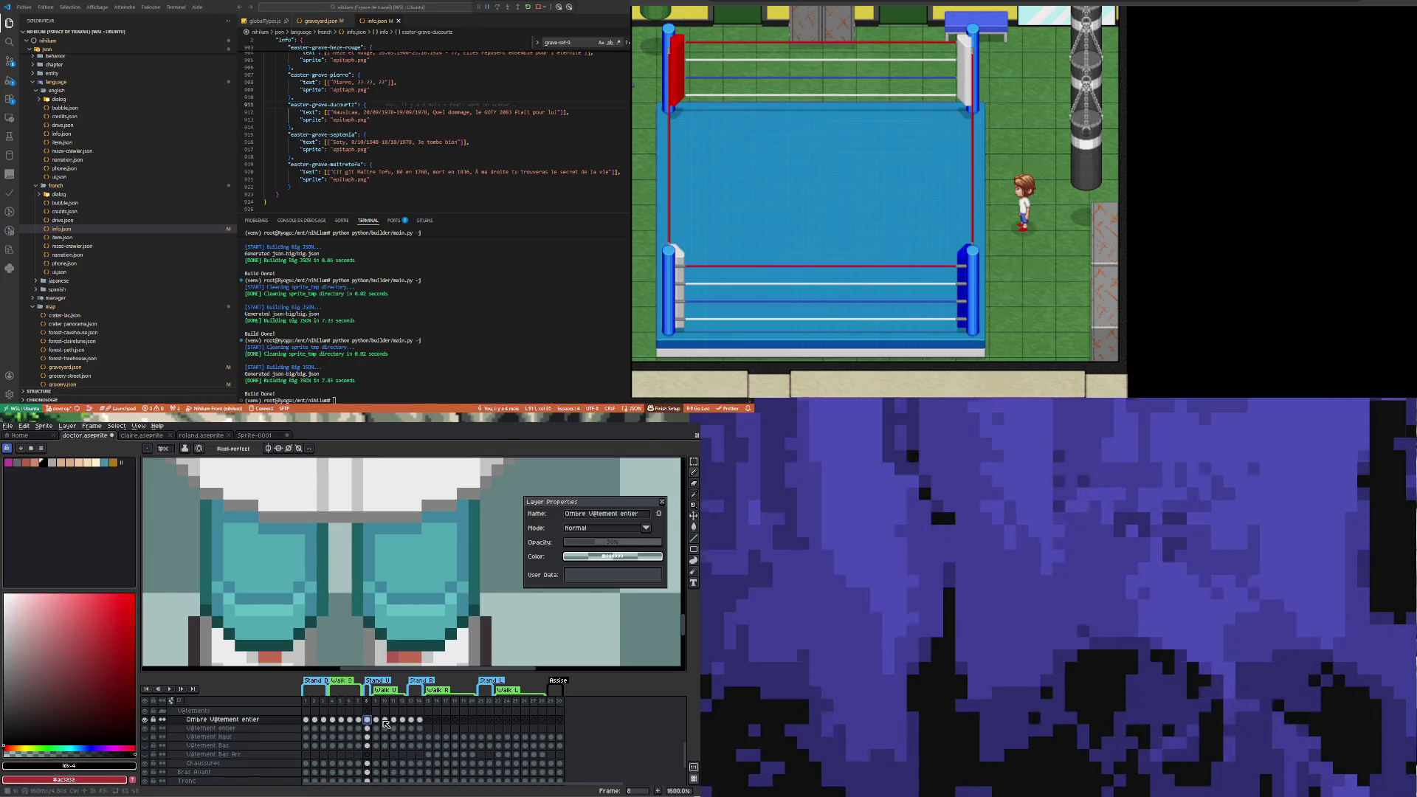
{"action": "key", "text": "Right"}
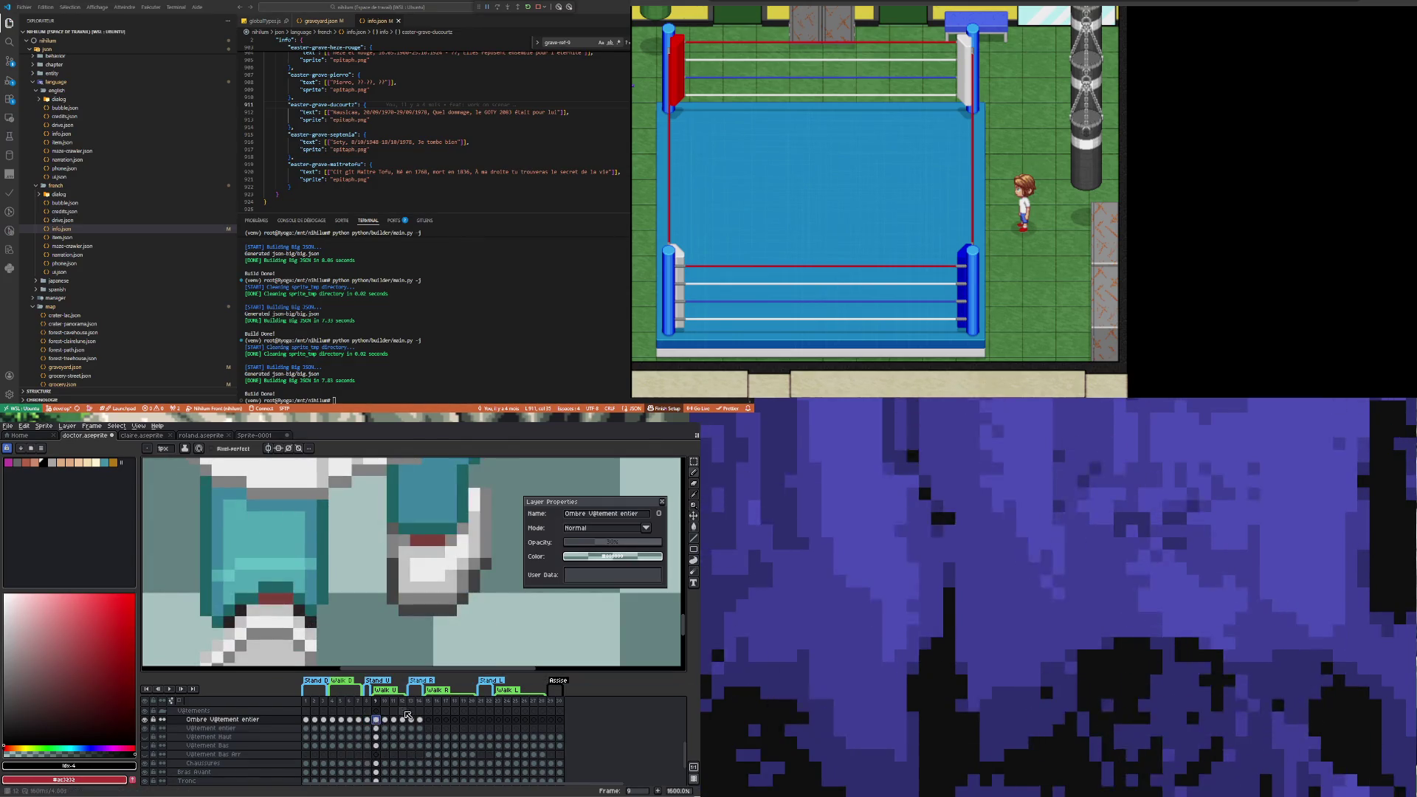
{"action": "key", "text": "Right"}
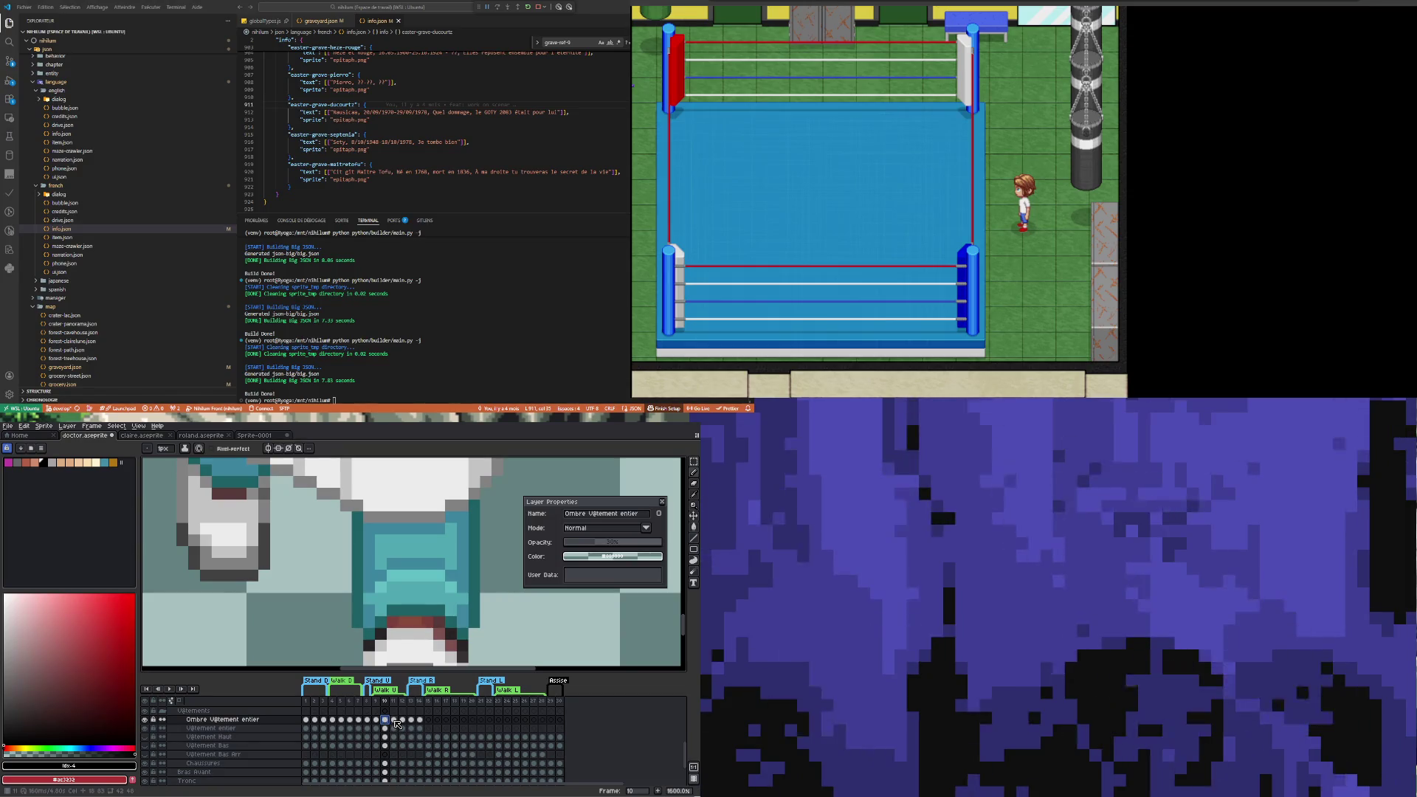
{"action": "scroll", "coordinate": [375, 626], "scroll_direction": "down", "scroll_amount": 3}
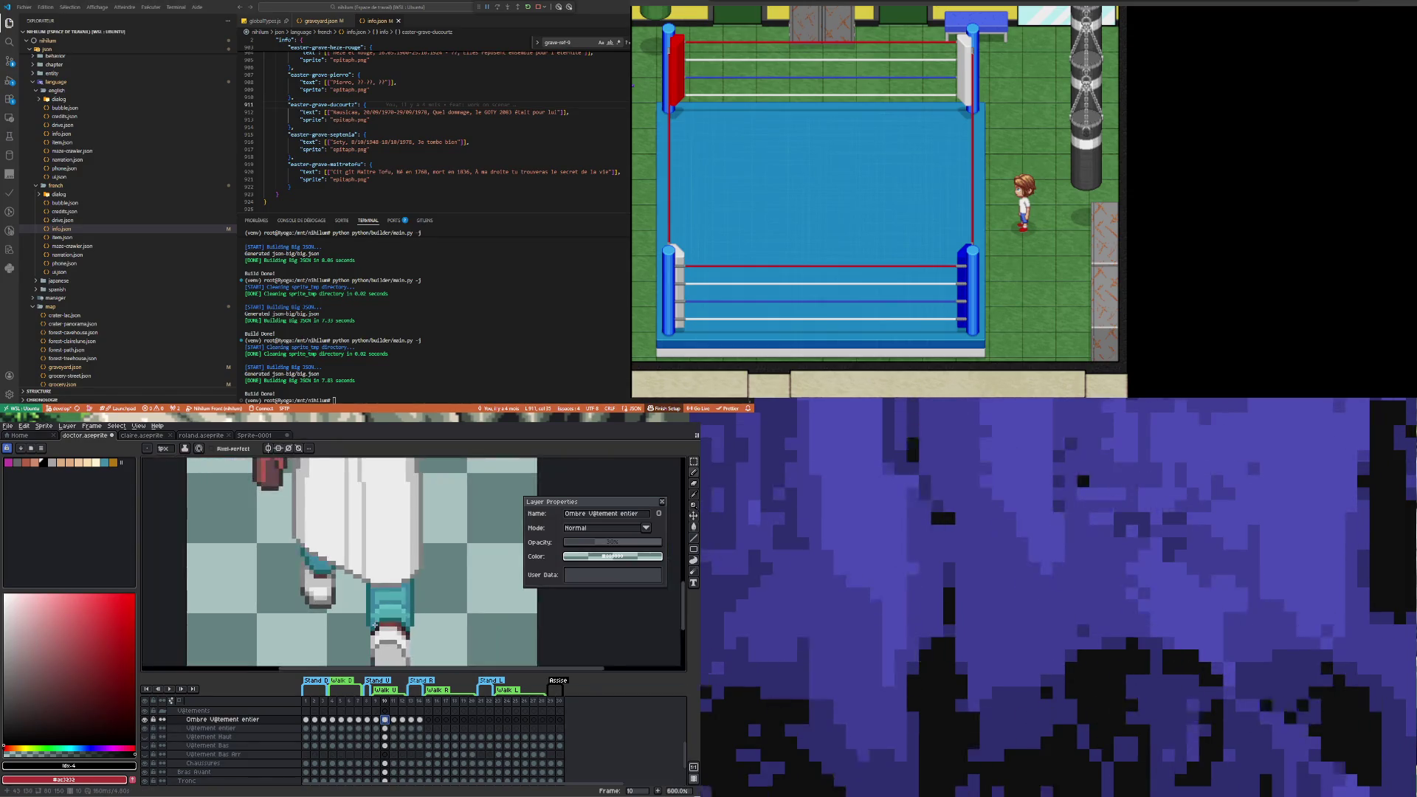
{"action": "left_click", "coordinate": [394, 720]}
{"action": "left_click", "coordinate": [403, 720]}
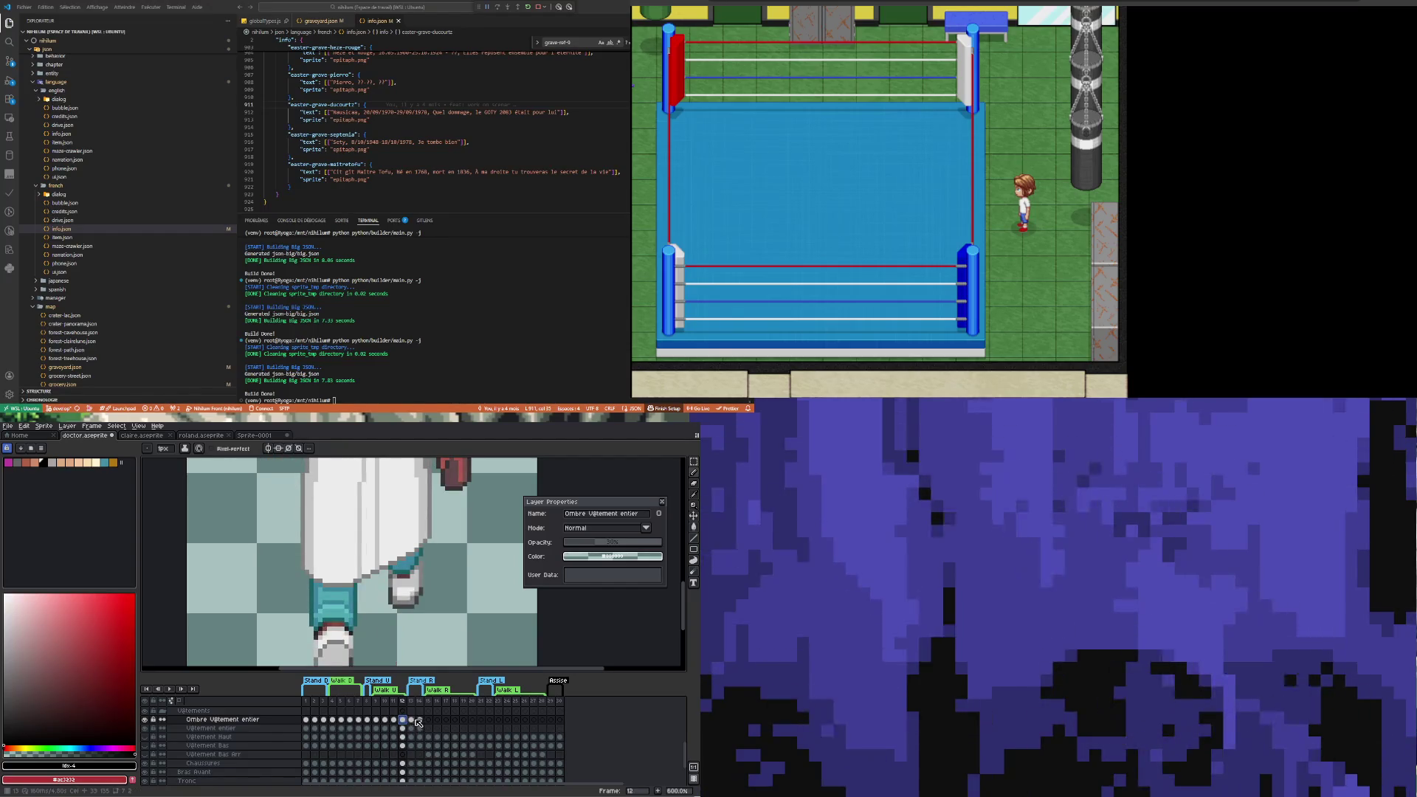
{"action": "left_click", "coordinate": [416, 721]}
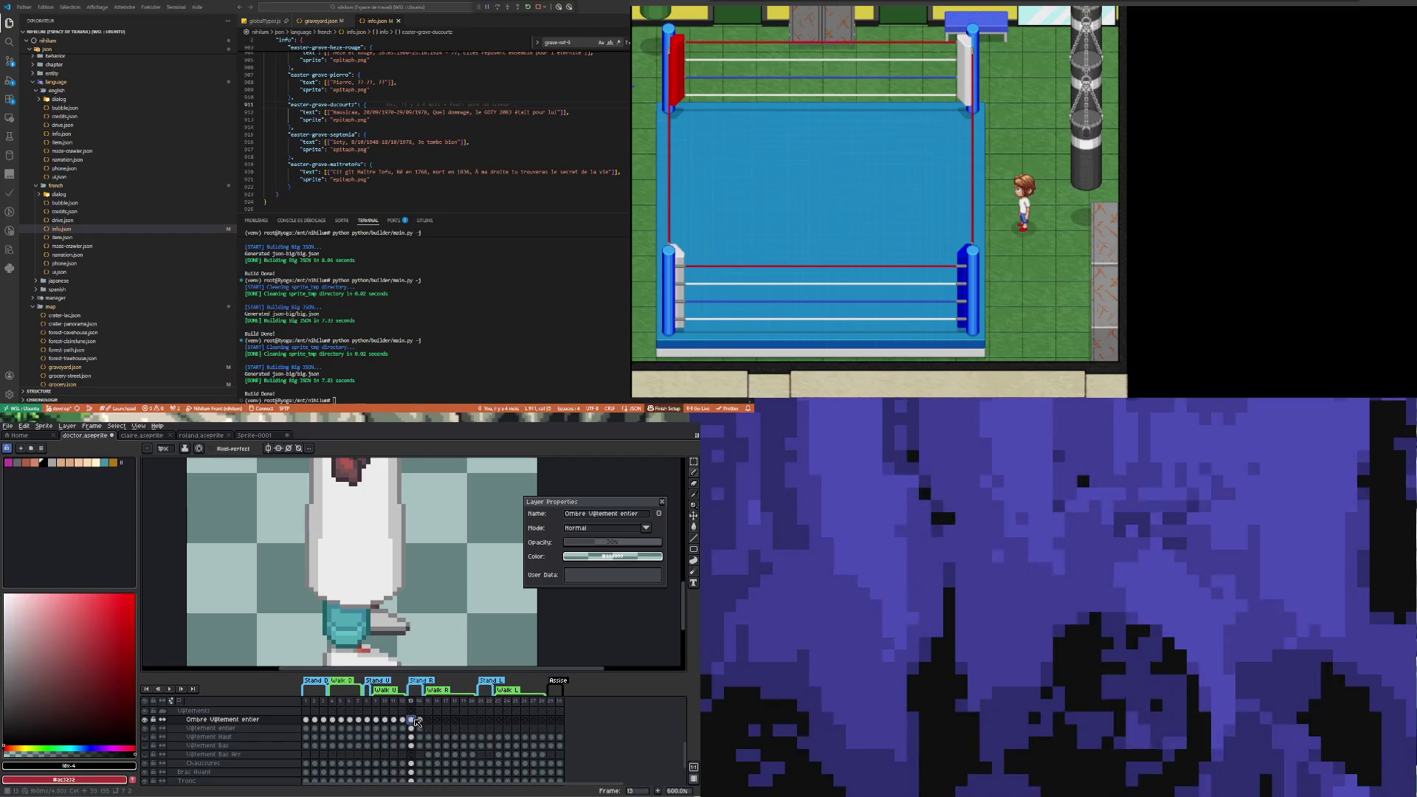
{"action": "scroll", "coordinate": [362, 561], "scroll_direction": "down", "scroll_amount": 2}
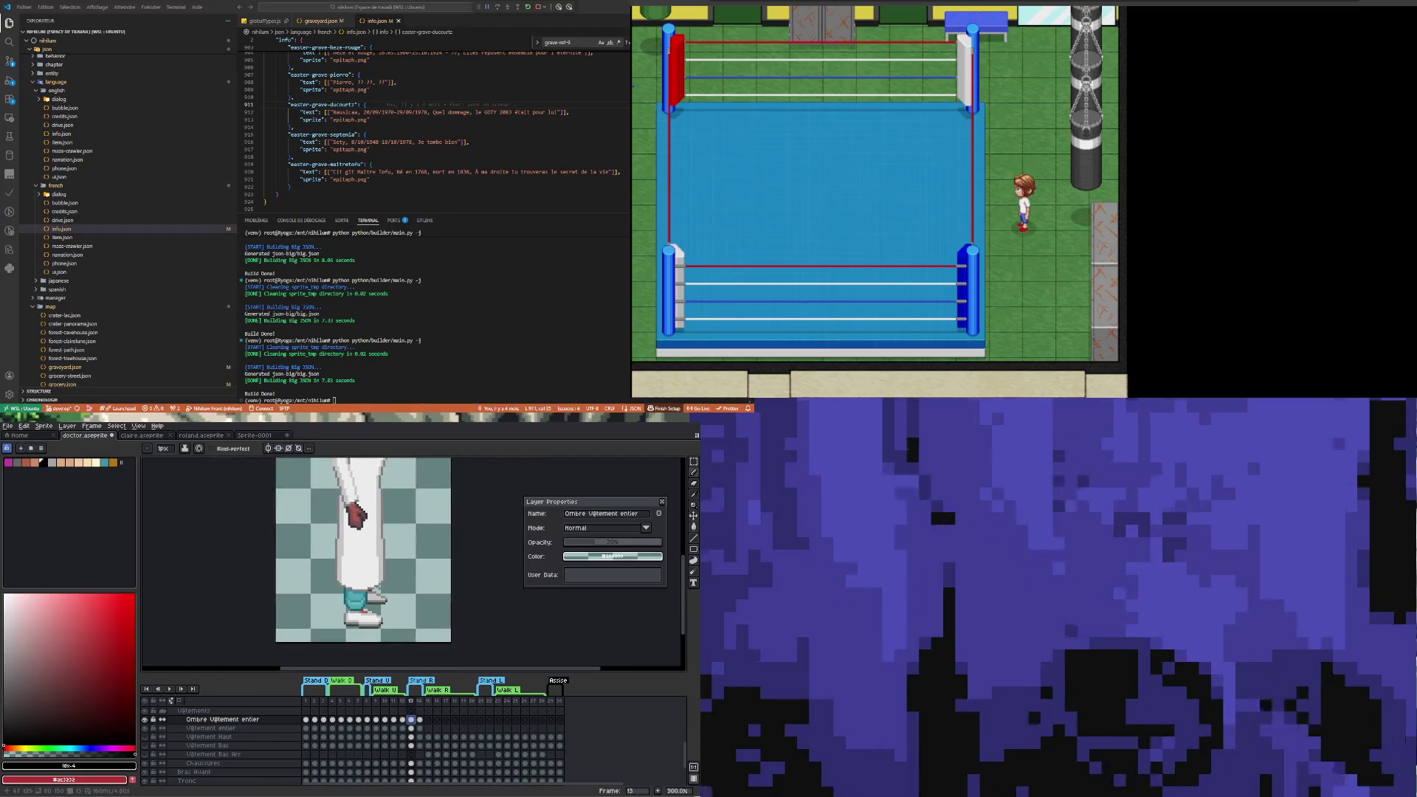
Look at frame 15, where the coat is missing, then go back to frames 14 and 13
{"action": "scroll", "coordinate": [404, 539], "scroll_direction": "down", "scroll_amount": 4}
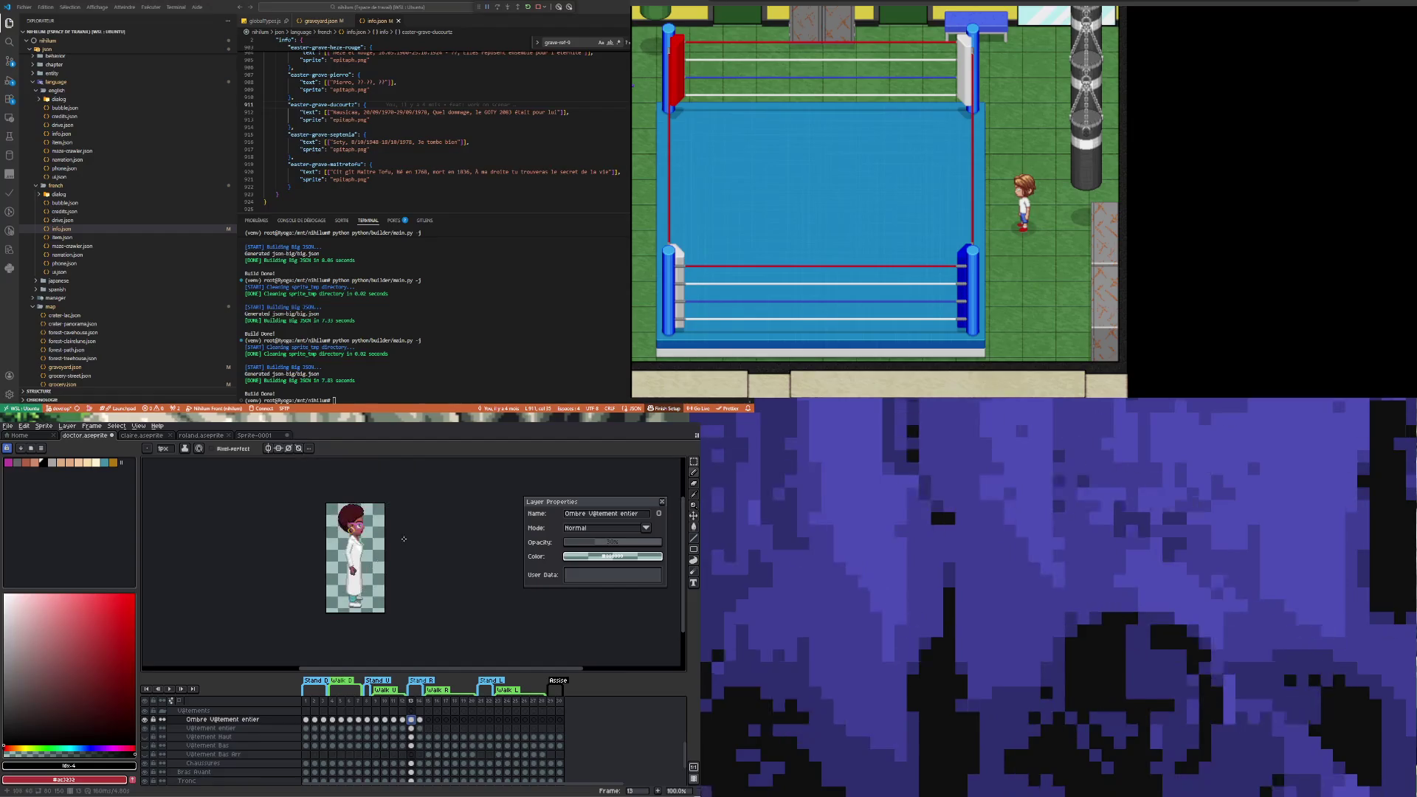
{"action": "left_click", "coordinate": [429, 721]}
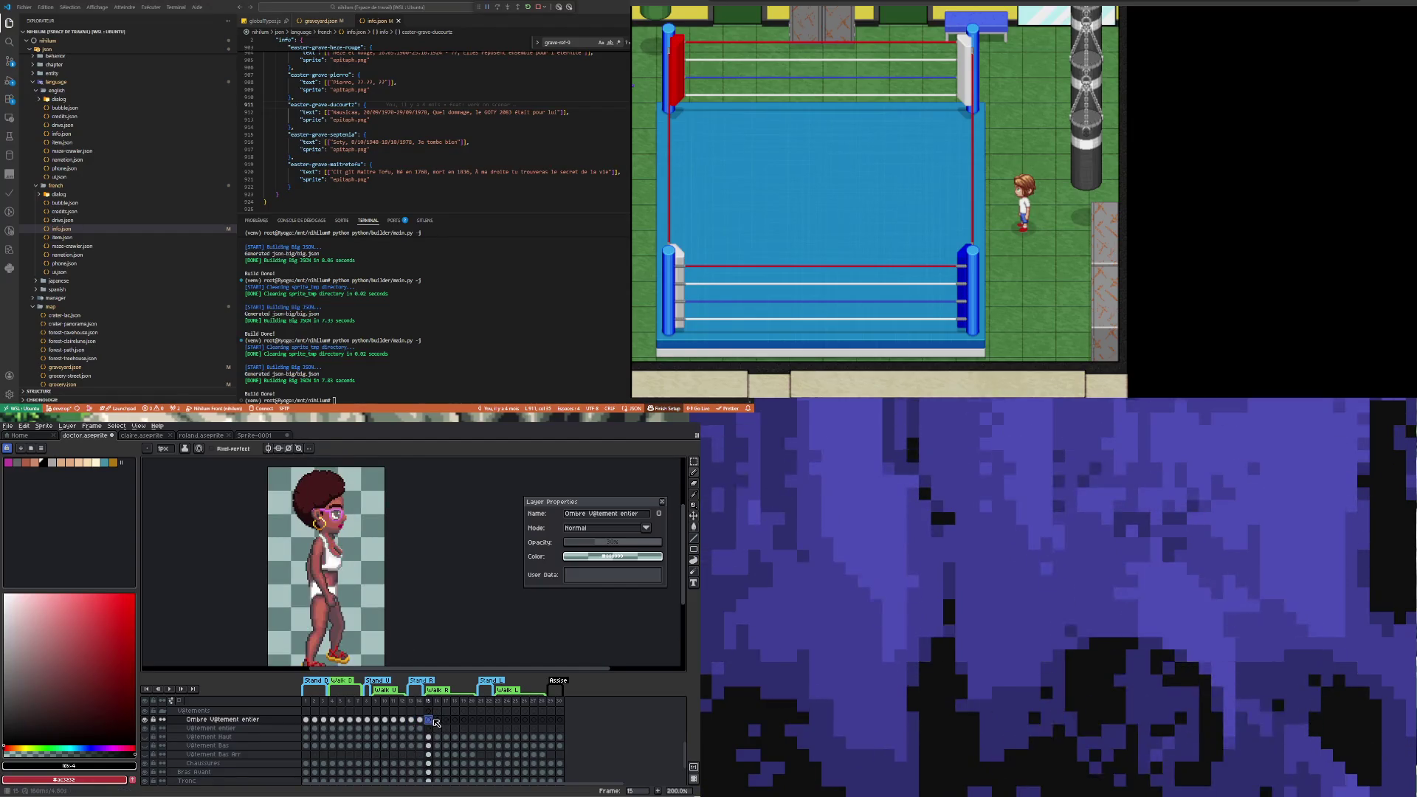
{"action": "left_click", "coordinate": [420, 720]}
{"action": "scroll", "coordinate": [380, 627], "scroll_direction": "down", "scroll_amount": 1}
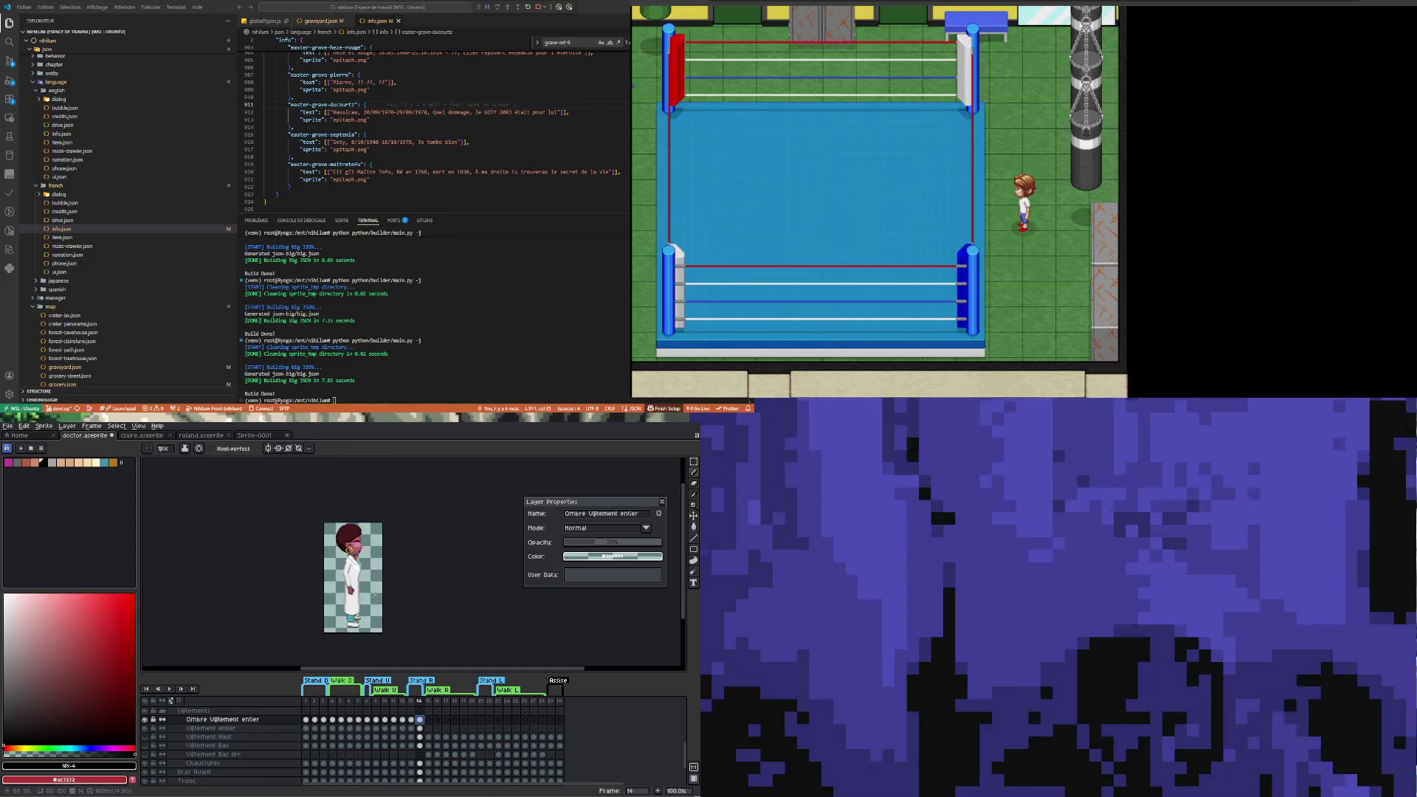
{"action": "scroll", "coordinate": [380, 627], "scroll_direction": "up", "scroll_amount": 1}
{"action": "key", "text": "Left"}
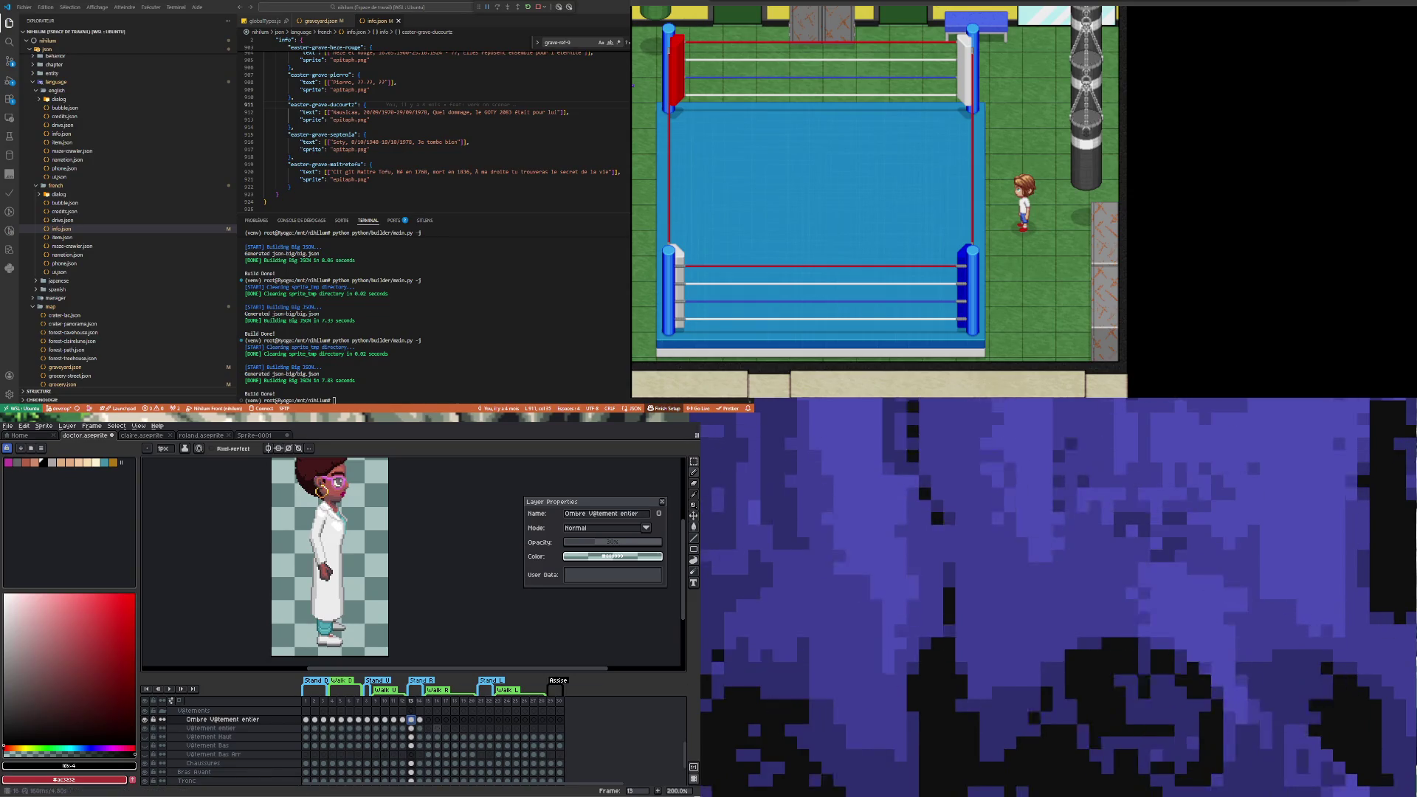
Select the Vêtement entier layer at frame 15, zoom out to the whole sprite, then zoom back in
{"action": "left_click", "coordinate": [428, 727]}
{"action": "key", "text": "minus"}
{"action": "key", "text": "minus"}
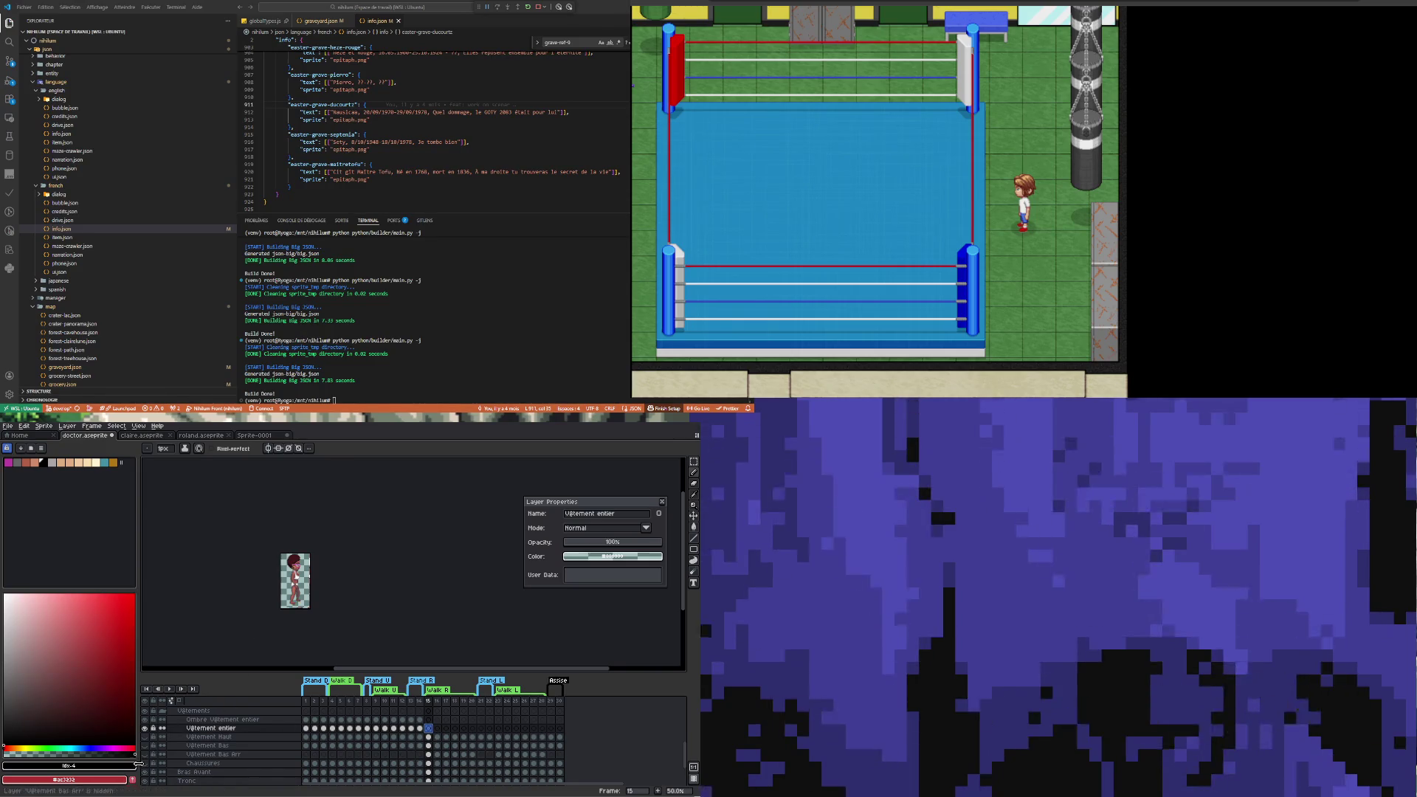
{"action": "key", "text": "plus"}
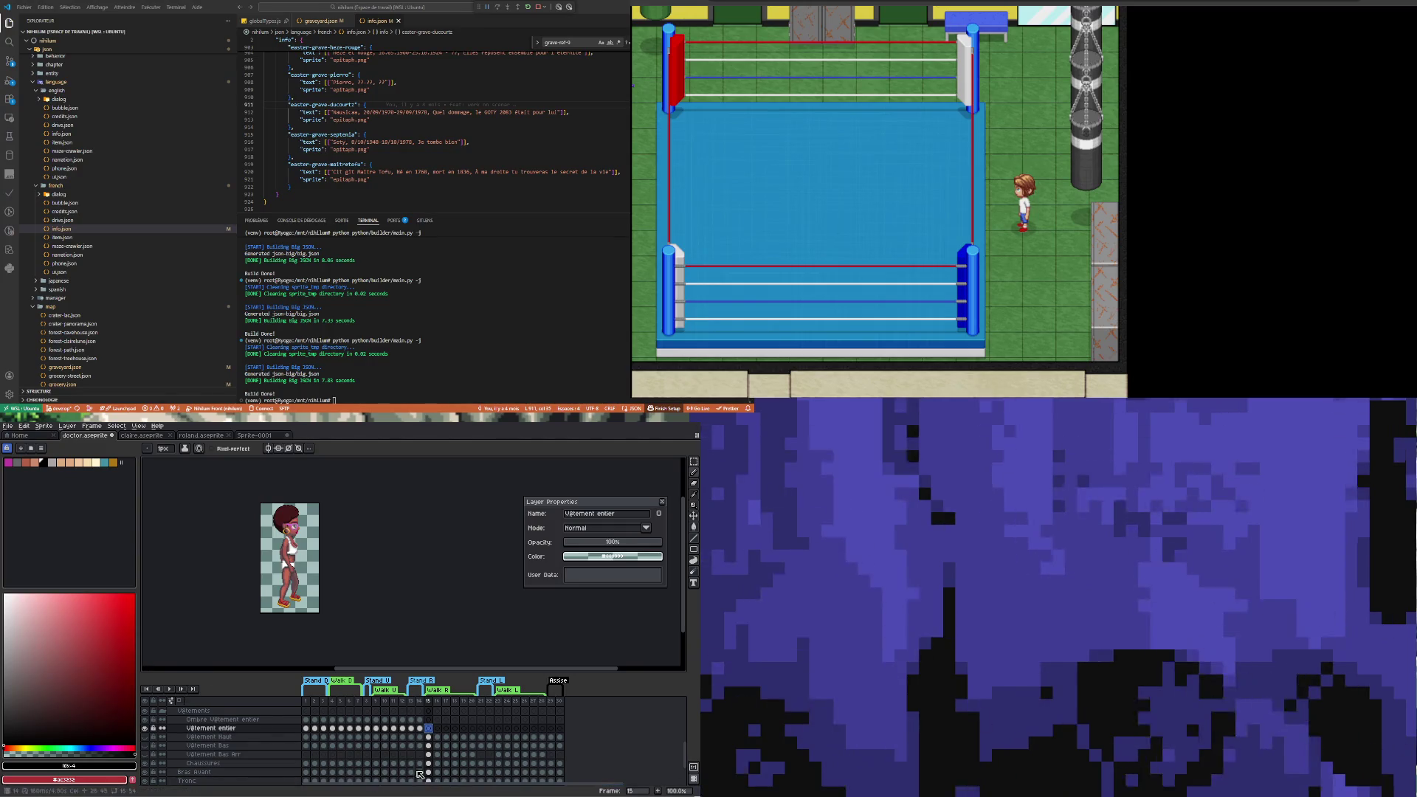
Play the walk animation, stop it, and select frames 14 then 13 of the Vêtement entier layer
{"action": "left_click", "coordinate": [168, 689]}
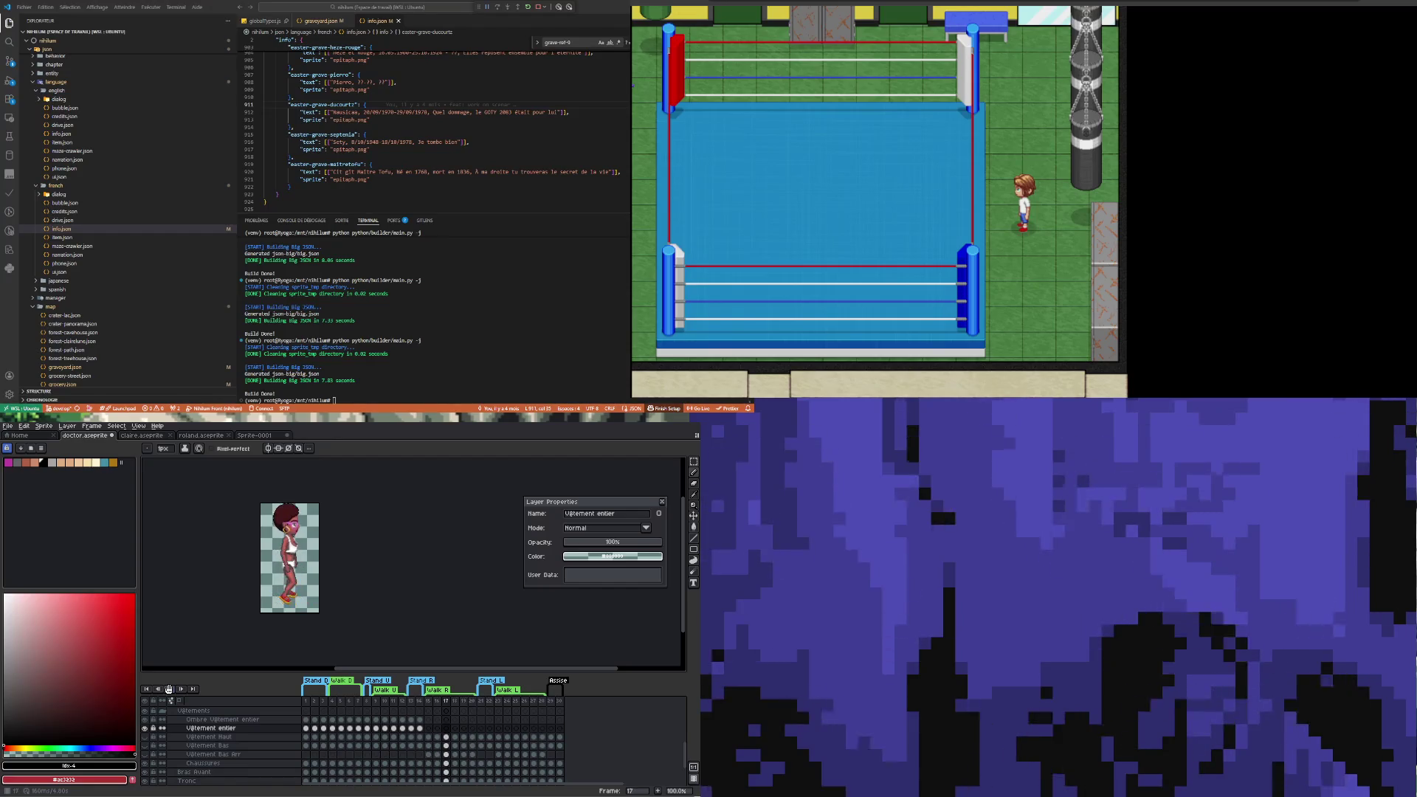
{"action": "left_click", "coordinate": [412, 729]}
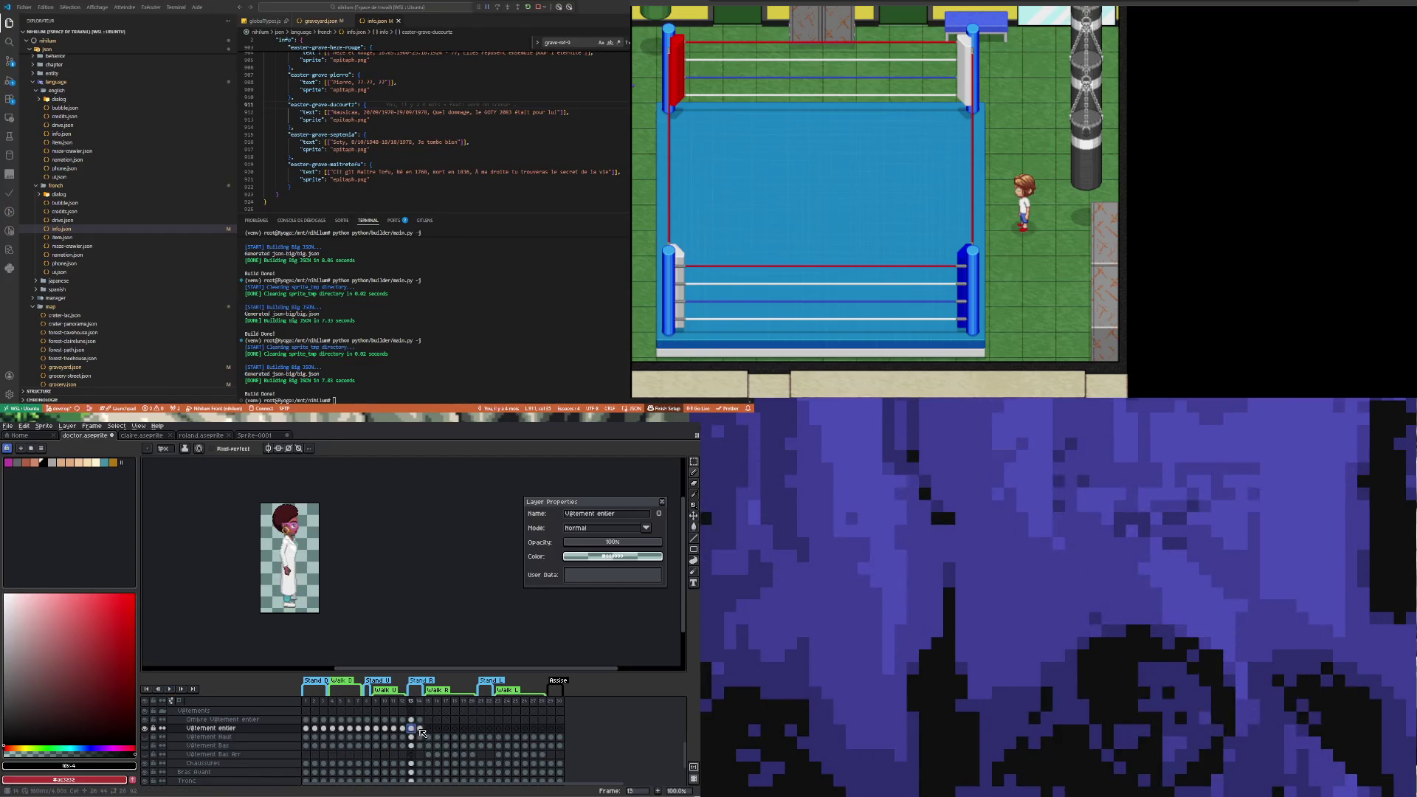
{"action": "left_click", "coordinate": [419, 729]}
{"action": "scroll", "coordinate": [301, 555], "scroll_direction": "up", "scroll_amount": 1}
{"action": "scroll", "coordinate": [301, 555], "scroll_direction": "down", "scroll_amount": 1}
{"action": "left_click", "coordinate": [412, 729]}
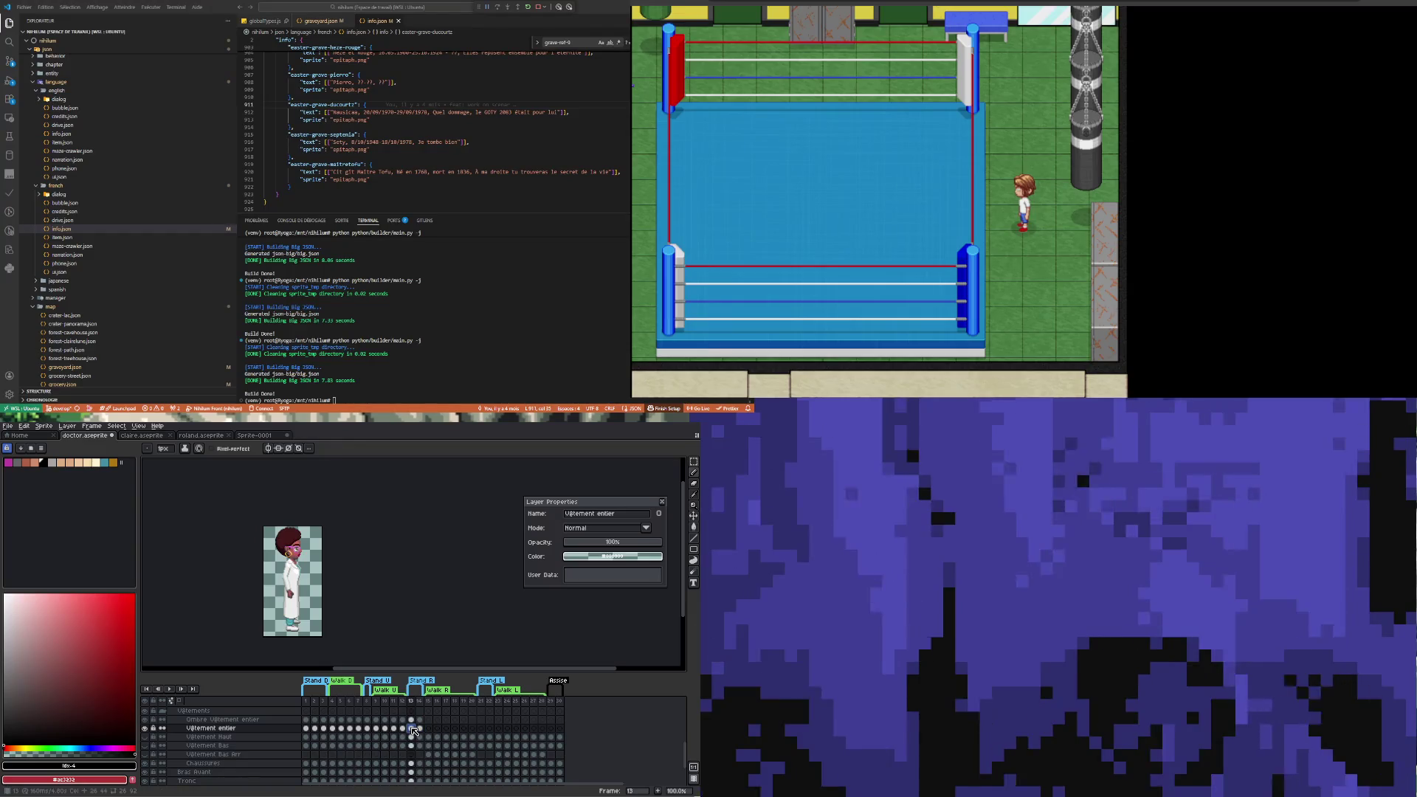